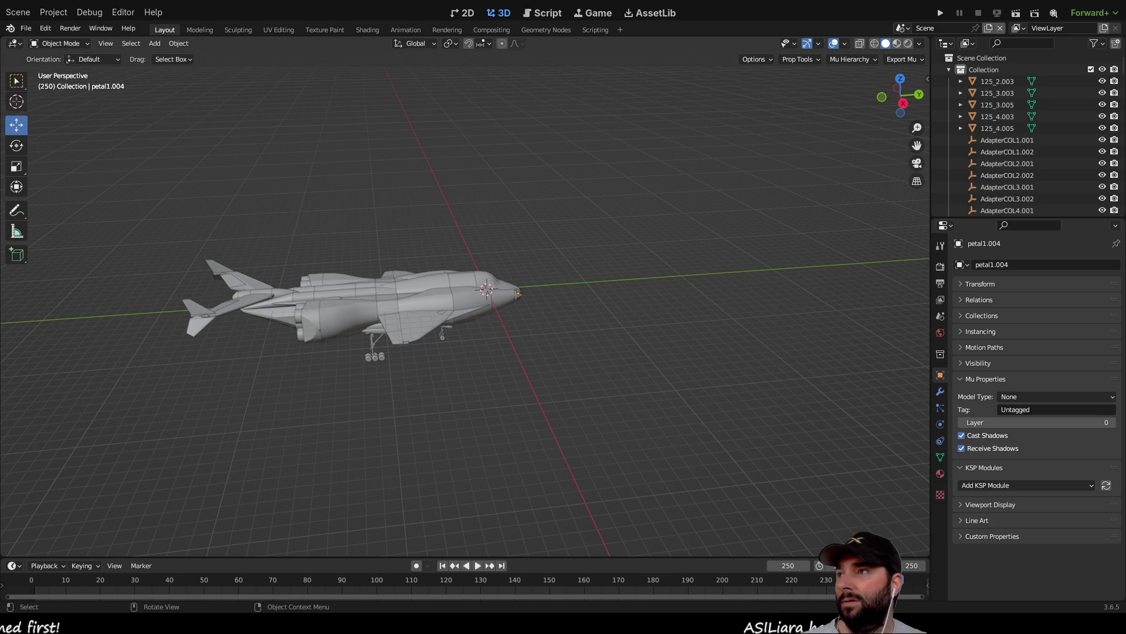
# Step: Show Blender's File > Export submenu listing glTF 2.0 (.glb/.gltf) and other formats
pyautogui.click(26, 28)
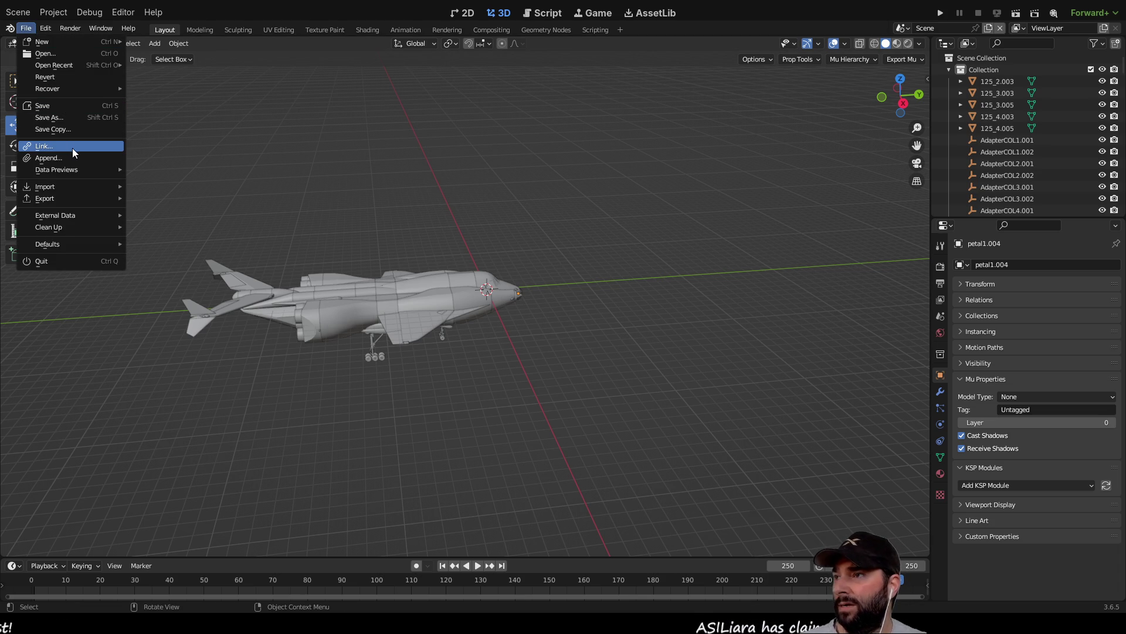
pyautogui.click(25, 29)
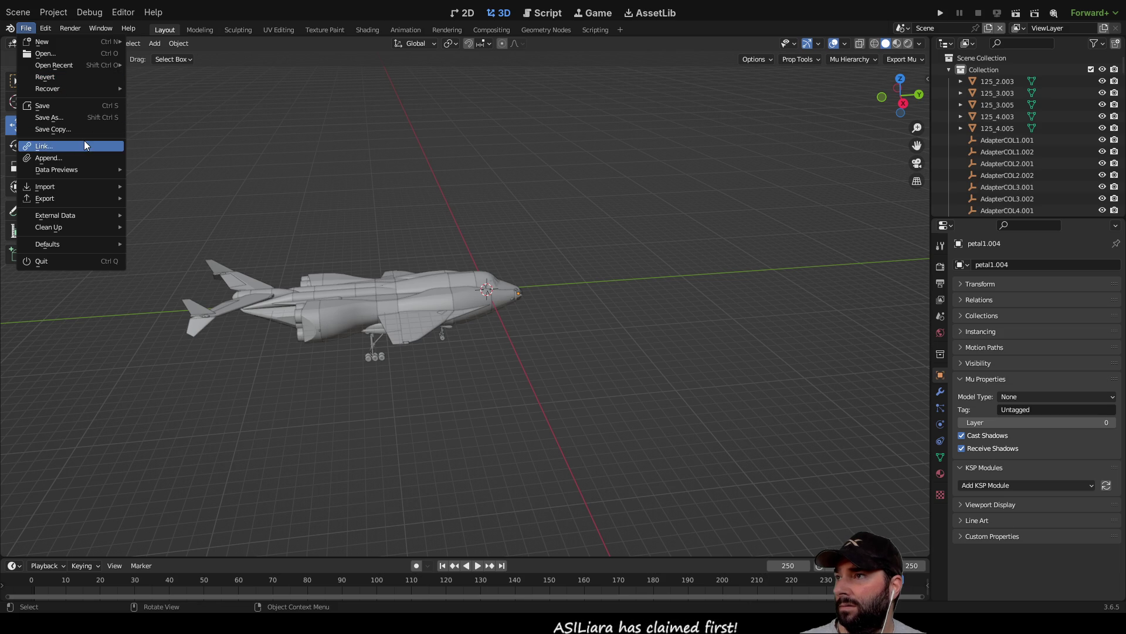
pyautogui.moveTo(75, 200)
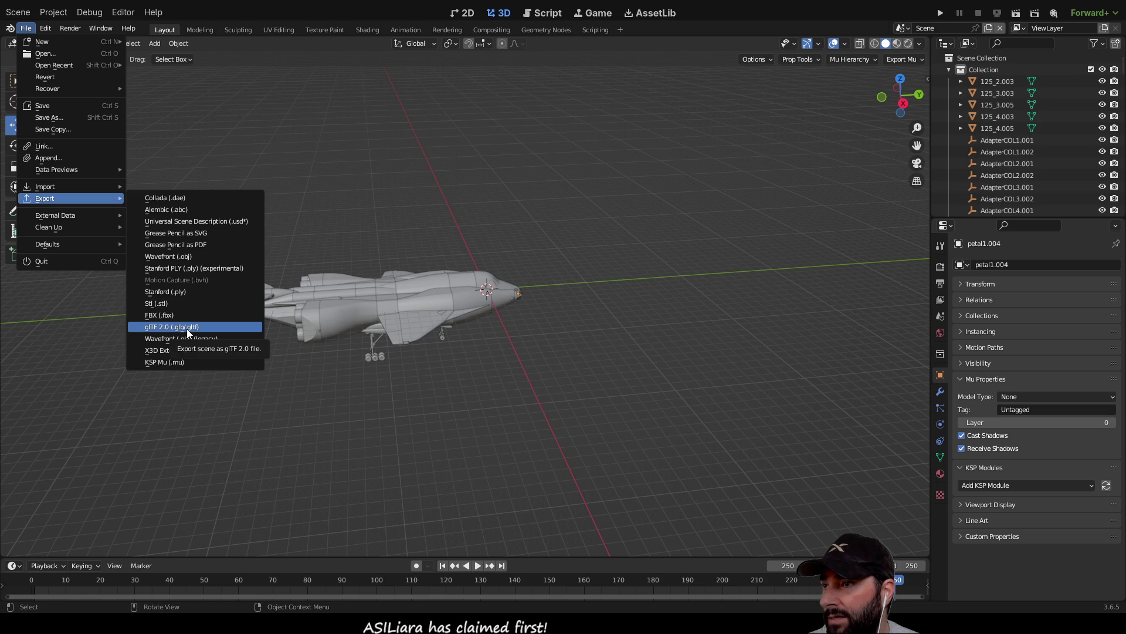
# Step: Dismiss the Blender export formats list
pyautogui.press('Escape')
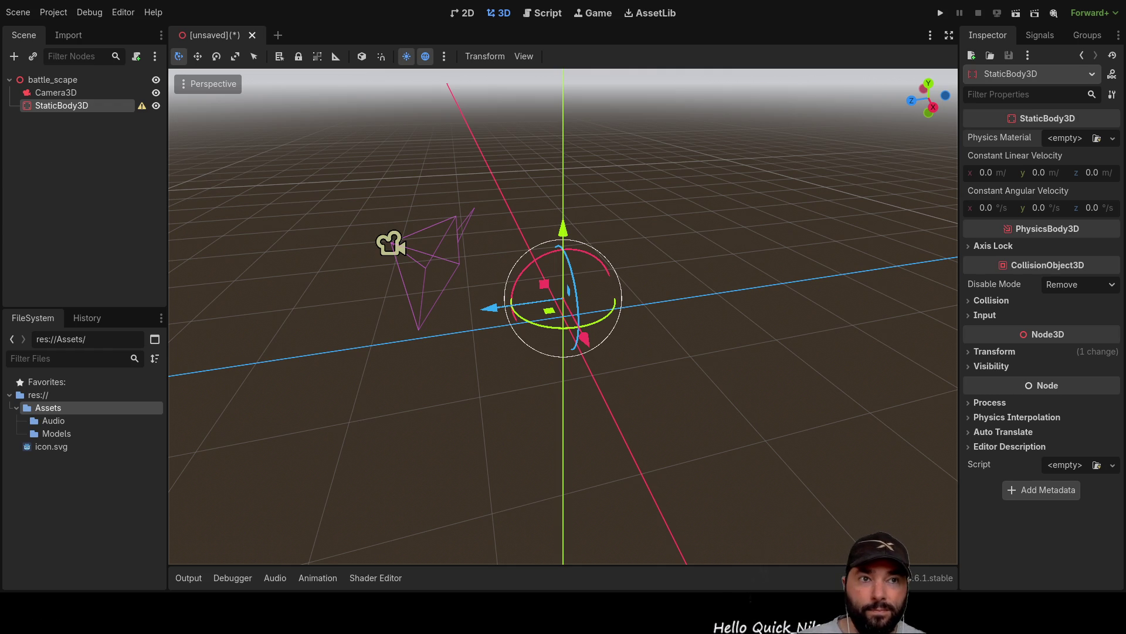
# Step: Import ray.glb and ray_Flare.png into Assets/Models, then expand the folder to inspect both
pyautogui.moveTo(65, 430); pyautogui.dragTo(60, 434)
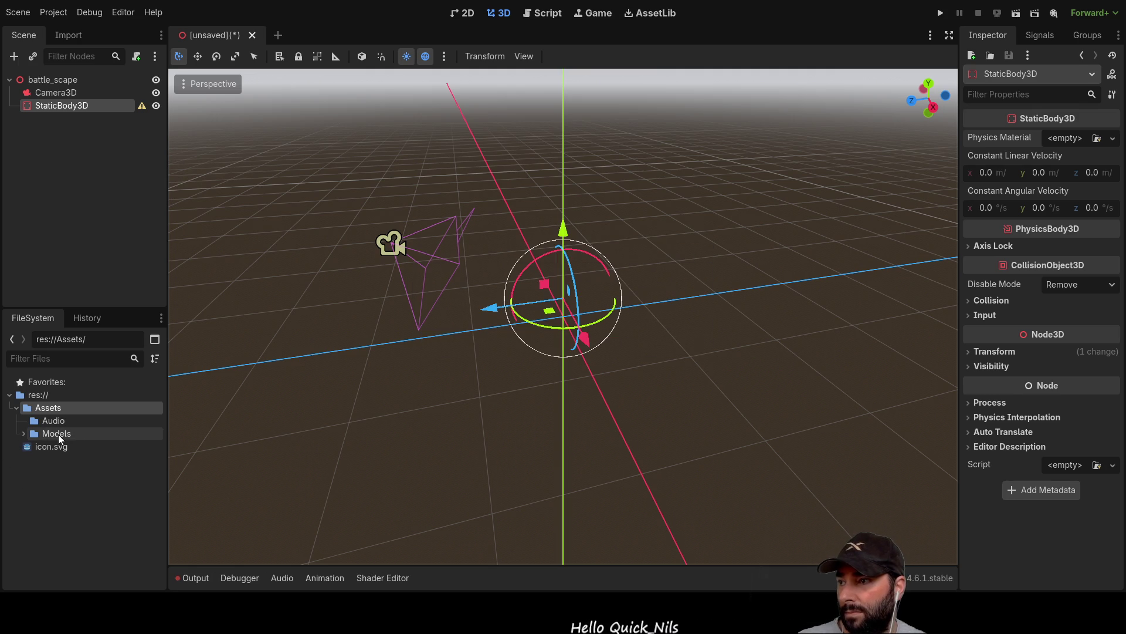
pyautogui.click(58, 434)
pyautogui.click(24, 434)
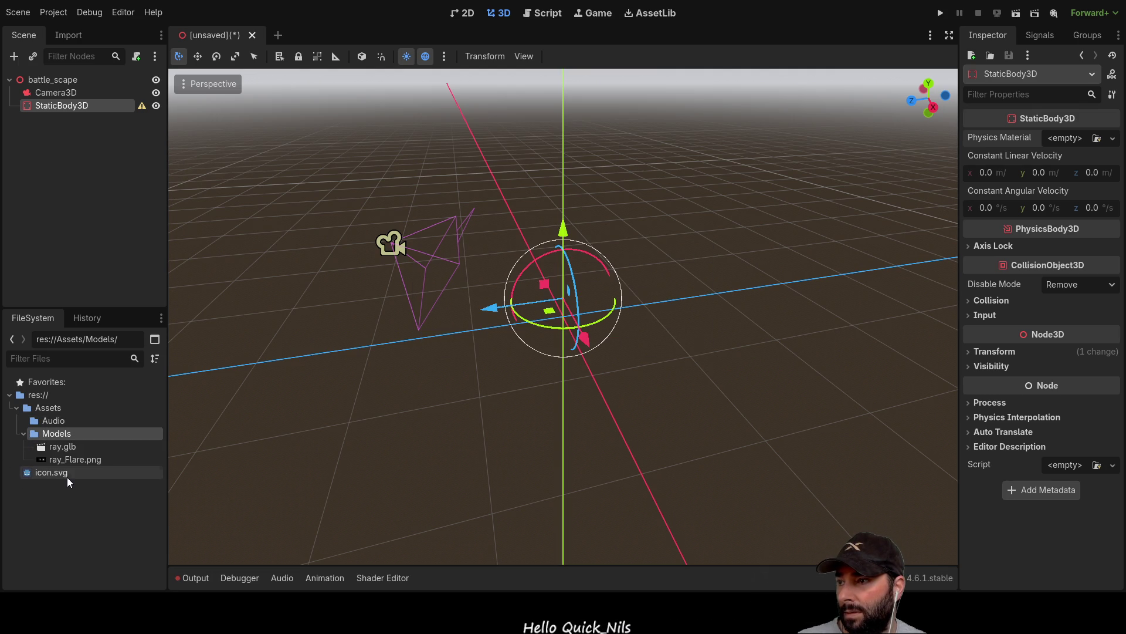
pyautogui.click(72, 448)
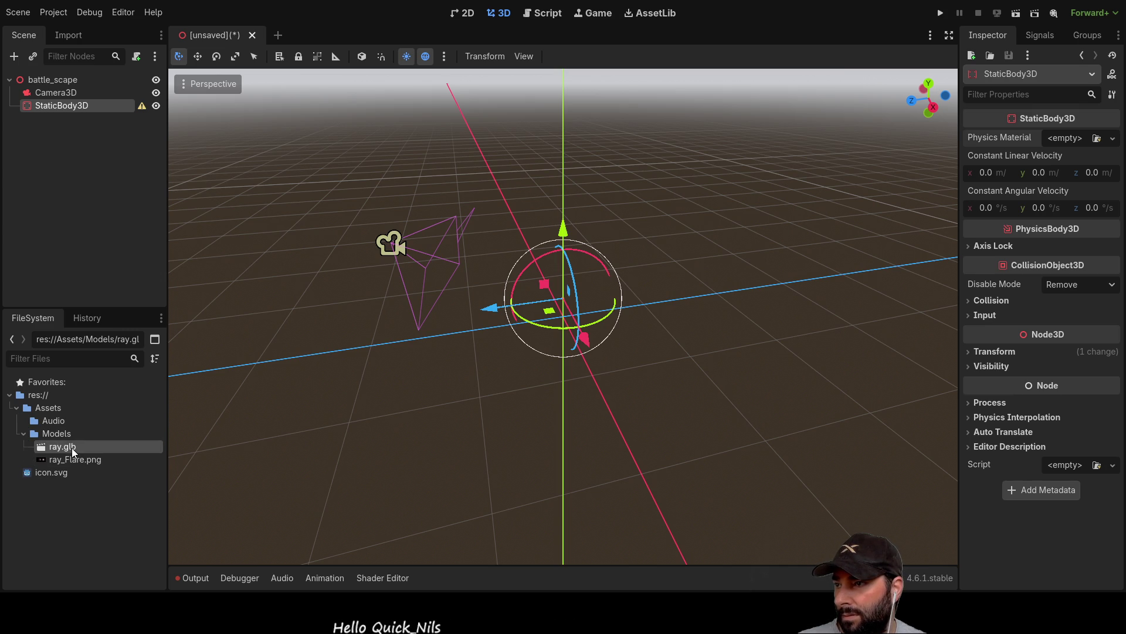
pyautogui.click(73, 460)
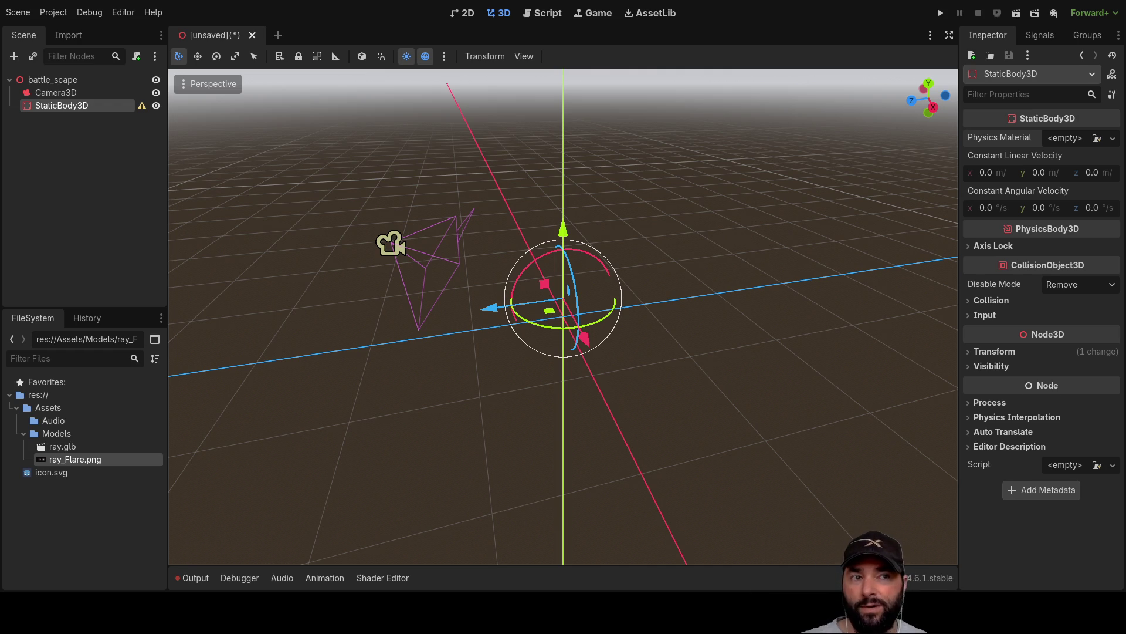
# Step: Place the ray.glb airplane in the scene and set its Transform scale to 0.1
pyautogui.moveTo(56, 449)
pyautogui.mouseDown()
pyautogui.moveTo(434, 336)
pyautogui.moveTo(653, 253)
pyautogui.moveTo(687, 253)
pyautogui.mouseUp()
pyautogui.scroll(-5, 655, 345)
pyautogui.moveTo(655, 345)
pyautogui.mouseDown()
pyautogui.moveTo(701, 322)
pyautogui.moveTo(468, 286)
pyautogui.moveTo(725, 309)
pyautogui.moveTo(709, 346)
pyautogui.moveTo(692, 337)
pyautogui.mouseUp()
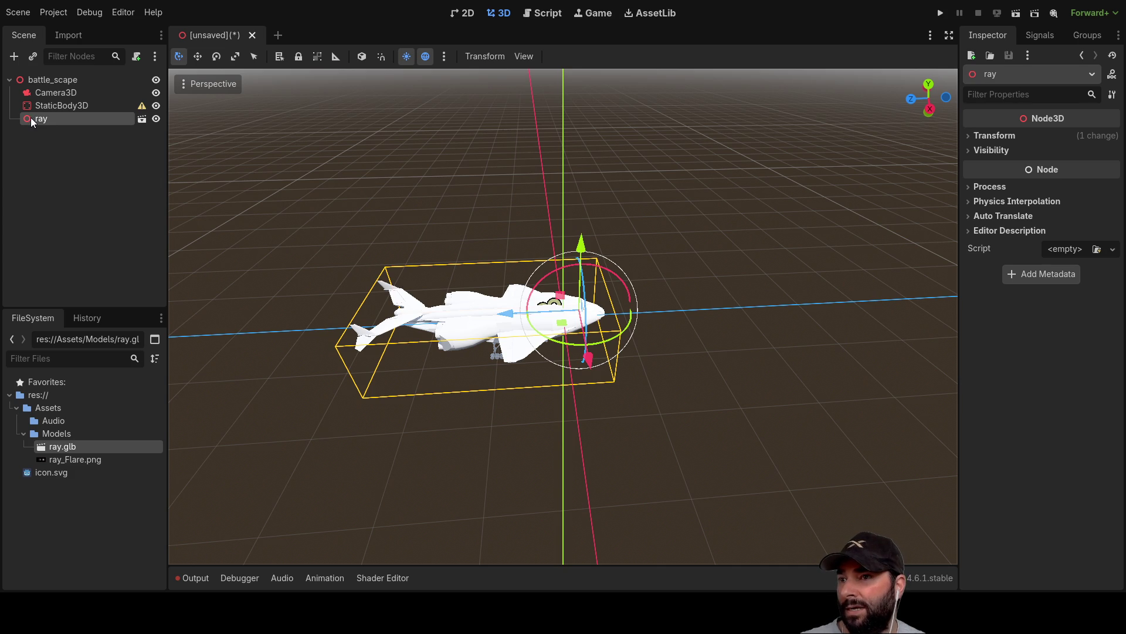
pyautogui.click(975, 137)
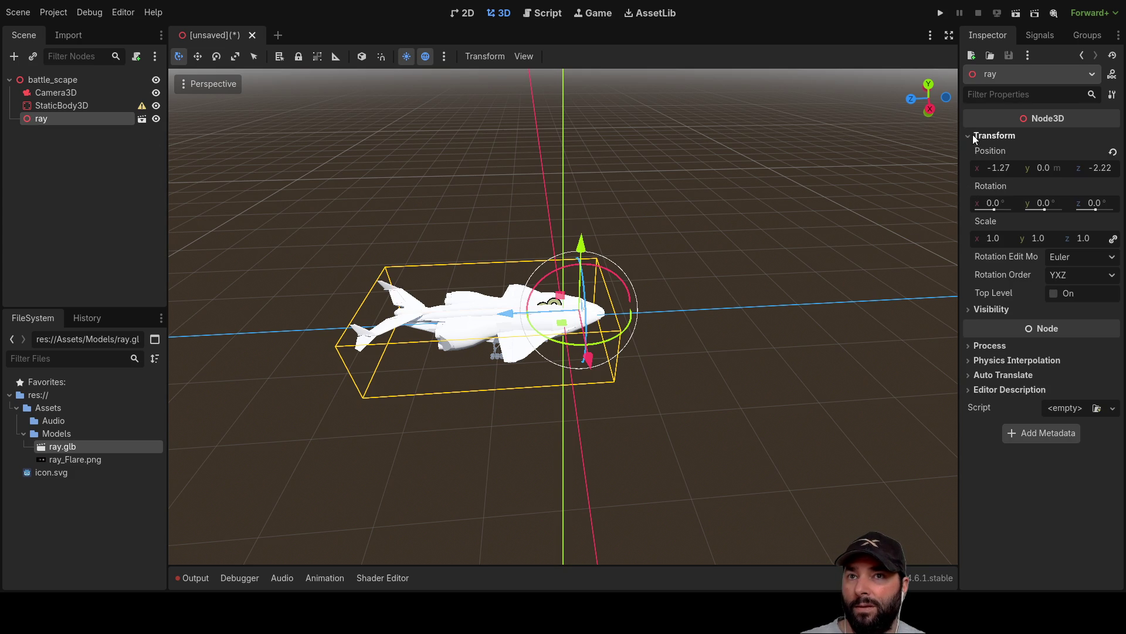
pyautogui.click(994, 239)
pyautogui.write('0.1')
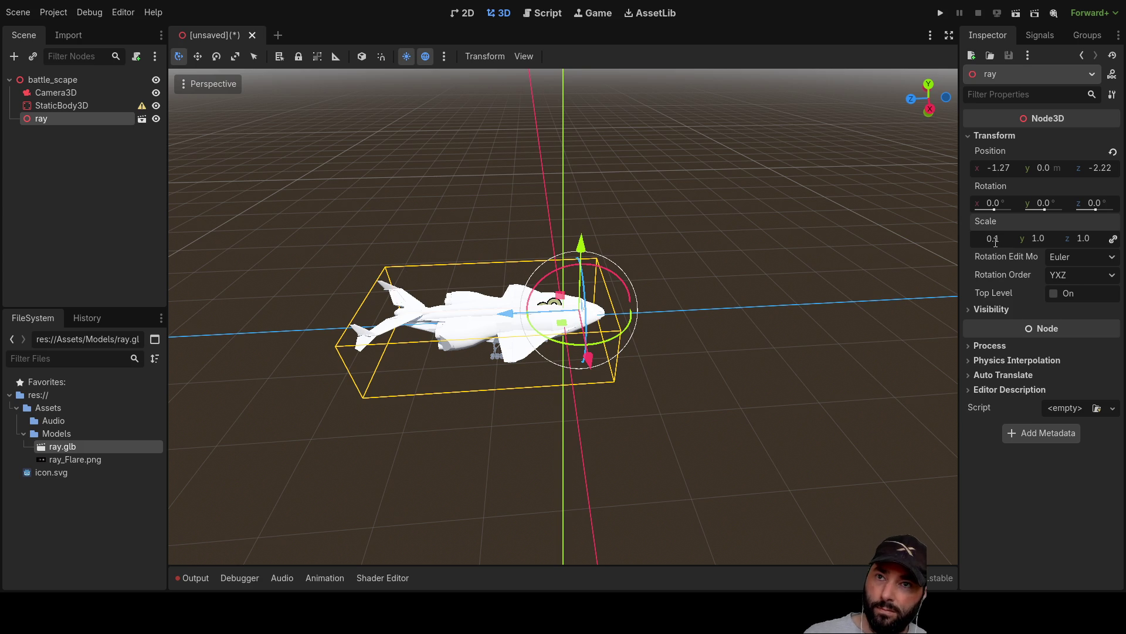
pyautogui.click(1043, 238)
# Step: Select Camera3D and move it up the Y gizmo above the airplane
pyautogui.scroll(5, 684, 315)
pyautogui.moveTo(470, 325)
pyautogui.mouseDown()
pyautogui.moveTo(646, 305)
pyautogui.moveTo(431, 312)
pyautogui.moveTo(470, 282)
pyautogui.moveTo(551, 271)
pyautogui.moveTo(501, 180)
pyautogui.moveTo(561, 219)
pyautogui.moveTo(660, 248)
pyautogui.mouseUp()
pyautogui.click(669, 250)
pyautogui.moveTo(710, 162)
pyautogui.mouseDown()
pyautogui.moveTo(728, 110)
pyautogui.moveTo(720, 90)
pyautogui.moveTo(698, 282)
pyautogui.moveTo(976, 60)
pyautogui.mouseUp()
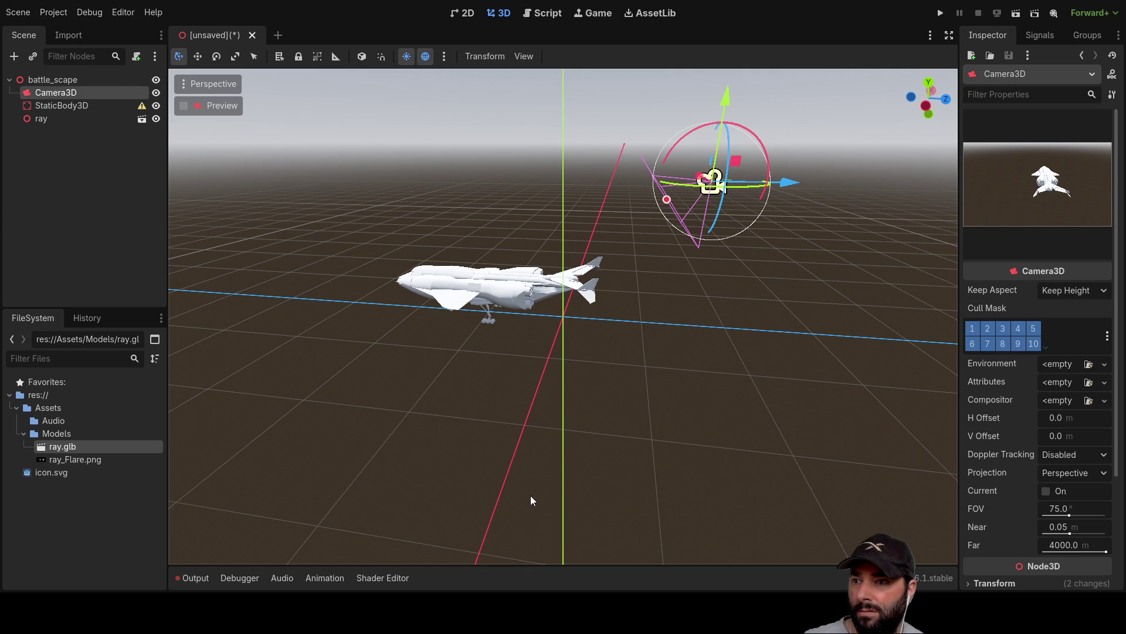
# Step: Save the scene as battle_scape.tscn, run it to view the airplane, then stop it
pyautogui.press('F6')
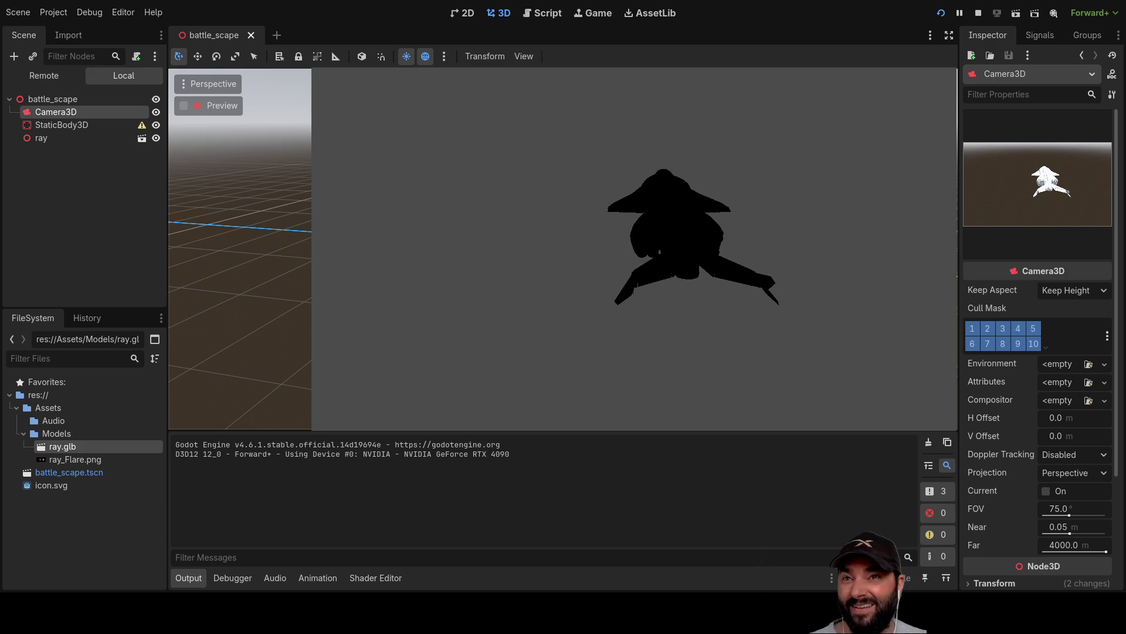
pyautogui.press('F8')
# Step: Orbit and zoom around the airplane and camera, then select the Assets folder
pyautogui.moveTo(864, 145)
pyautogui.mouseDown()
pyautogui.moveTo(342, 302)
pyautogui.moveTo(941, 288)
pyautogui.moveTo(734, 276)
pyautogui.mouseUp()
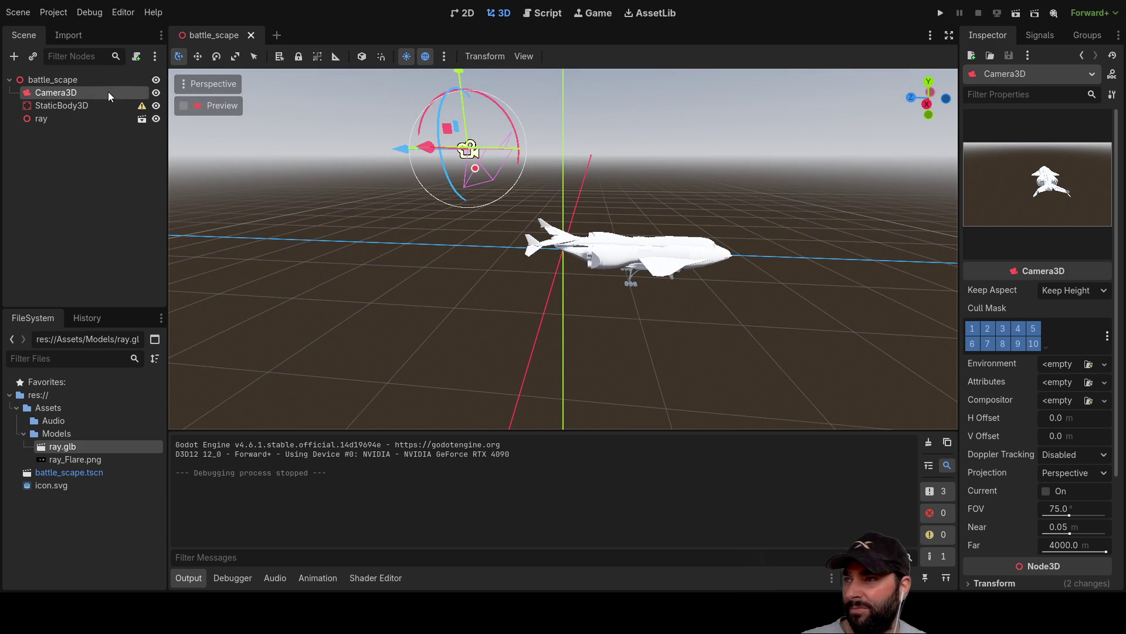
pyautogui.scroll(-5, 1046, 403)
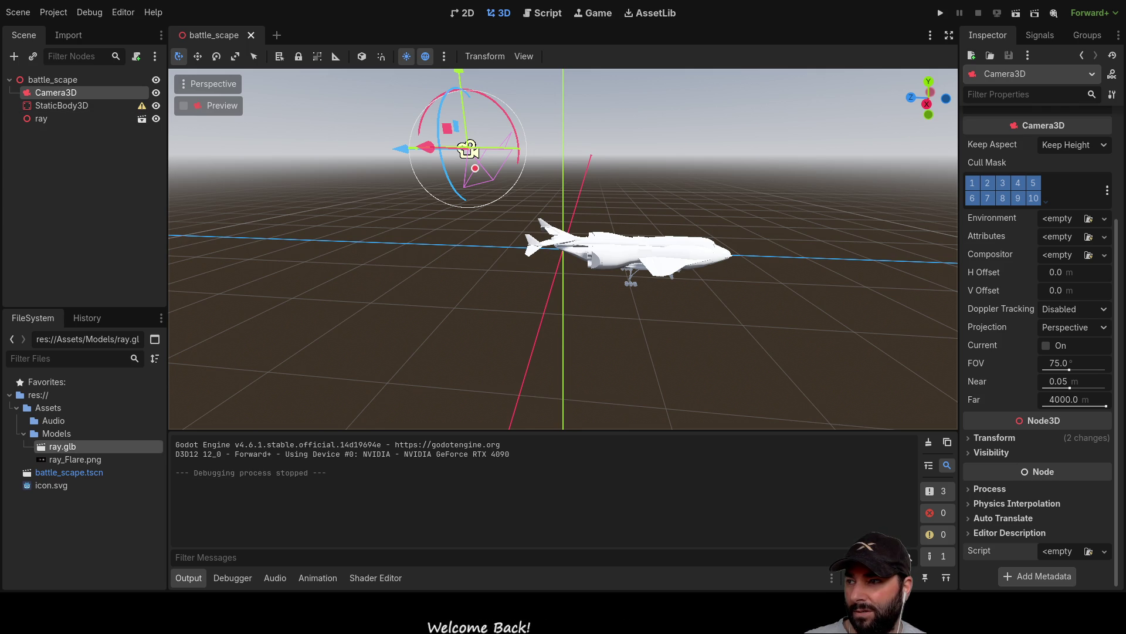
pyautogui.click(45, 407)
# Step: Select the project root folder in the FileSystem dock
pyautogui.click(42, 396)
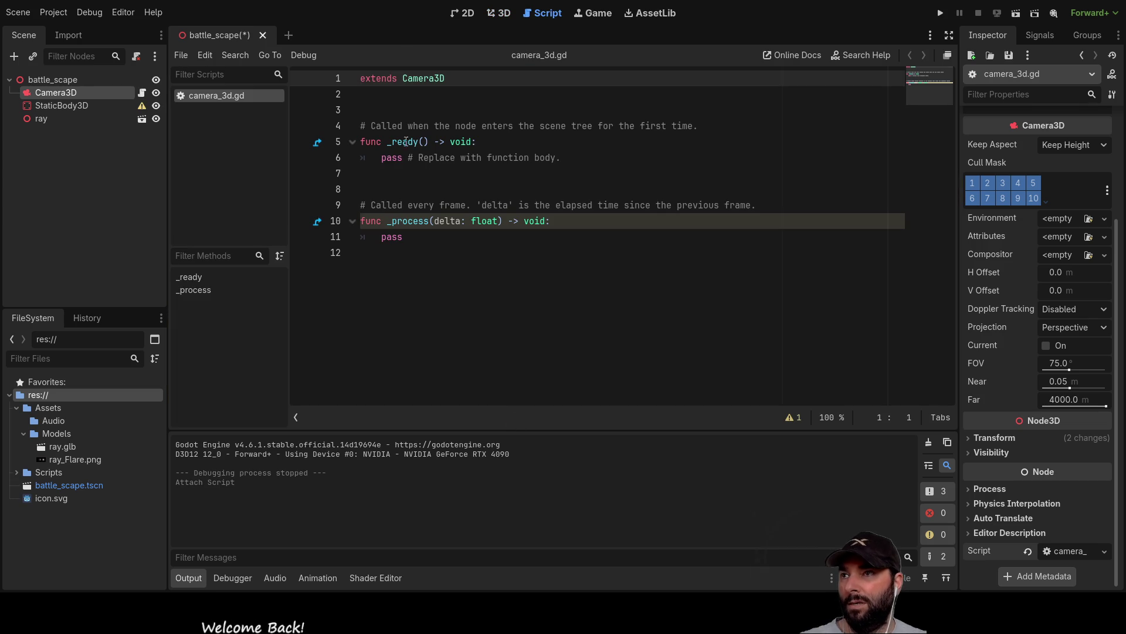
# Step: Add a triple-quoted docstring below extends reading 'how to move the camera....'
pyautogui.click(397, 107)
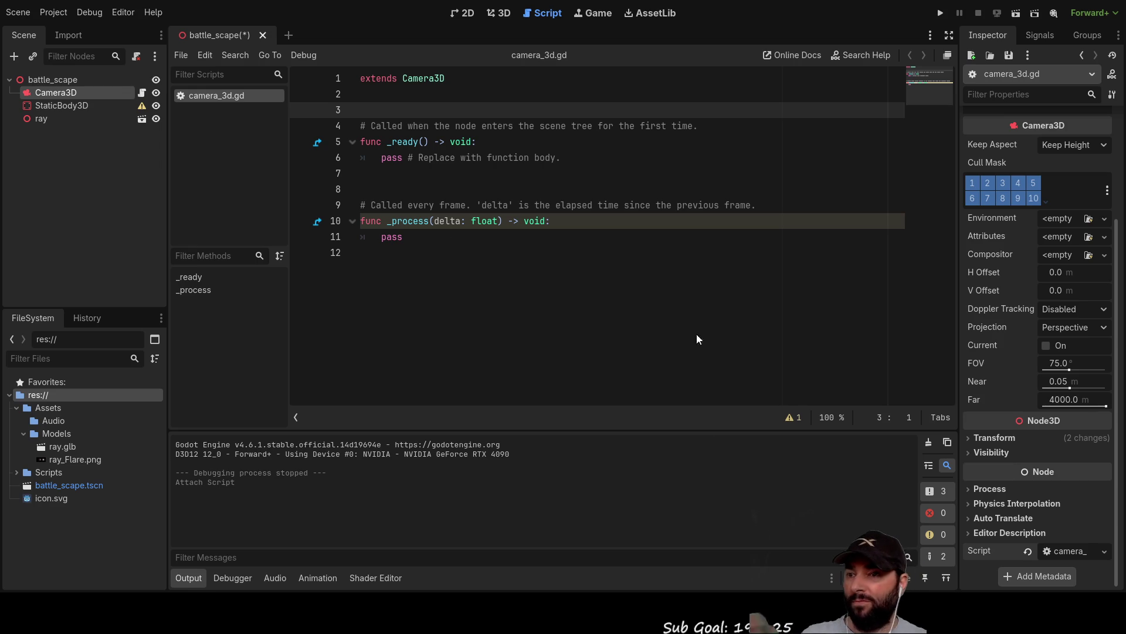
pyautogui.press('Up')
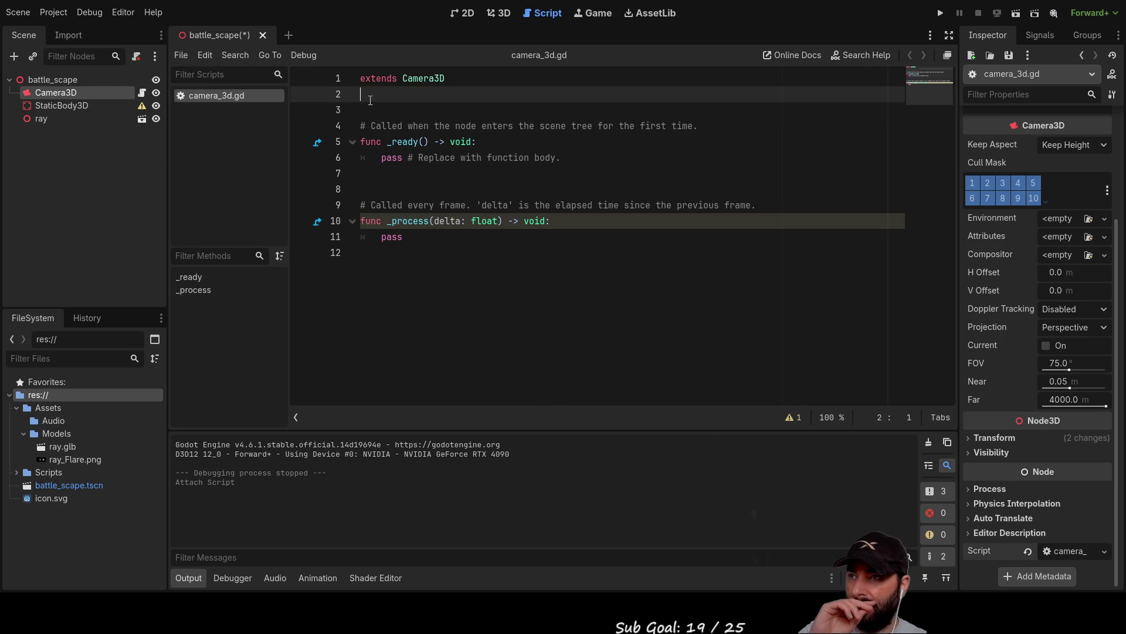
pyautogui.press('Return')
pyautogui.press('Return')
pyautogui.press('Return')
pyautogui.press('Up')
pyautogui.press('Up')
pyautogui.press('Up')
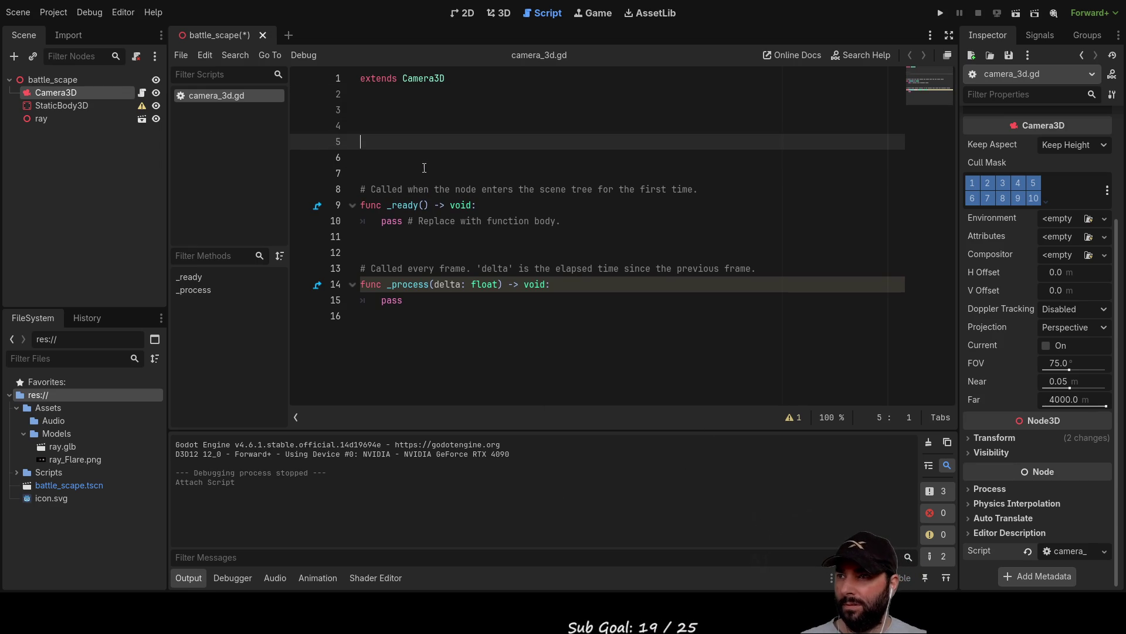
pyautogui.write('"""')
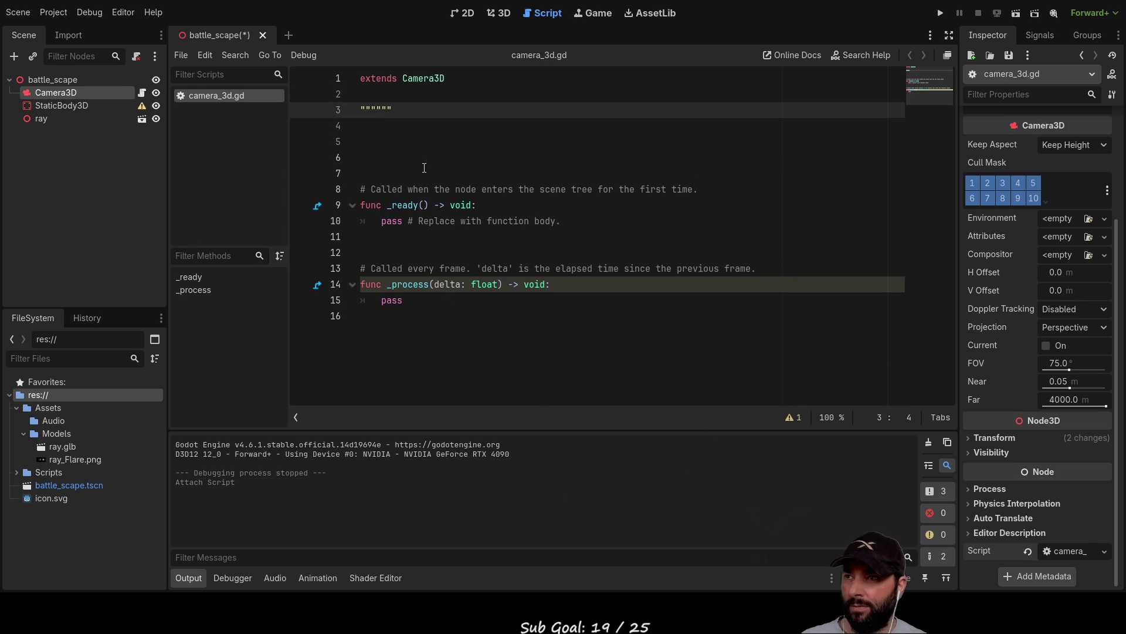
pyautogui.press('Return')
pyautogui.press('Return')
pyautogui.press('Return')
pyautogui.press('Up')
pyautogui.press('Up')
pyautogui.press('Up')
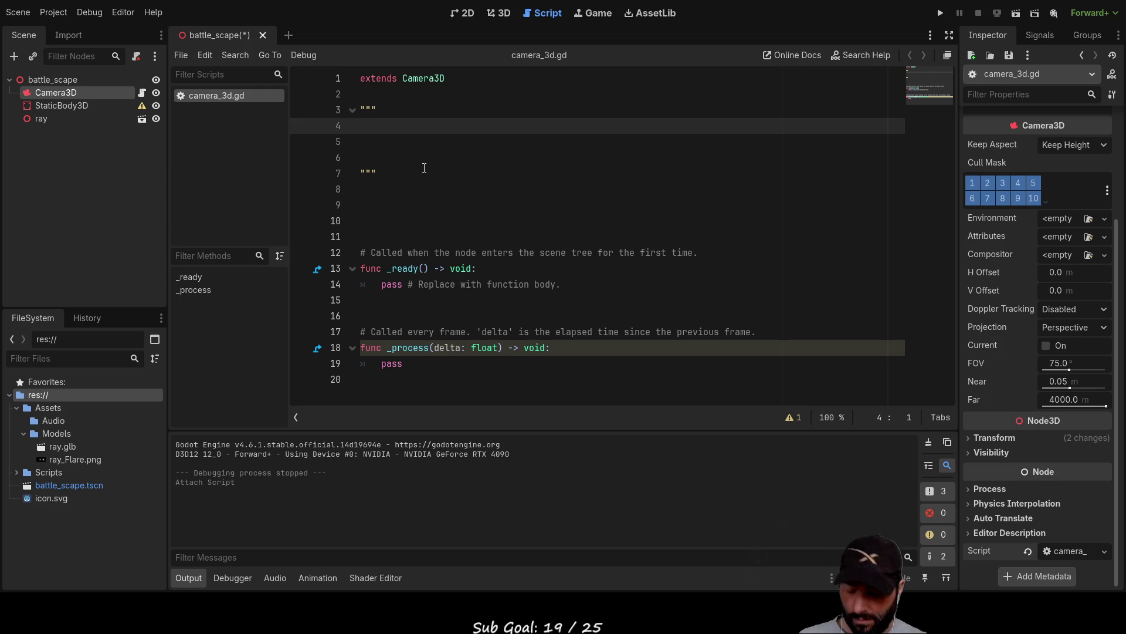
pyautogui.write('how to move ')
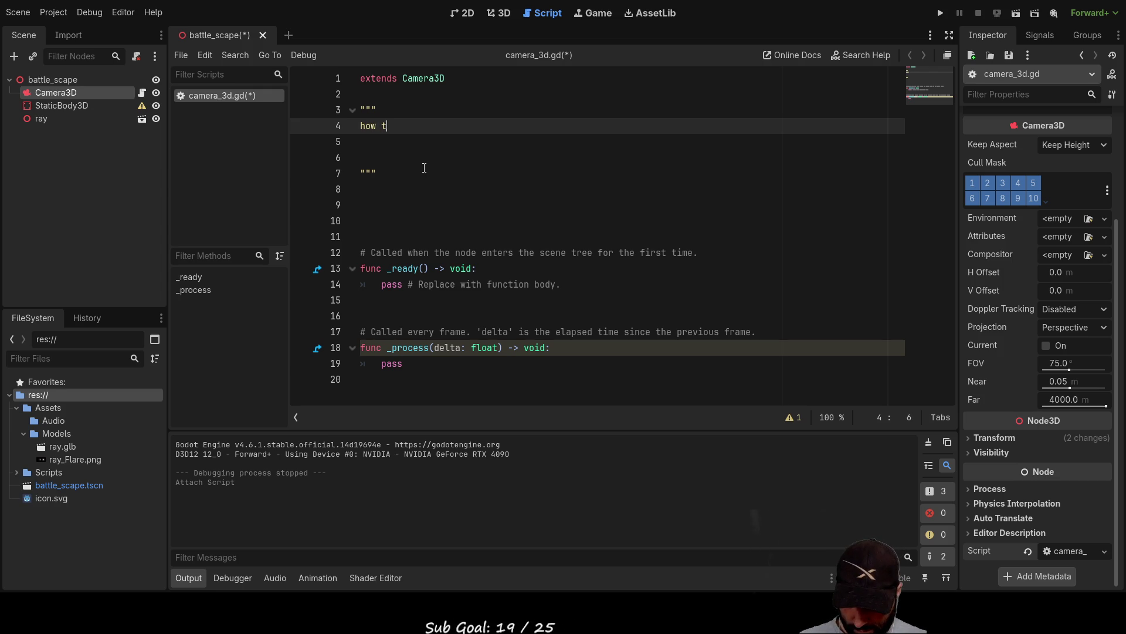
pyautogui.write('the c')
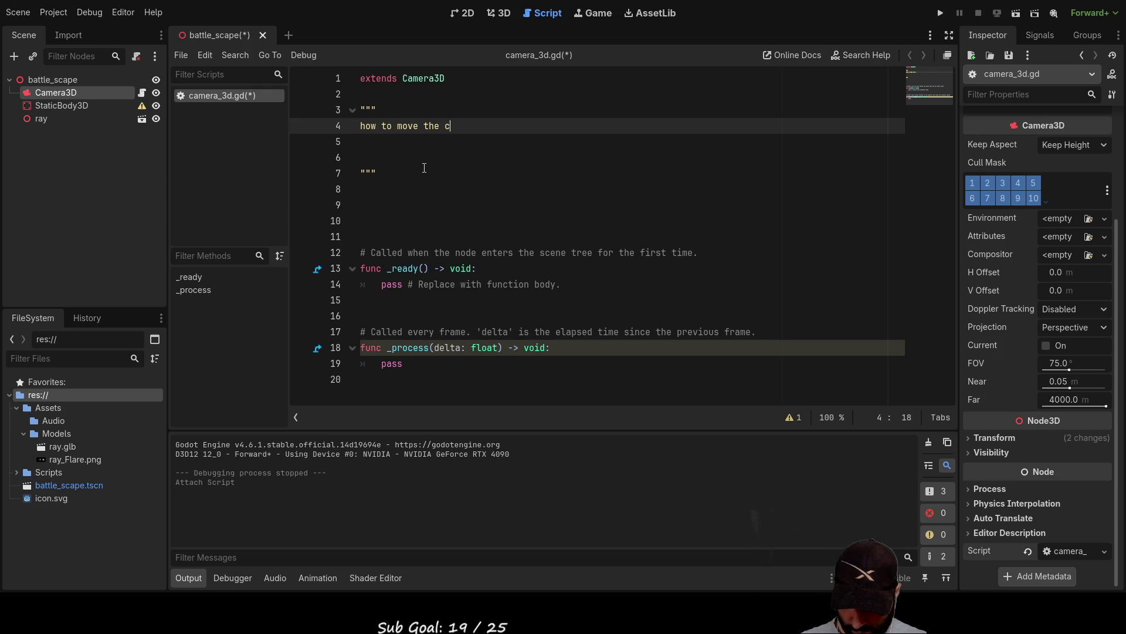
pyautogui.write('amera....')
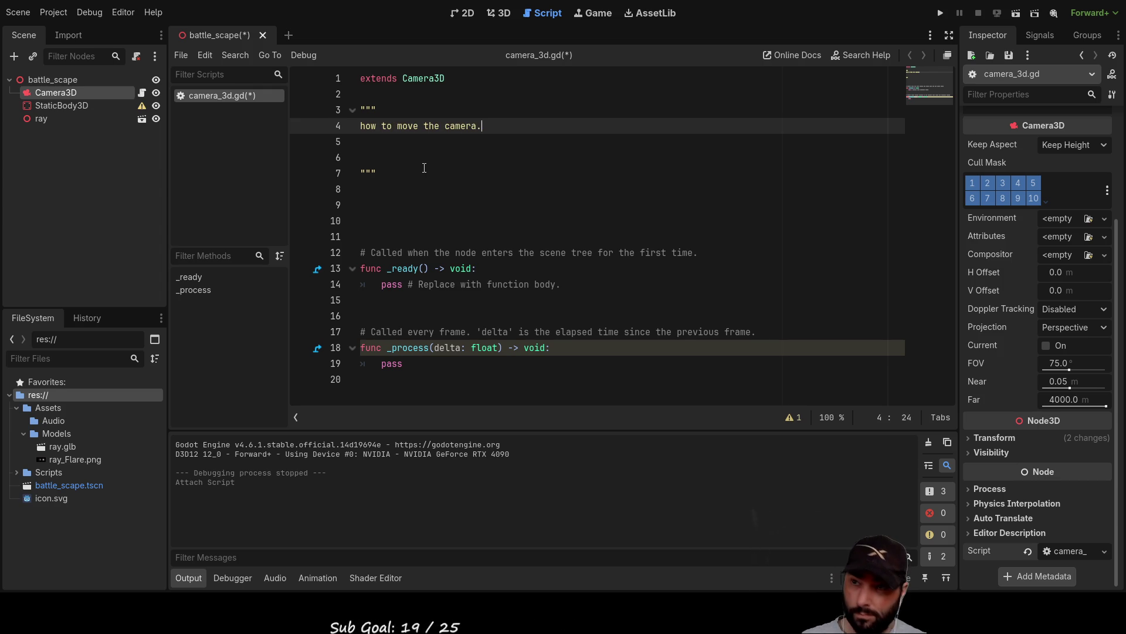
# Step: Add the docstring line 'zoom in / out - scroll wheel'
pyautogui.press('Return')
pyautogui.press('Return')
pyautogui.press('Up')
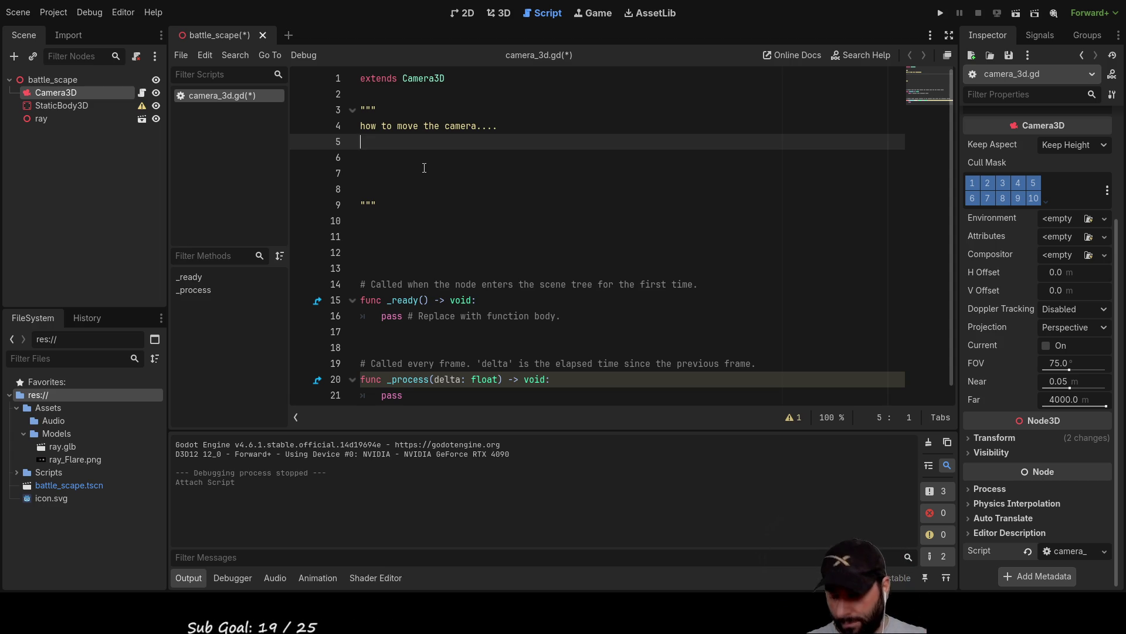
pyautogui.write('zoom in')
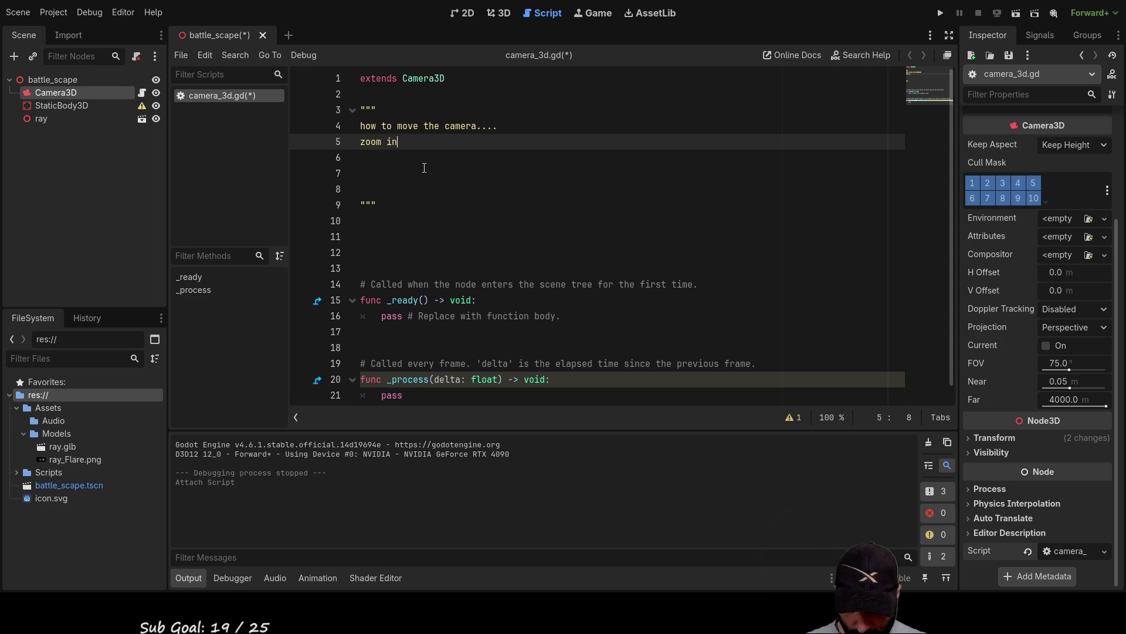
pyautogui.write(' / out ')
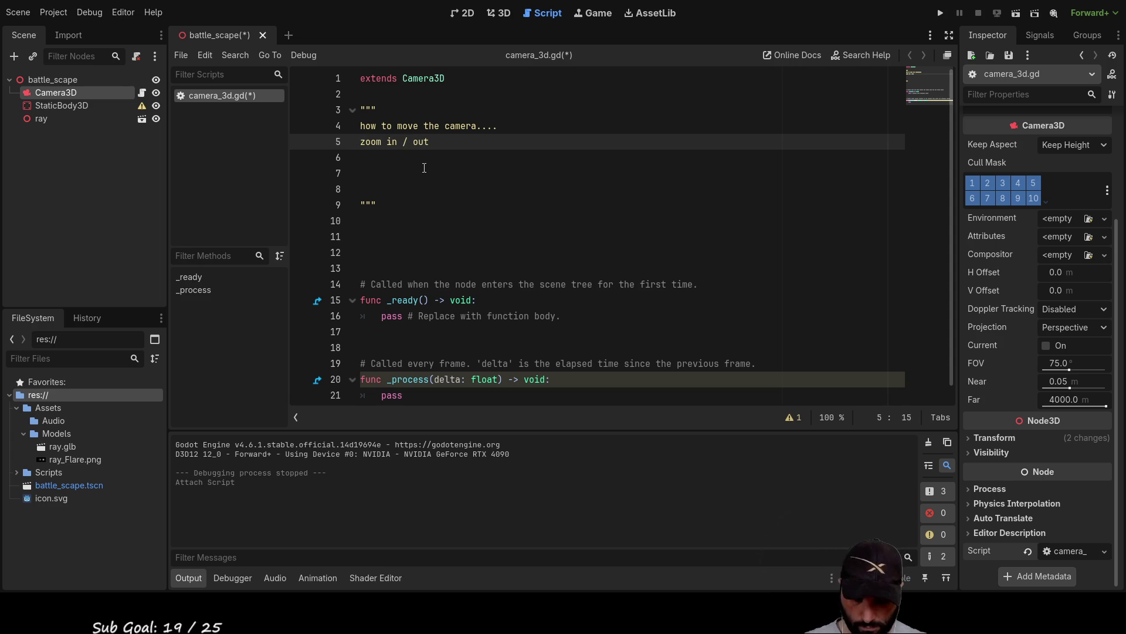
pyautogui.write('- scroll wheel')
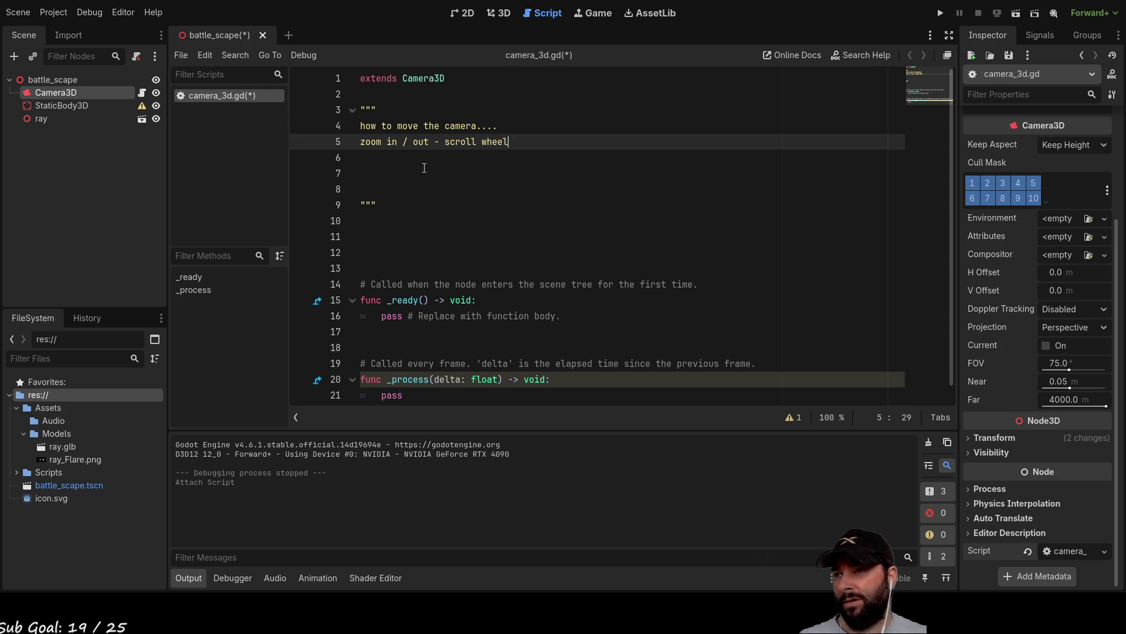
pyautogui.press('Down')
pyautogui.press('Down')
pyautogui.press('Down')
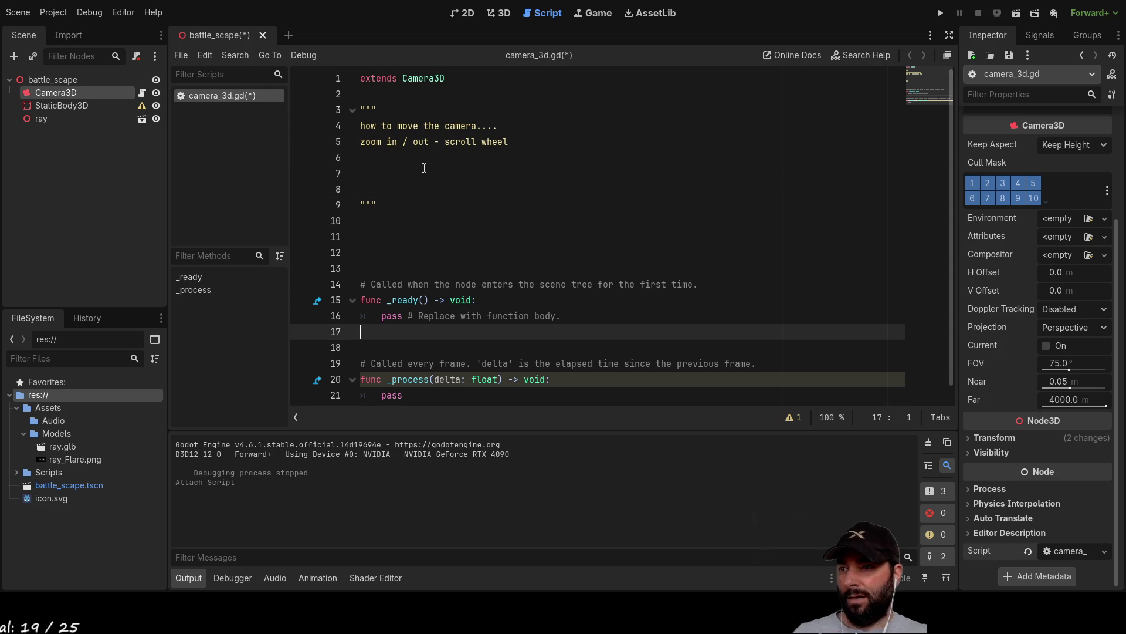
pyautogui.scroll(-1, 447, 215)
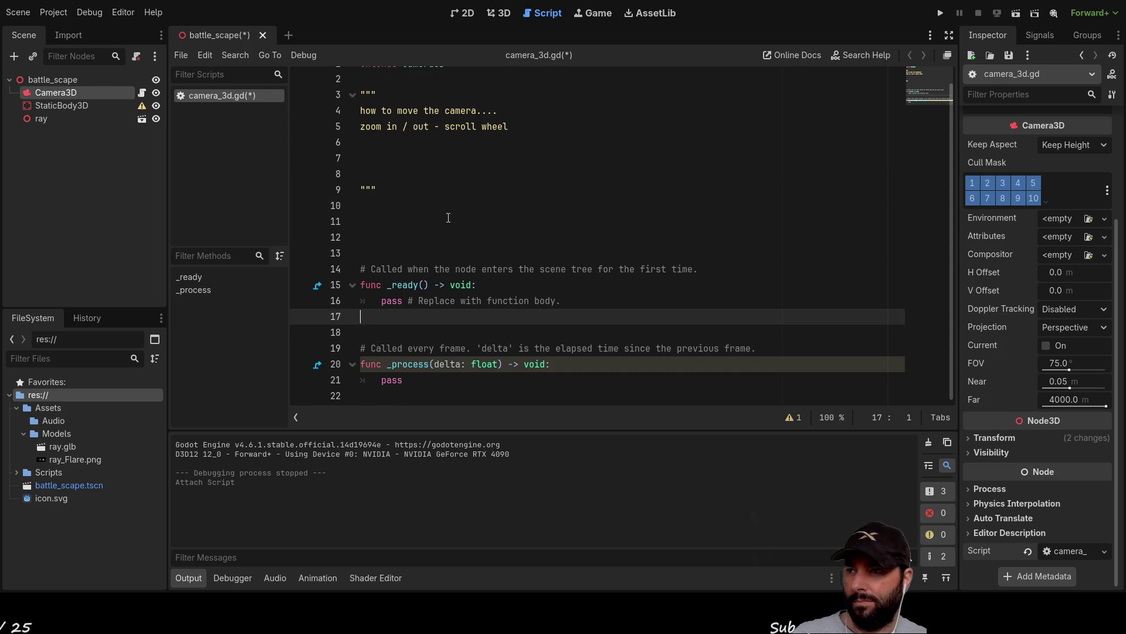
pyautogui.scroll(1, 477, 235)
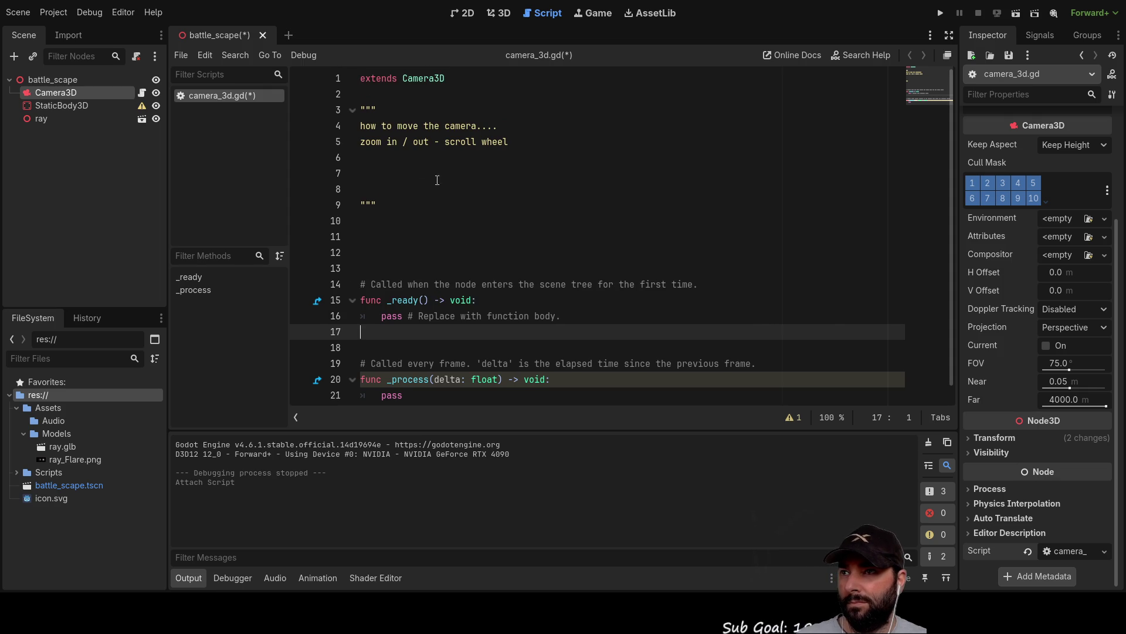
pyautogui.click(386, 155)
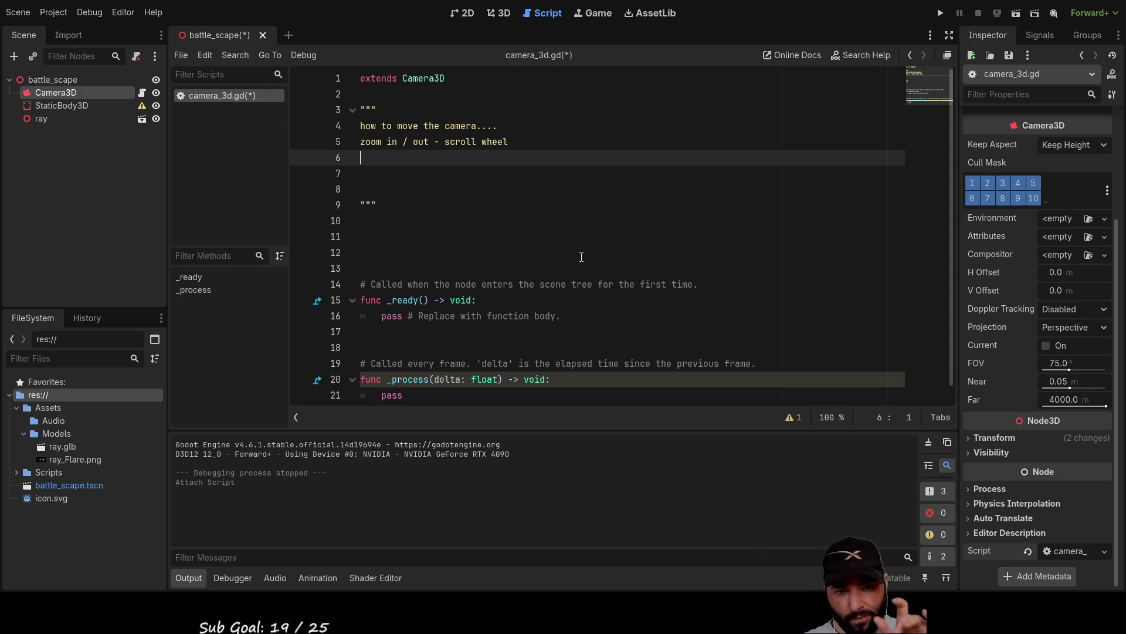
# Step: Begin the pitch note on docstring line 6 with 'right click + mouse move'
pyautogui.write('r')
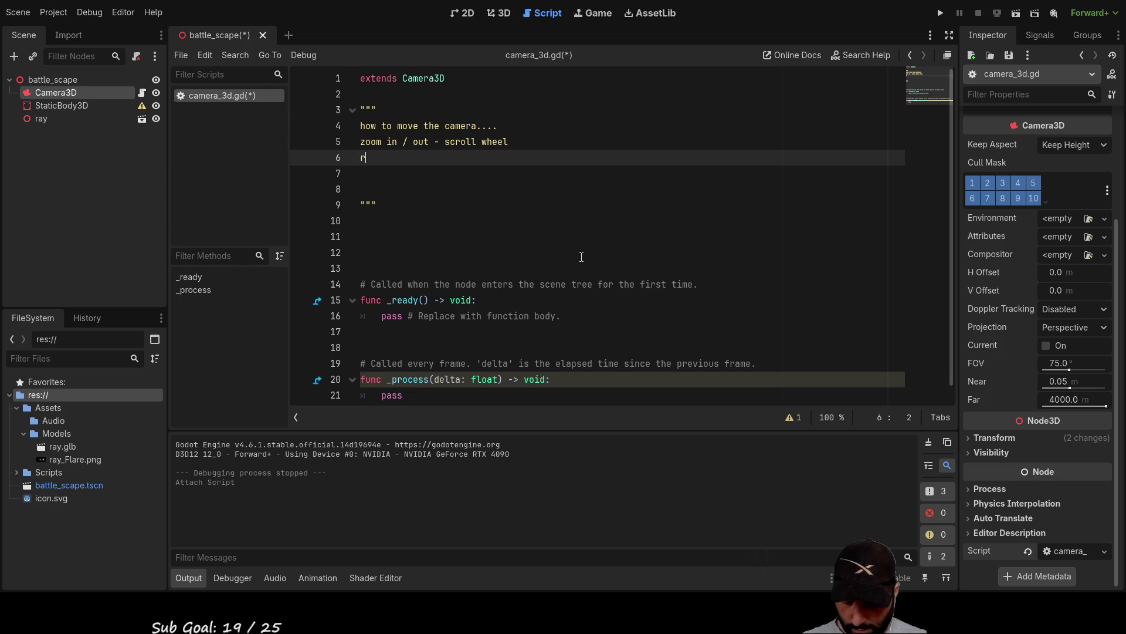
pyautogui.write('ight clic')
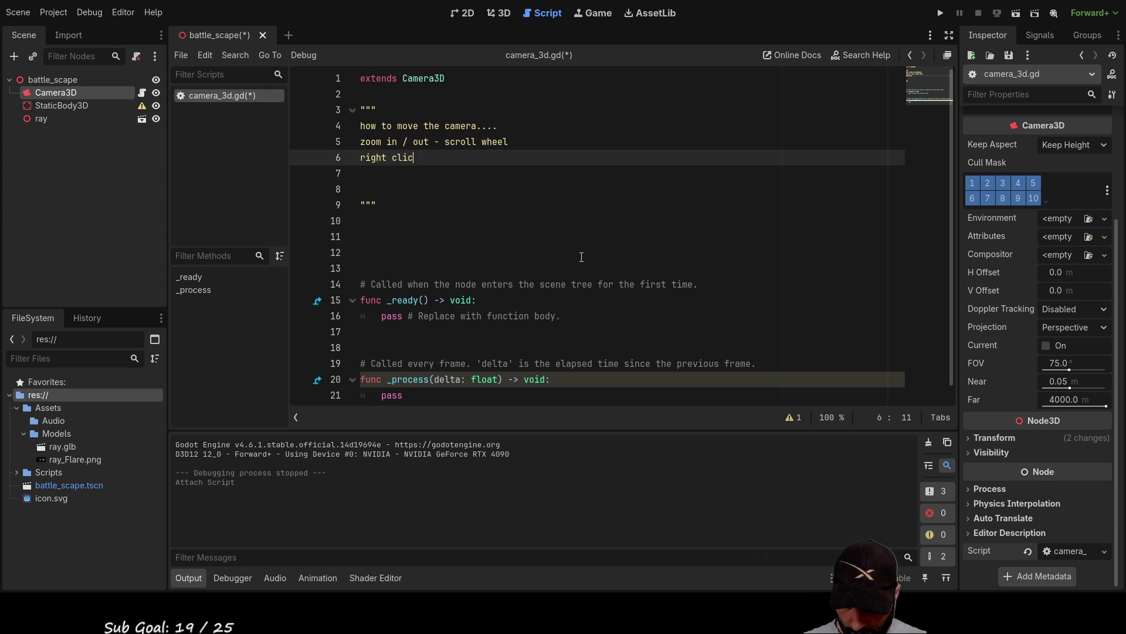
pyautogui.write('k + ')
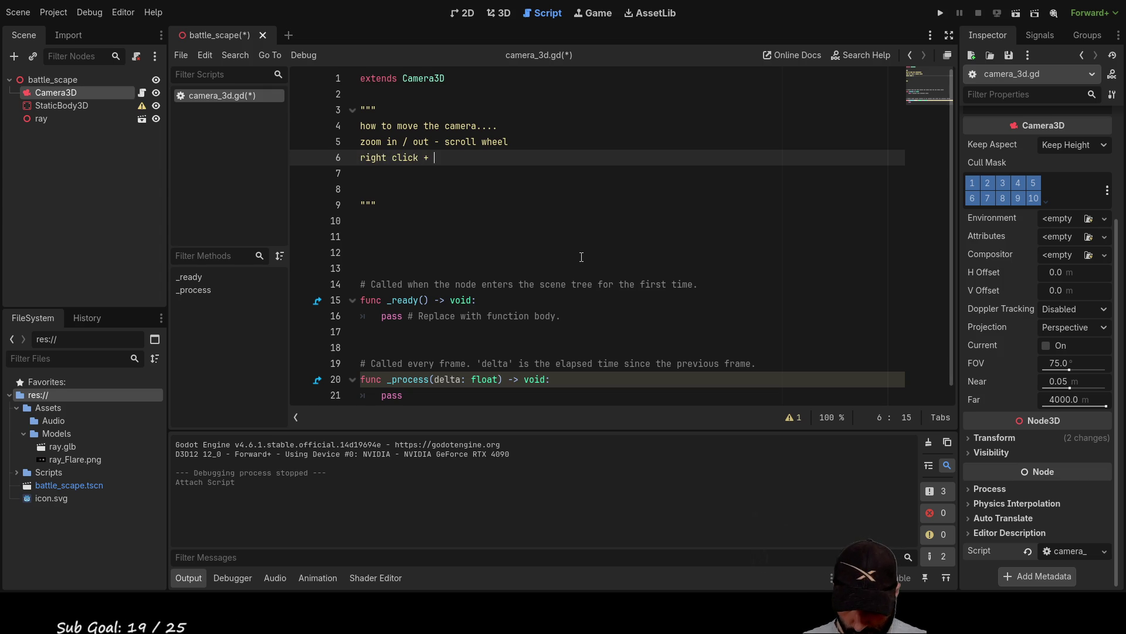
pyautogui.write('mouse move fwd back to change pitch')
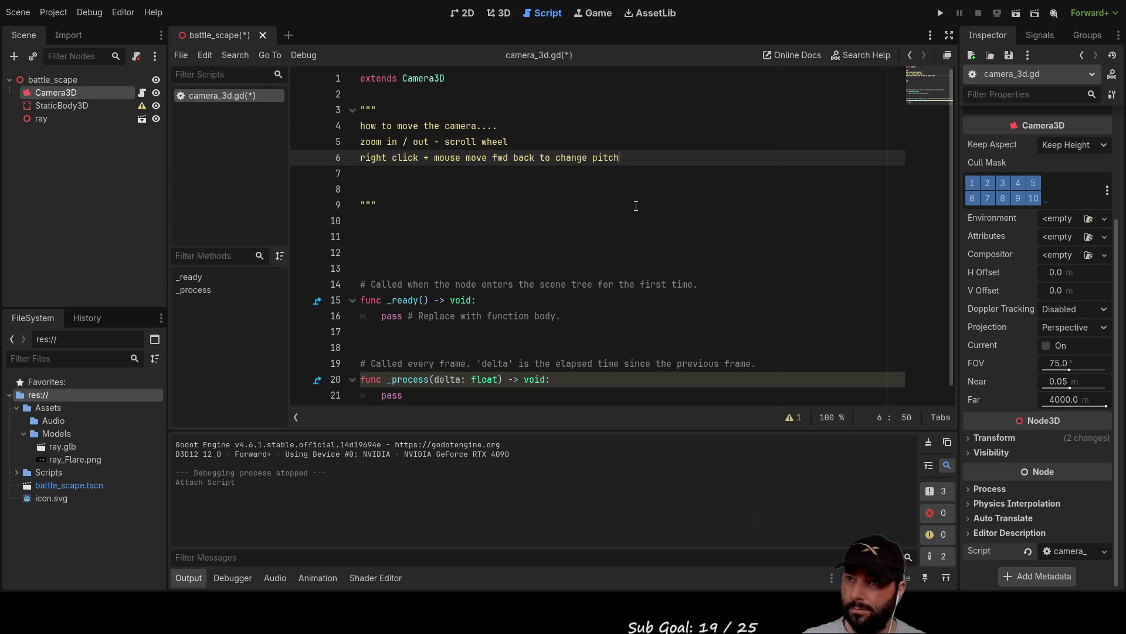
# Step: Add the docstring line 'right click + mouse move left/right to change yaw'
pyautogui.press('Down')
pyautogui.press('Return')
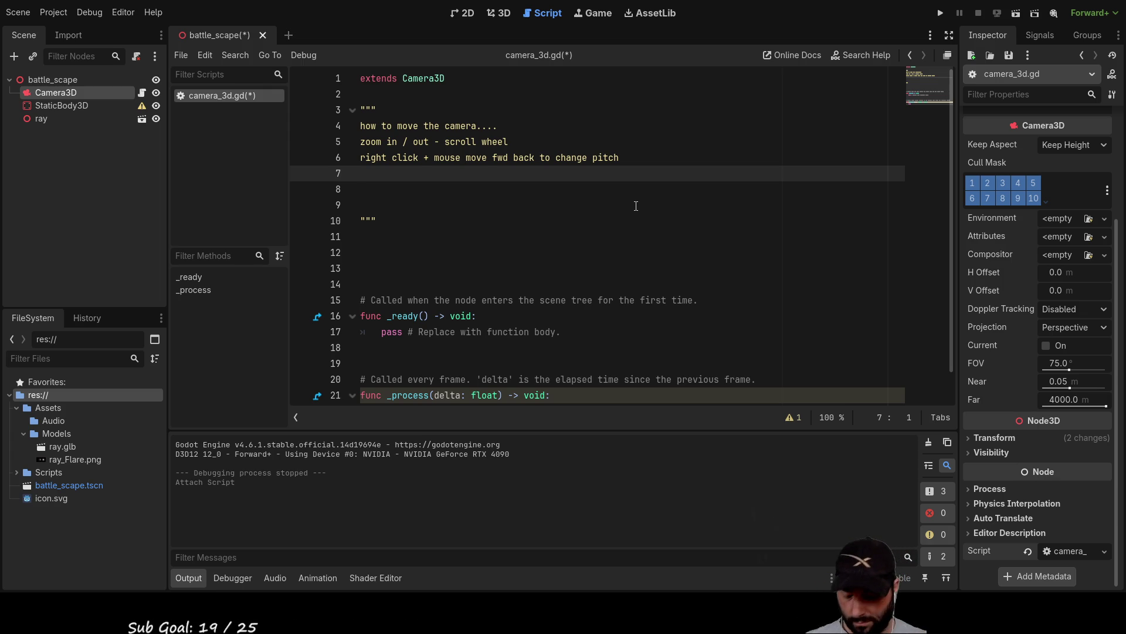
pyautogui.write('right click +')
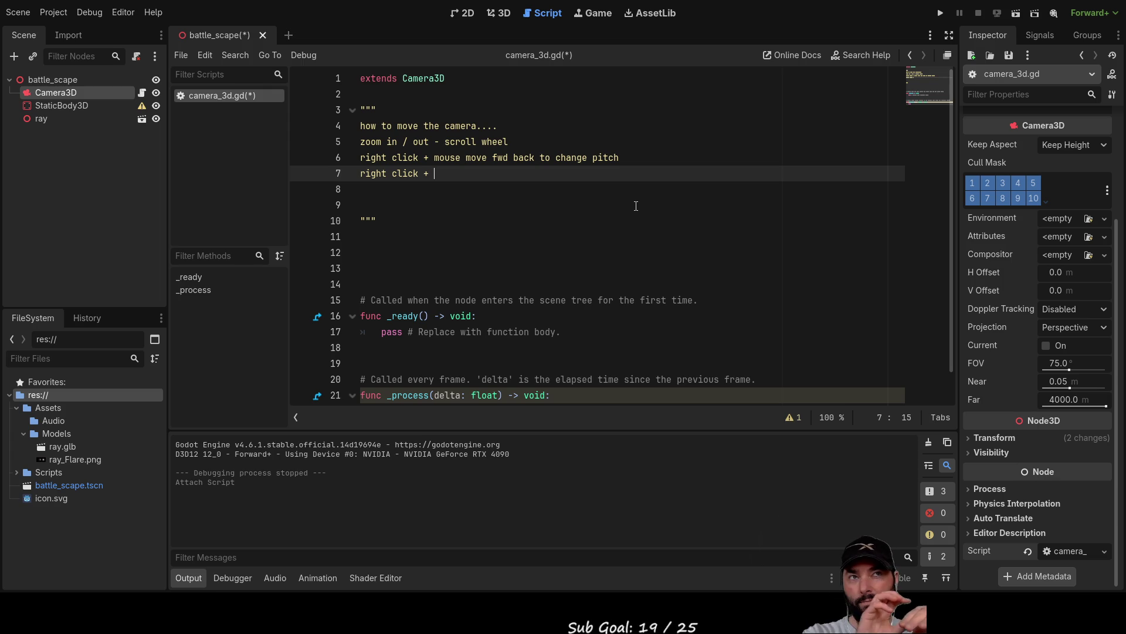
pyautogui.write('mouse move ')
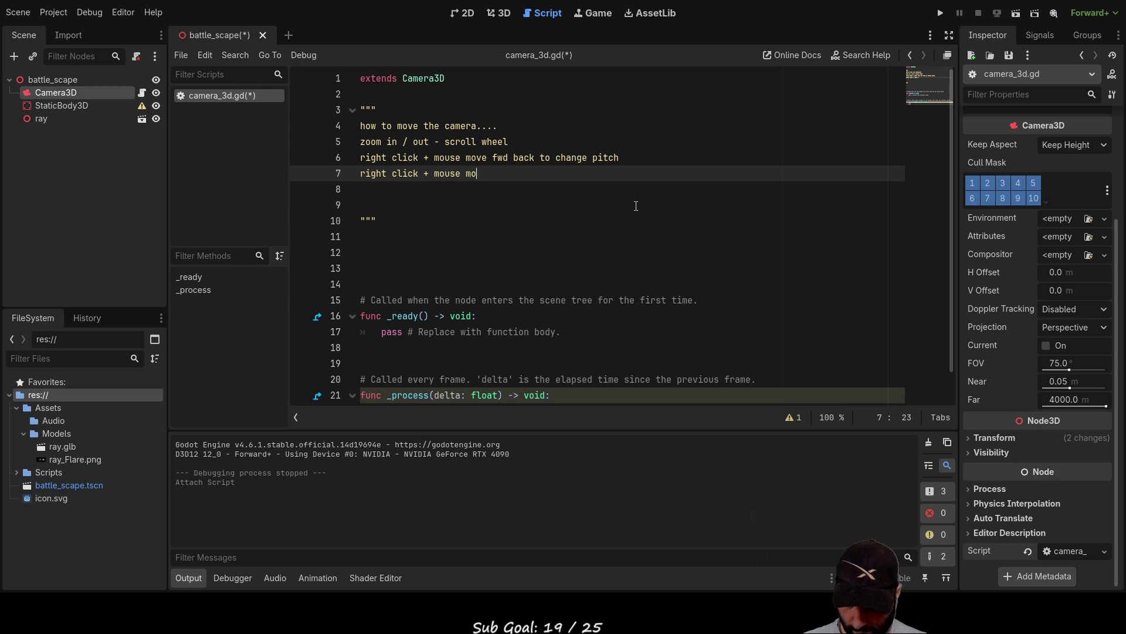
pyautogui.write('le')
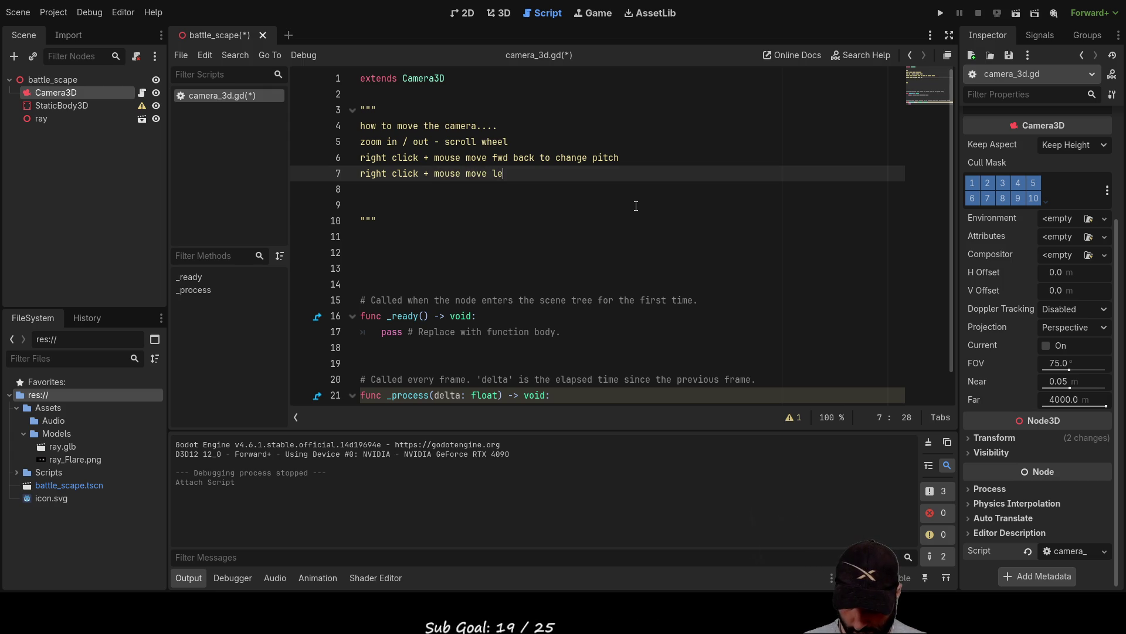
pyautogui.write('ft/right ')
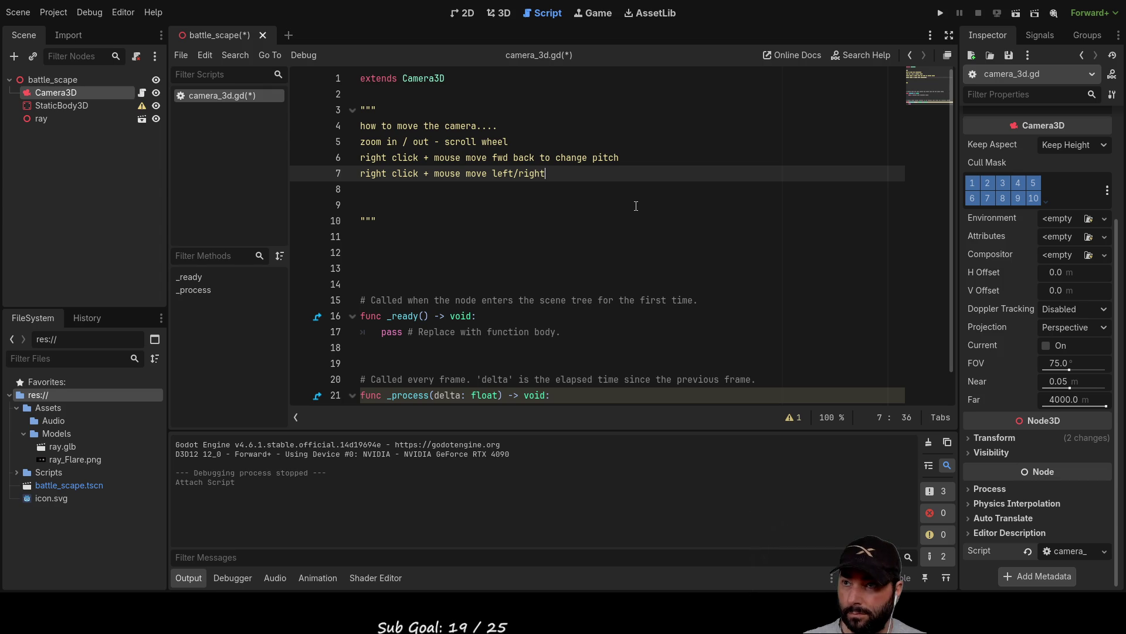
pyautogui.write('to ')
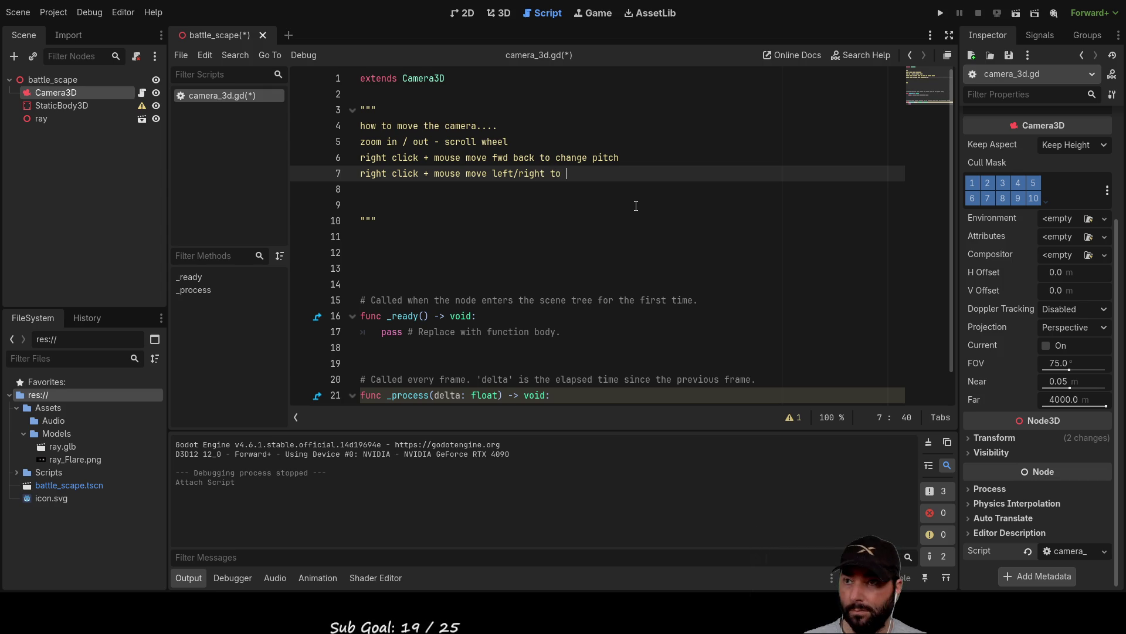
pyautogui.write('change')
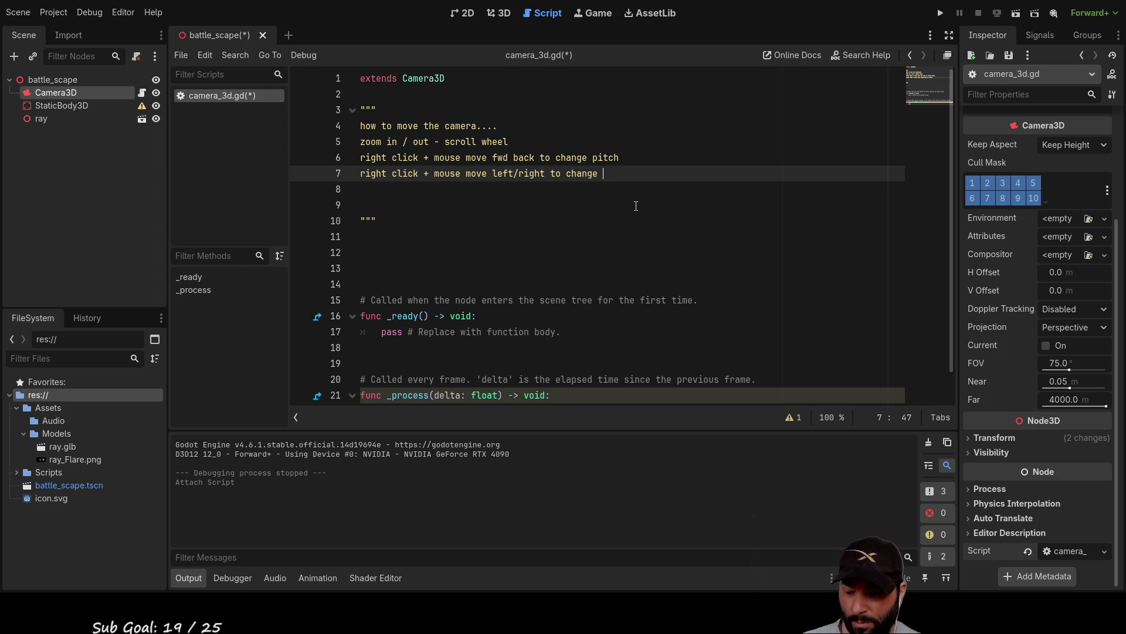
pyautogui.write('yaw')
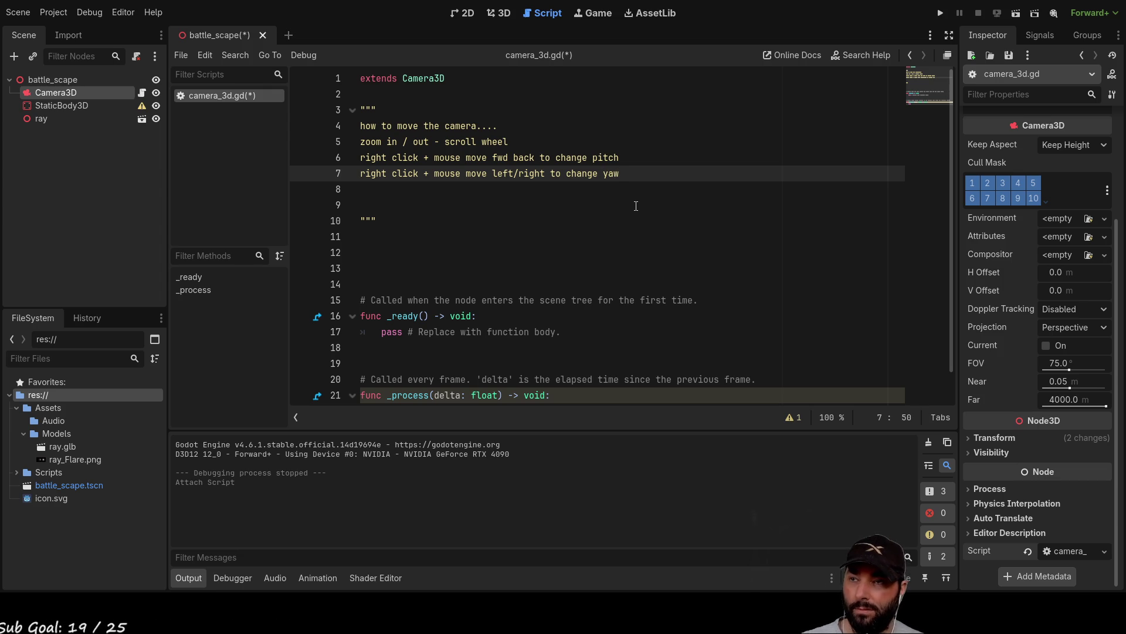
# Step: Insert blank docstring lines and start a WASD note with 'wasd' on line 9
pyautogui.press('Down')
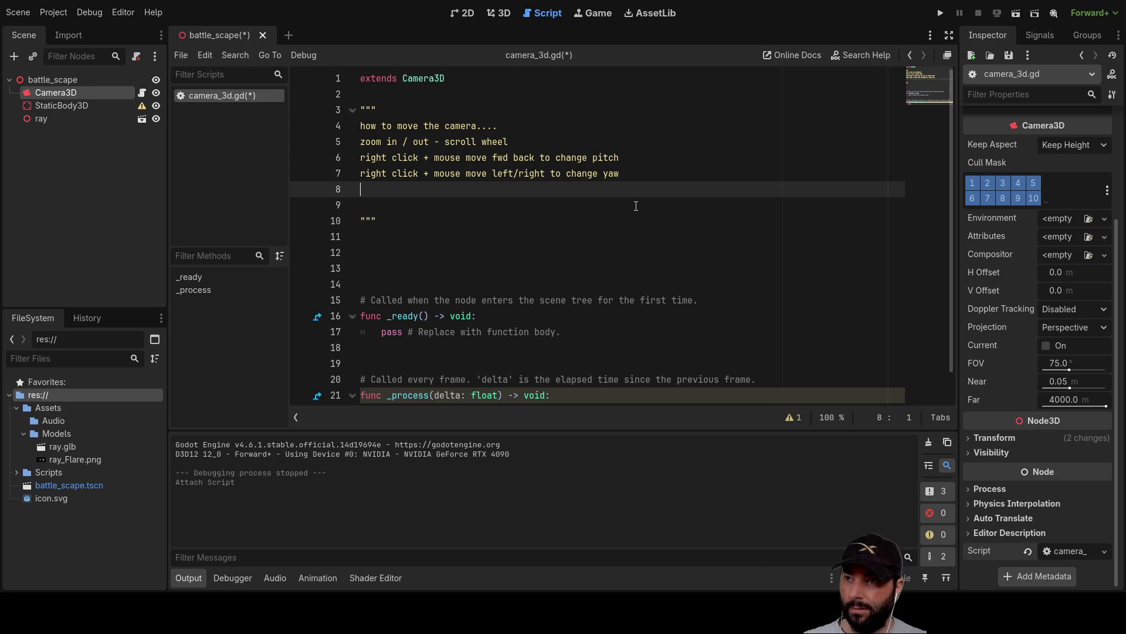
pyautogui.press('Return')
pyautogui.press('Up')
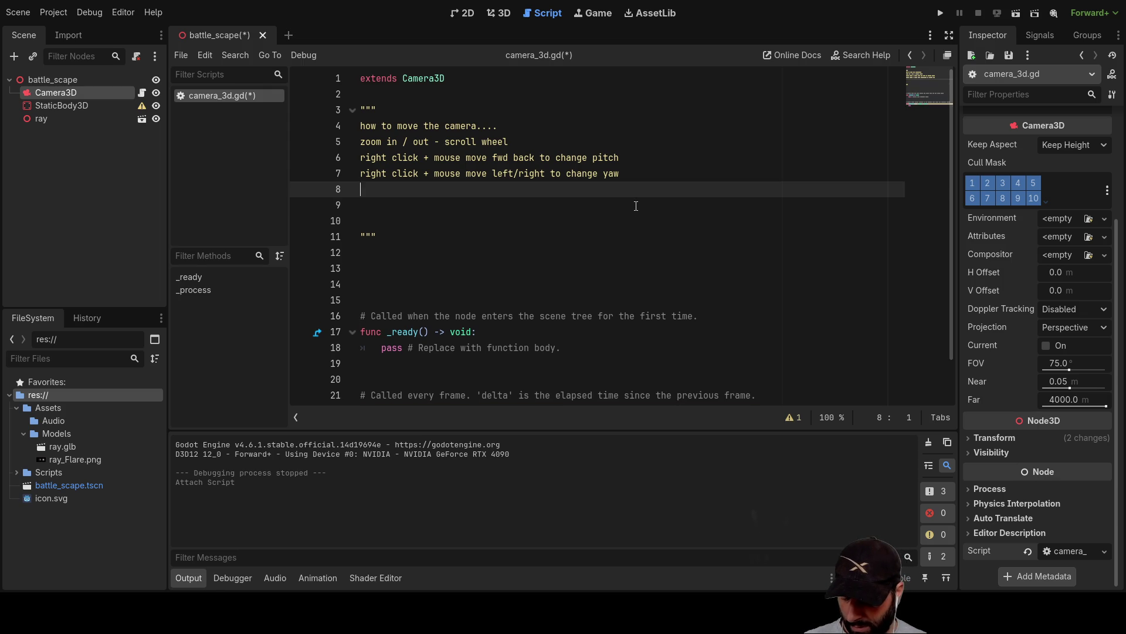
pyautogui.press('Down')
pyautogui.write('wasd')
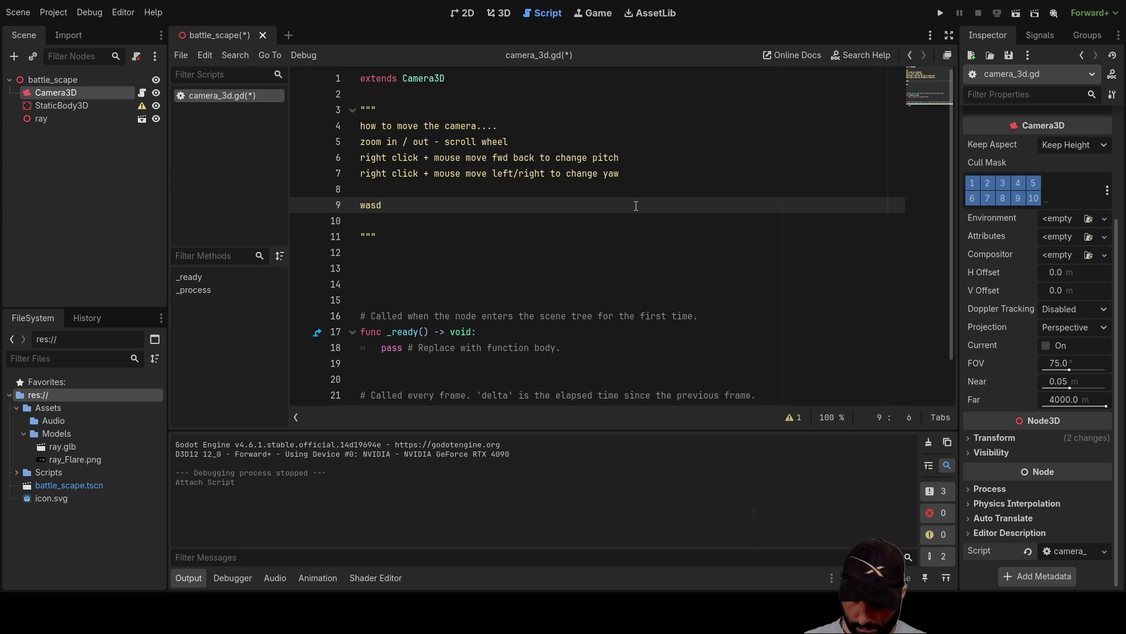
# Step: Type the WASD note 'translate camera paralle to horzion', fixing typos along the way
pyautogui.write('translate camera ')
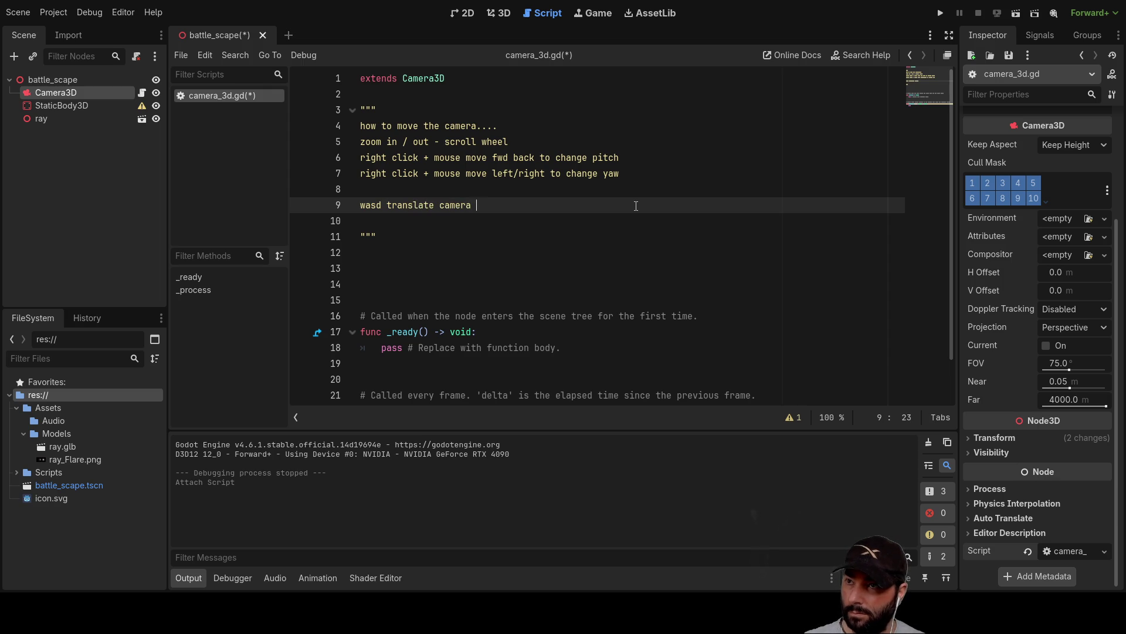
pyautogui.write('para')
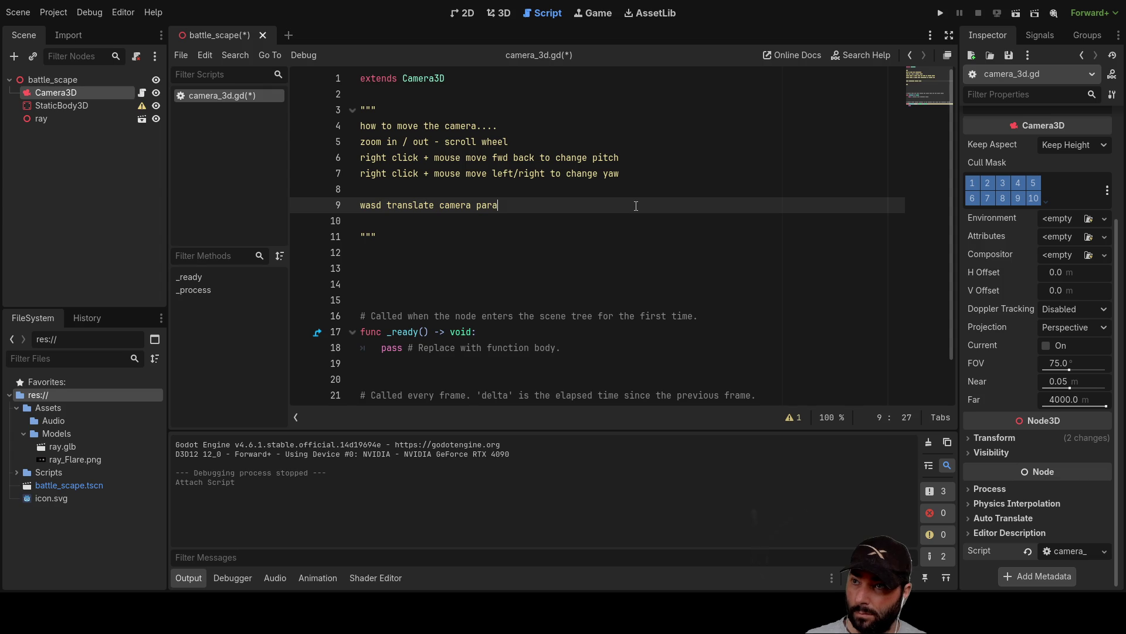
pyautogui.write('la')
pyautogui.press('BackSpace')
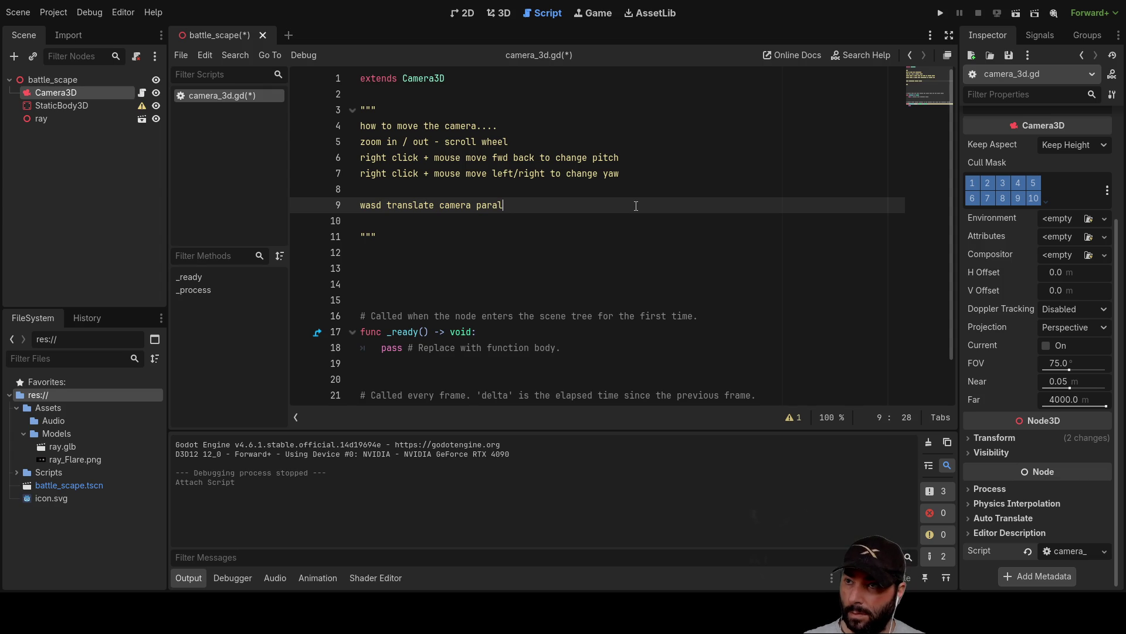
pyautogui.press('BackSpace')
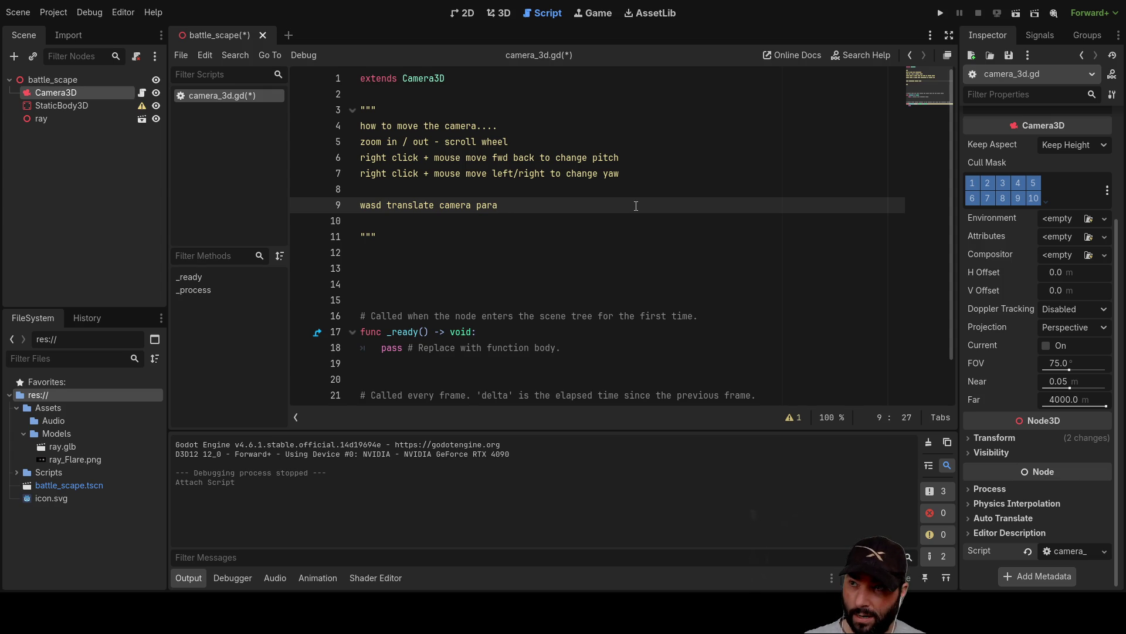
pyautogui.write('lle to hor')
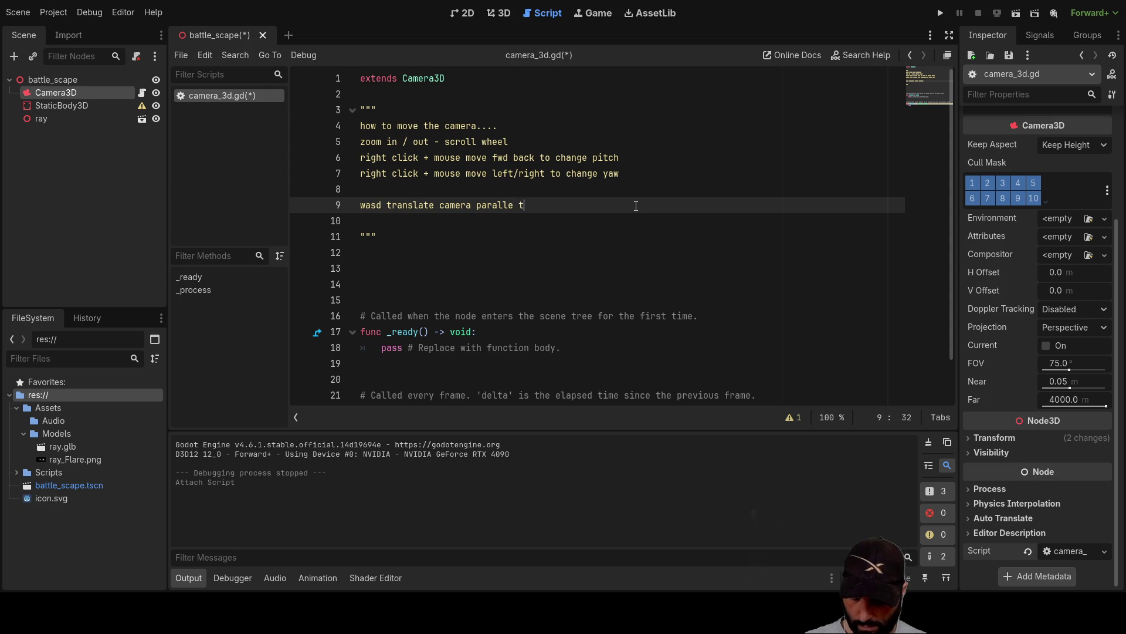
pyautogui.write('zion')
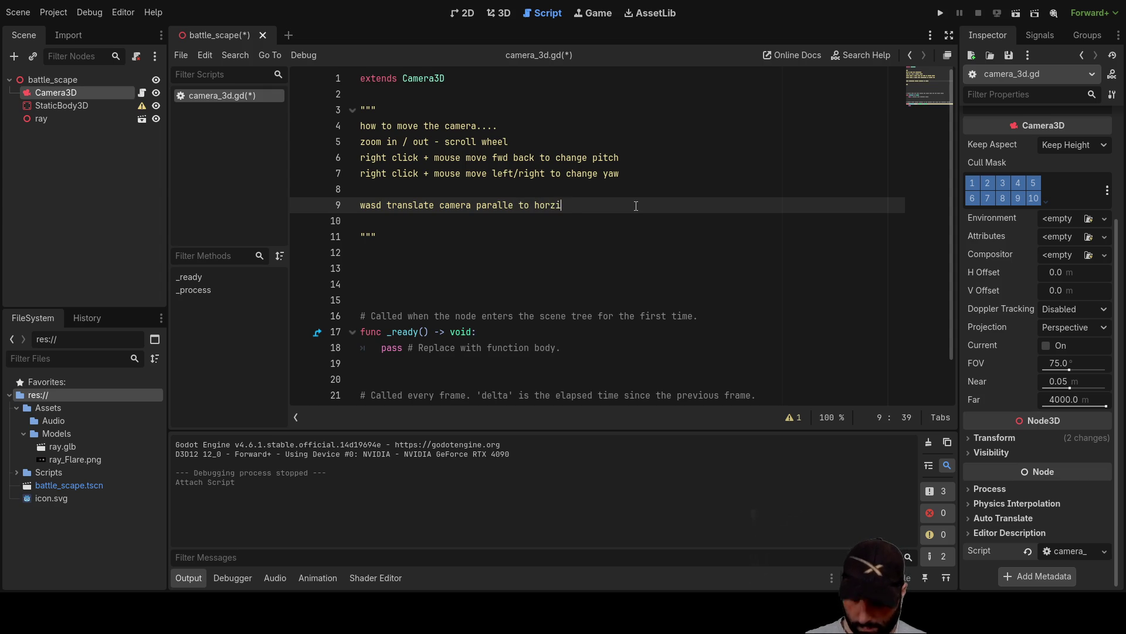
# Step: Add extra blank lines below the WASD note inside the docstring
pyautogui.press('Down')
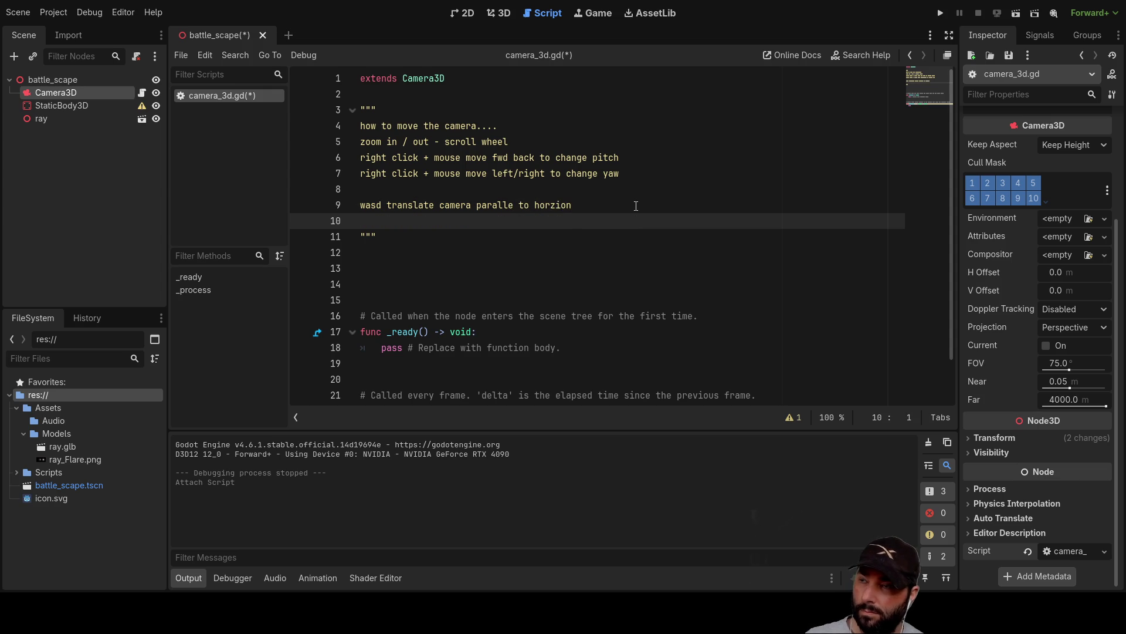
pyautogui.press('Return')
pyautogui.press('Up')
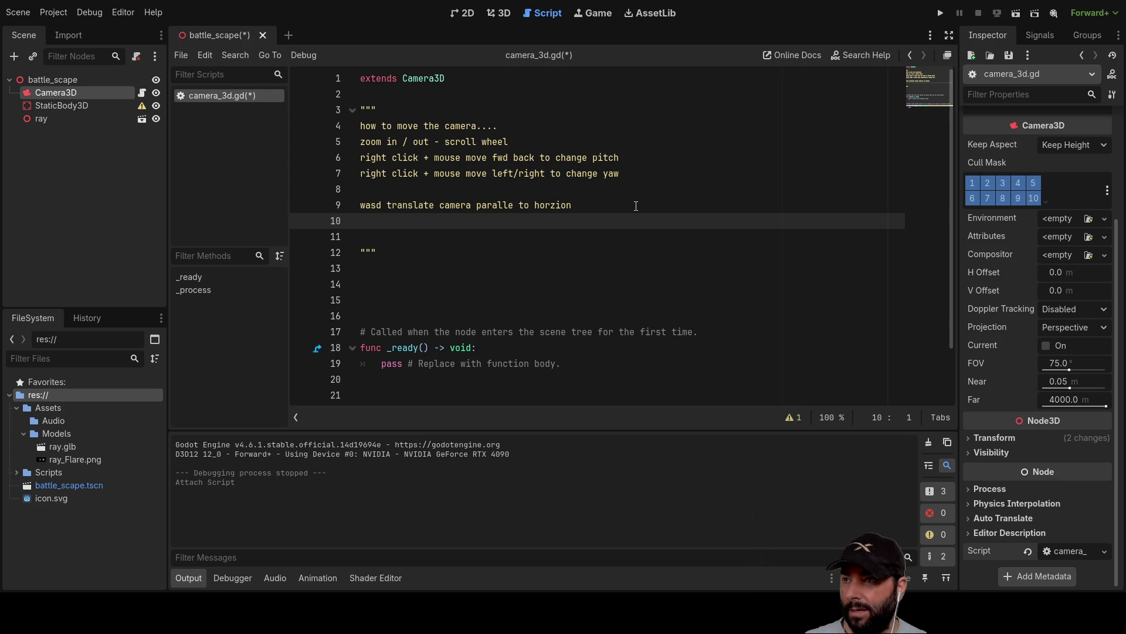
pyautogui.click(402, 173)
# Step: Delete the empty lines from the docstring so it closes after the WASD note
pyautogui.click(430, 190)
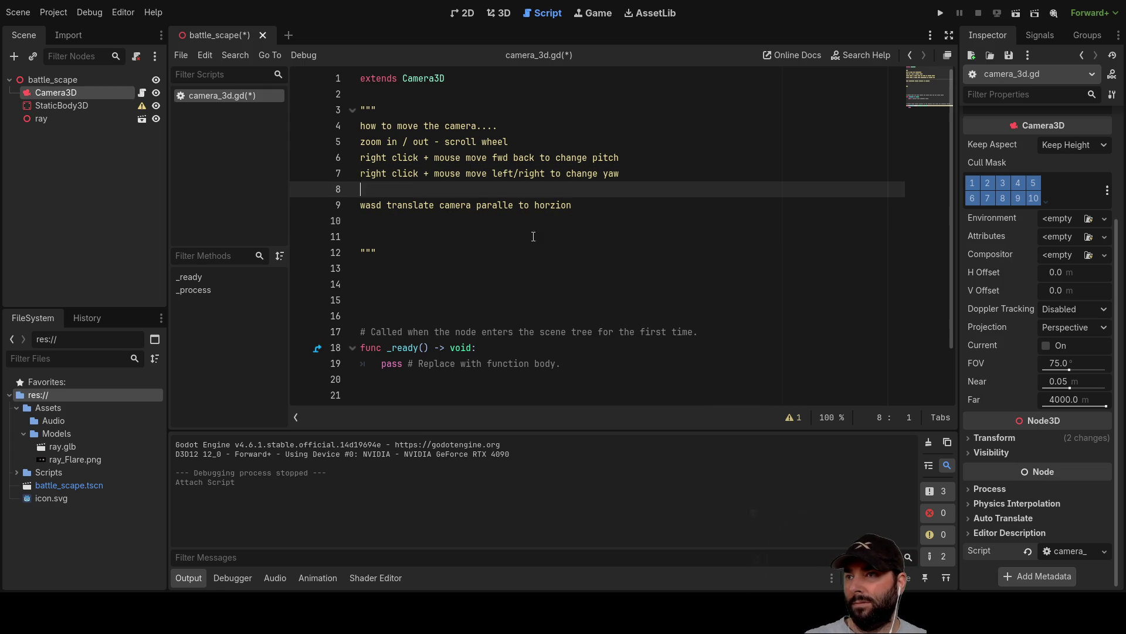
pyautogui.press('Delete')
pyautogui.press('Down')
pyautogui.press('Delete')
pyautogui.press('Delete')
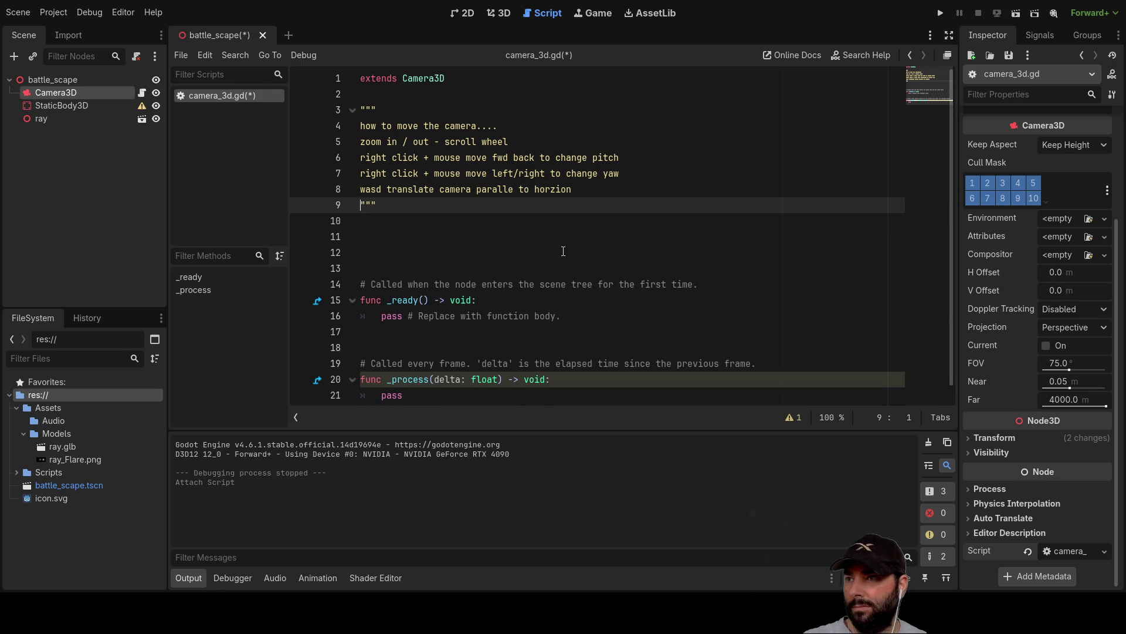
pyautogui.press('Down')
pyautogui.press('Down')
pyautogui.press('Down')
pyautogui.press('Down')
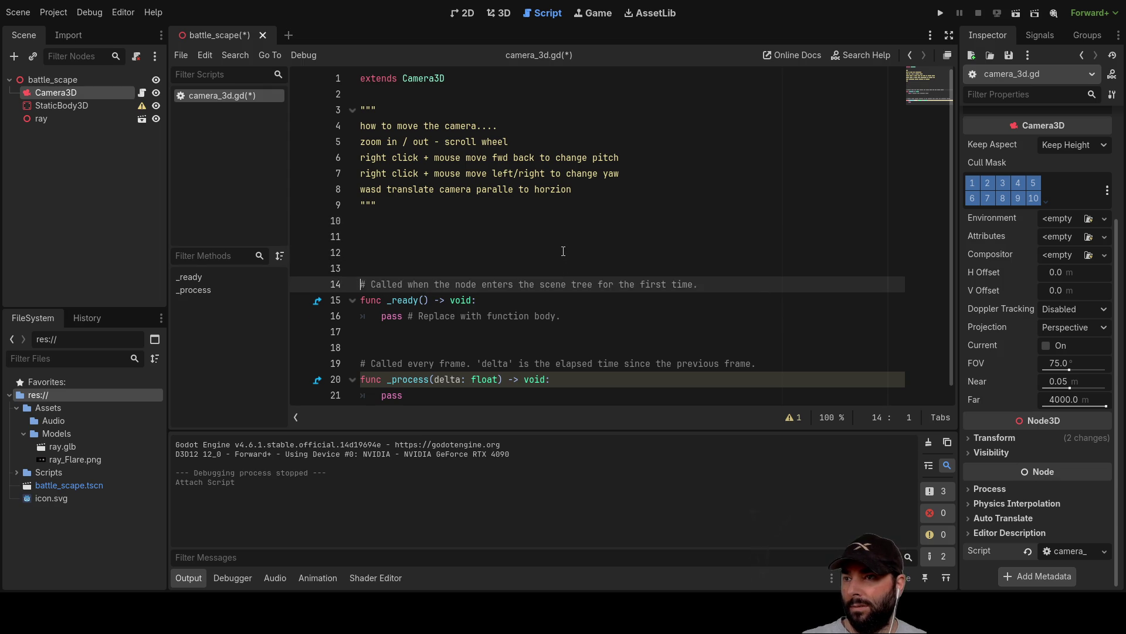
pyautogui.press('Up')
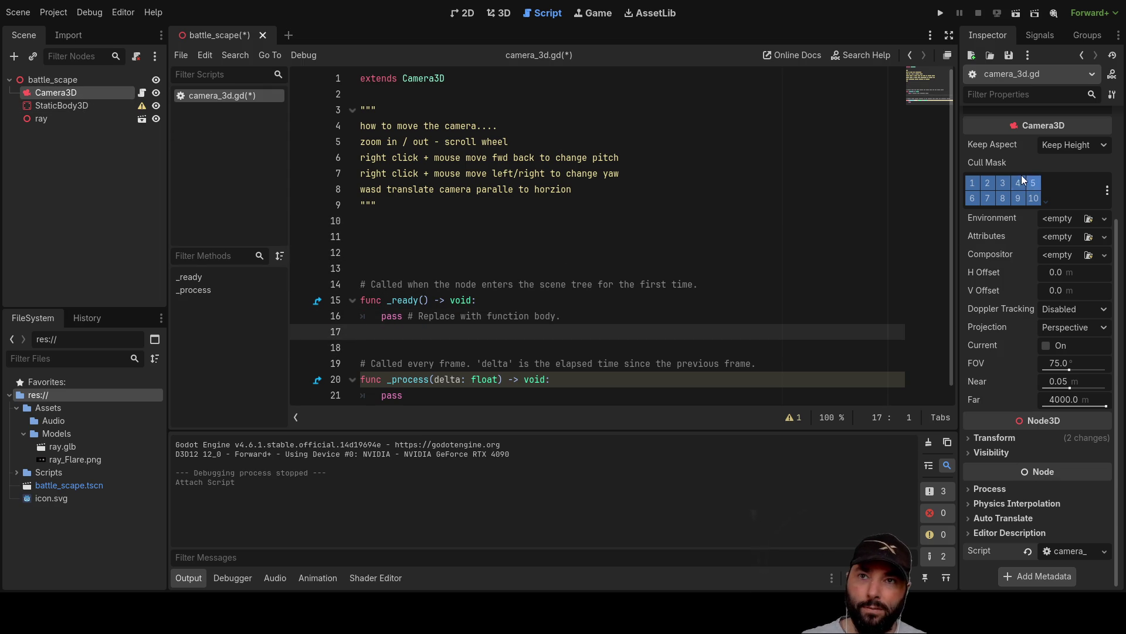
# Step: Expand the camera's Transform properties in the Inspector and switch to the 2D view
pyautogui.click(969, 438)
pyautogui.scroll(-2, 966, 434)
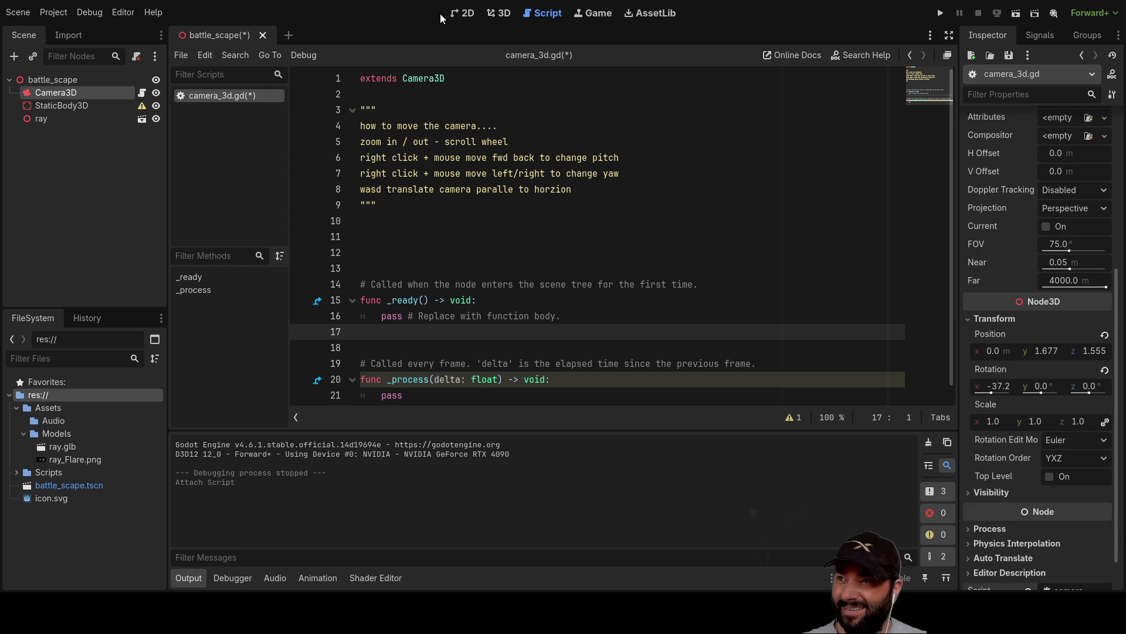
pyautogui.click(462, 12)
# Step: Select Camera3D, orbit the viewport, and tilt the camera down to Rotation X -37.2°
pyautogui.scroll(-5, 598, 261)
pyautogui.scroll(-20, 552, 280)
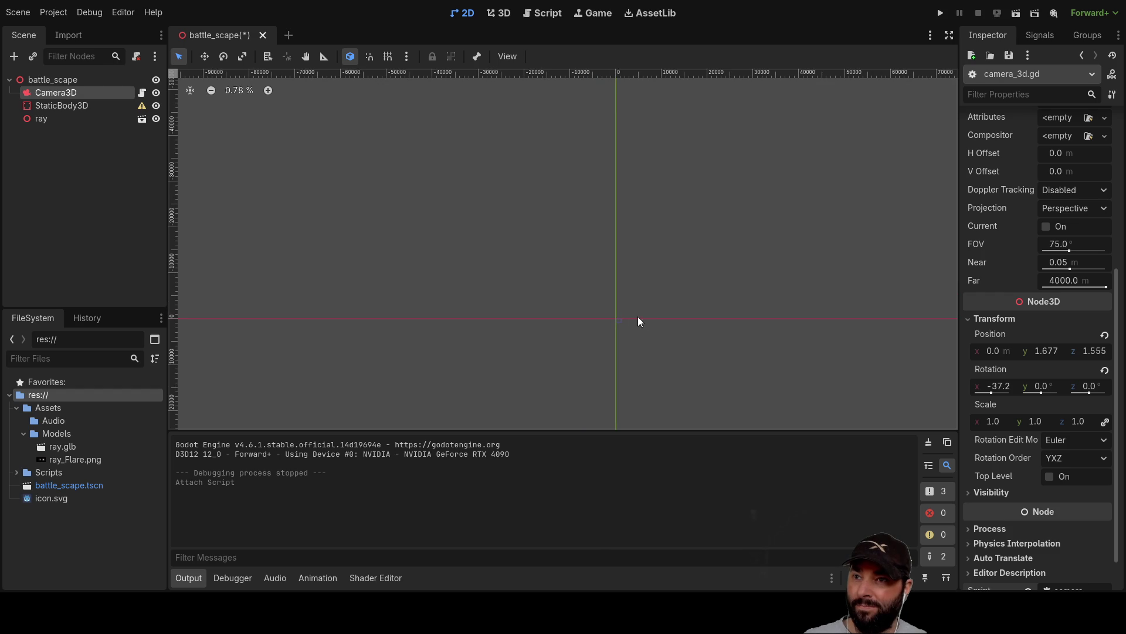
pyautogui.scroll(10, 651, 313)
pyautogui.click(68, 82)
pyautogui.moveTo(792, 326)
pyautogui.mouseDown()
pyautogui.moveTo(589, 300)
pyautogui.moveTo(898, 324)
pyautogui.moveTo(484, 189)
pyautogui.mouseUp()
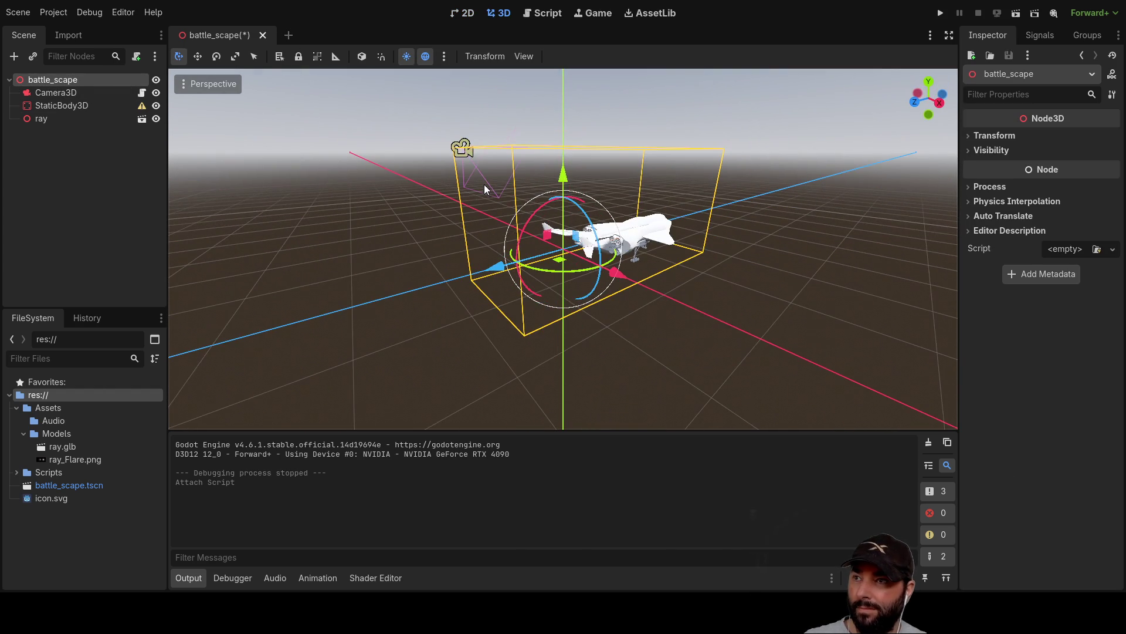
pyautogui.click(464, 152)
pyautogui.moveTo(803, 310); pyautogui.dragTo(669, 300)
pyautogui.moveTo(993, 393); pyautogui.dragTo(994, 390)
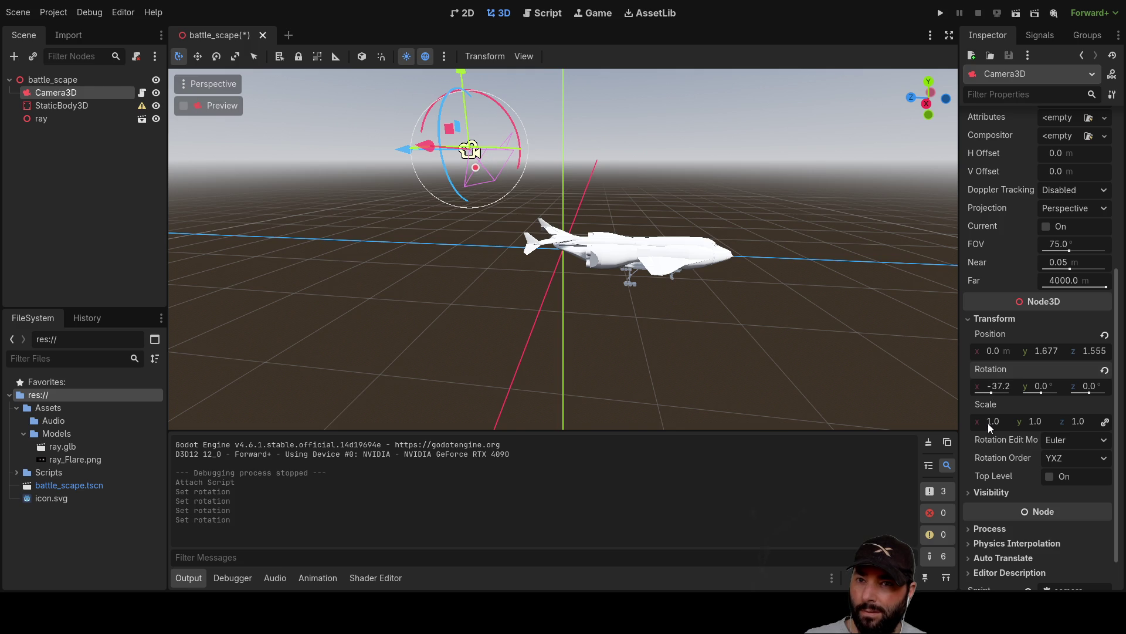
# Step: Try camera X positions of 10 and 1, then slide X back to 0
pyautogui.click(992, 356)
pyautogui.write('10')
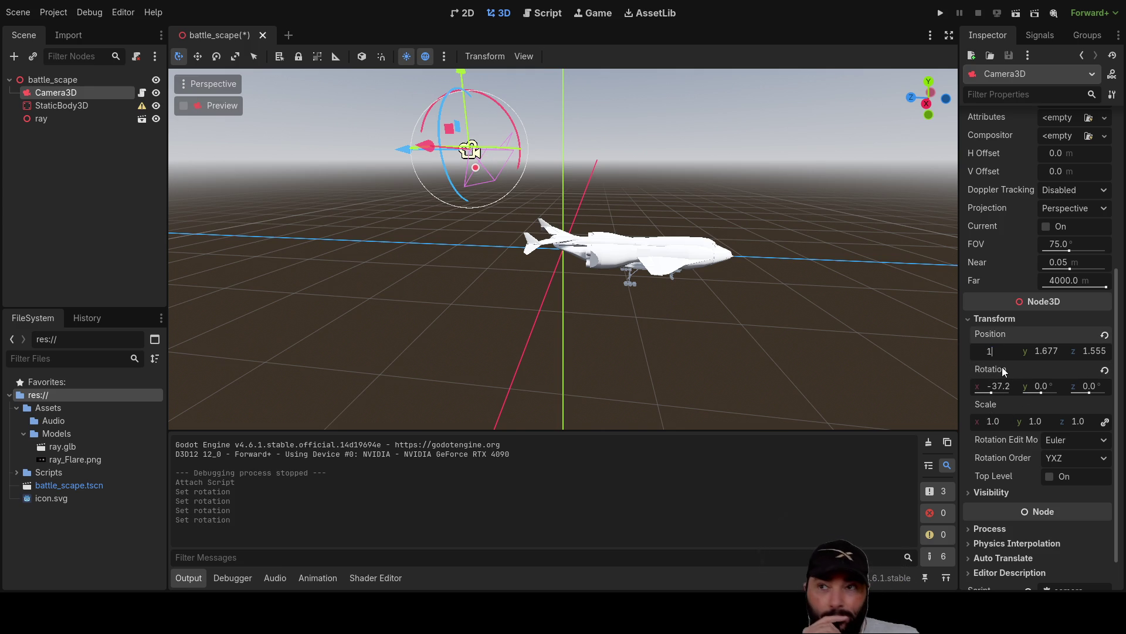
pyautogui.press('Return')
pyautogui.scroll(-5, 755, 311)
pyautogui.scroll(5, 628, 281)
pyautogui.moveTo(627, 282)
pyautogui.mouseDown()
pyautogui.moveTo(678, 262)
pyautogui.moveTo(593, 259)
pyautogui.mouseUp()
pyautogui.click(994, 352)
pyautogui.write('1')
pyautogui.press('Return')
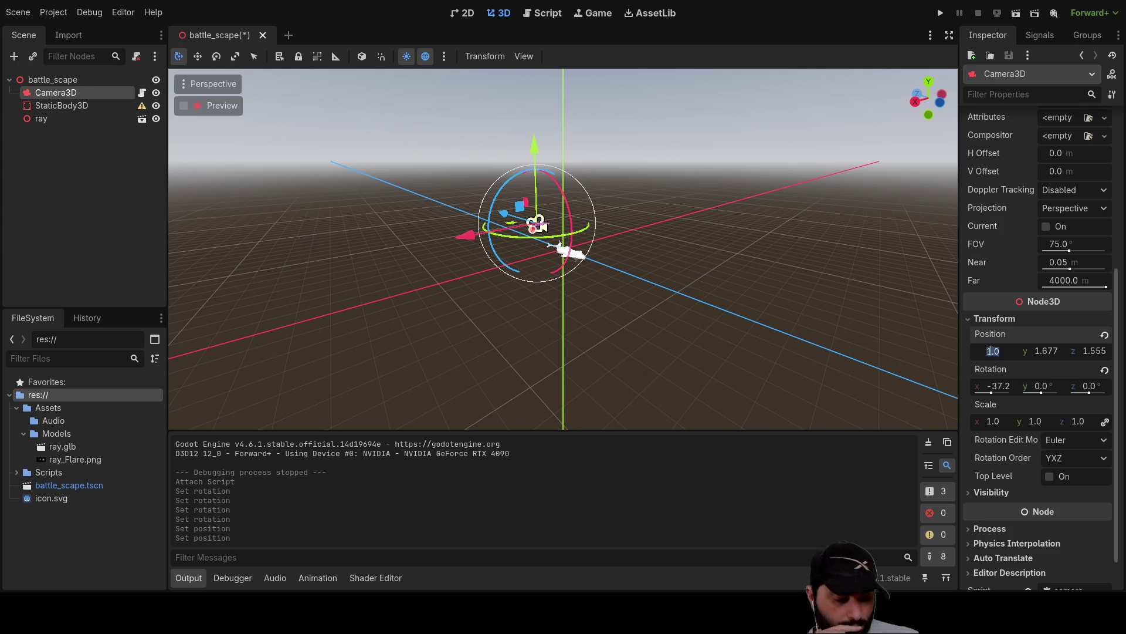
pyautogui.moveTo(991, 351); pyautogui.dragTo(1003, 351)
pyautogui.moveTo(511, 298)
pyautogui.mouseDown()
pyautogui.moveTo(744, 272)
pyautogui.moveTo(764, 350)
pyautogui.moveTo(749, 307)
pyautogui.moveTo(692, 299)
pyautogui.moveTo(684, 287)
pyautogui.moveTo(751, 256)
pyautogui.moveTo(781, 189)
pyautogui.moveTo(638, 276)
pyautogui.moveTo(553, 279)
pyautogui.mouseUp()
pyautogui.scroll(5, 692, 299)
pyautogui.scroll(-5, 553, 279)
pyautogui.moveTo(713, 315)
pyautogui.mouseDown()
pyautogui.moveTo(548, 305)
pyautogui.moveTo(715, 302)
pyautogui.moveTo(724, 315)
pyautogui.moveTo(663, 304)
pyautogui.moveTo(762, 319)
pyautogui.moveTo(705, 293)
pyautogui.moveTo(732, 301)
pyautogui.mouseUp()
# Step: Set the camera's Z position to 1.0 and try a Y position of 2.0
pyautogui.click(1053, 352)
pyautogui.click(1096, 351)
pyautogui.write('1')
pyautogui.press('Return')
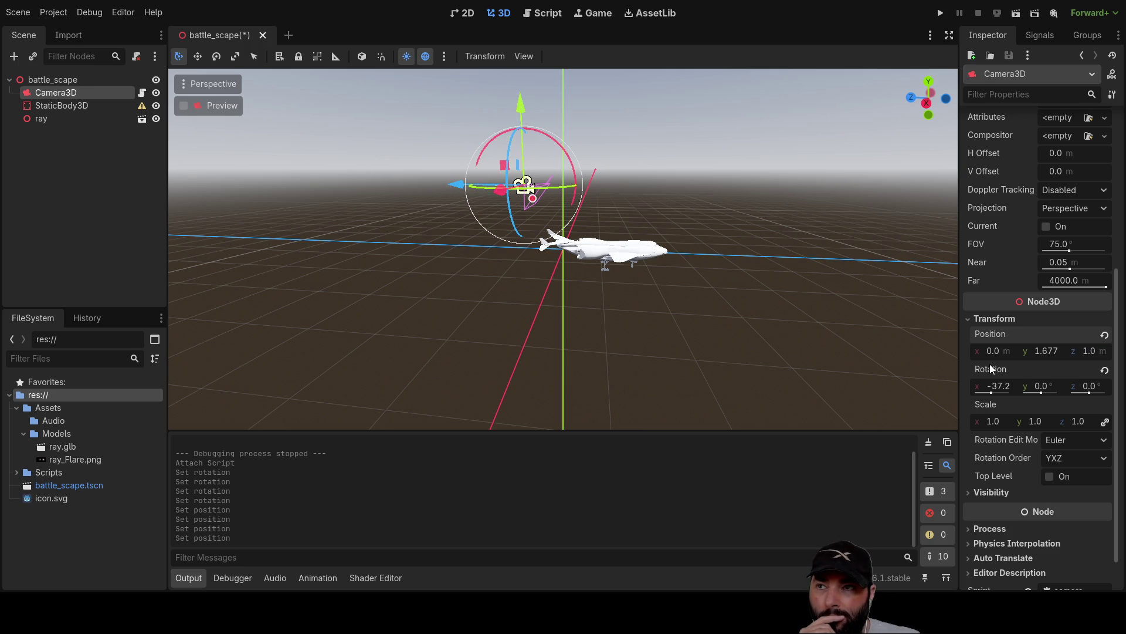
pyautogui.moveTo(848, 322)
pyautogui.mouseDown()
pyautogui.moveTo(715, 324)
pyautogui.moveTo(739, 326)
pyautogui.mouseUp()
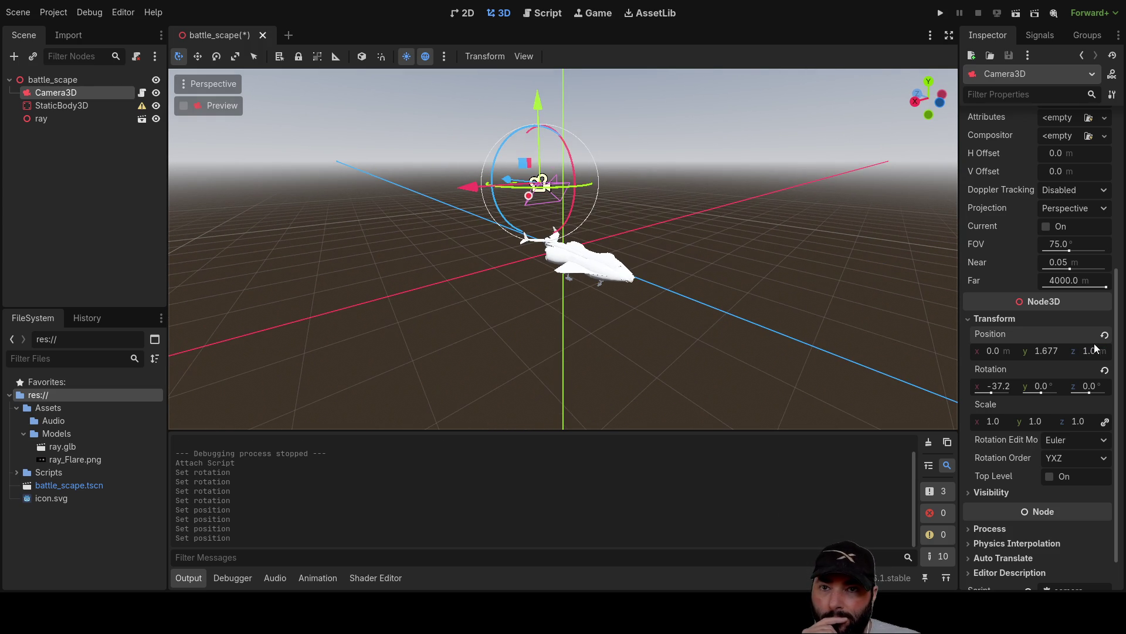
pyautogui.write('2')
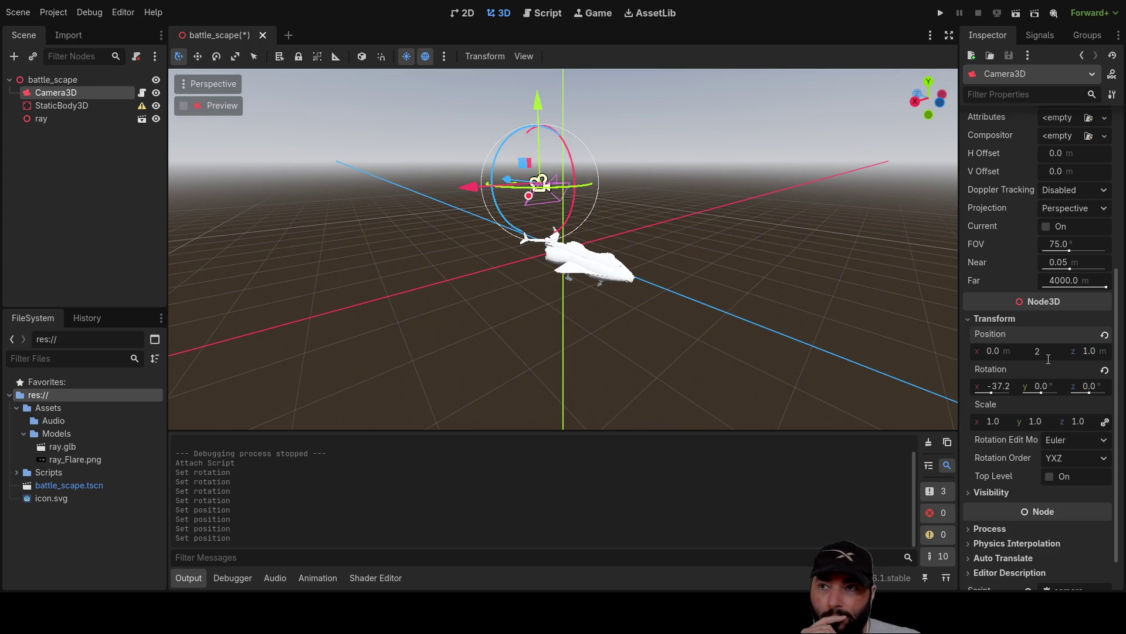
pyautogui.press('Return')
pyautogui.moveTo(555, 306)
pyautogui.mouseDown()
pyautogui.moveTo(690, 266)
pyautogui.moveTo(668, 324)
pyautogui.mouseUp()
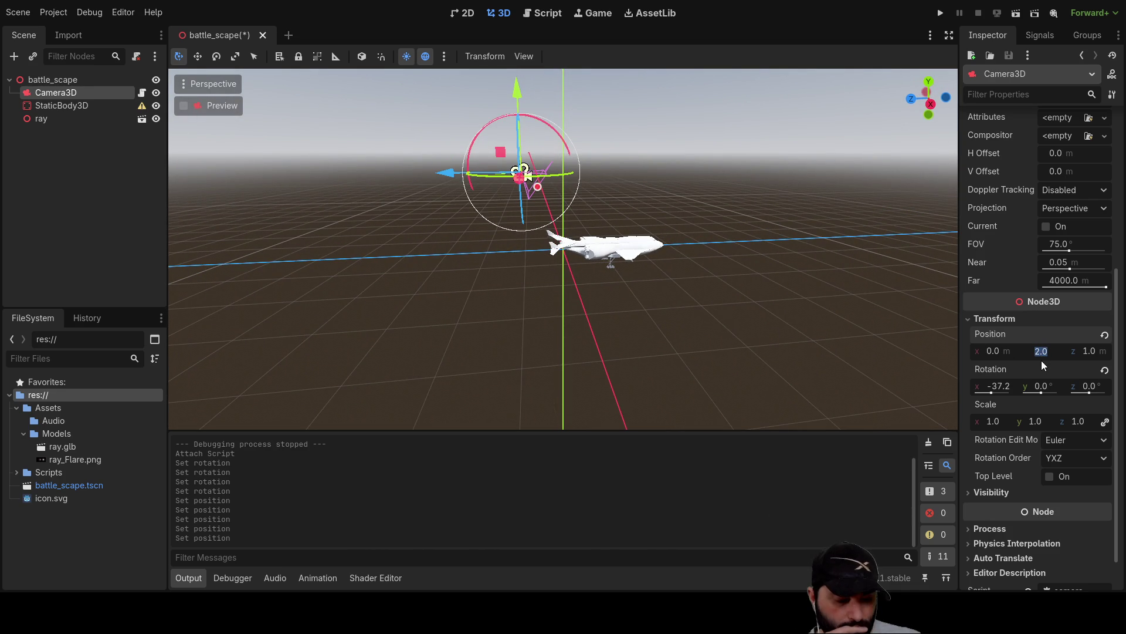
# Step: Raise the camera's Y position to 50, then set it back to 1
pyautogui.press('Return')
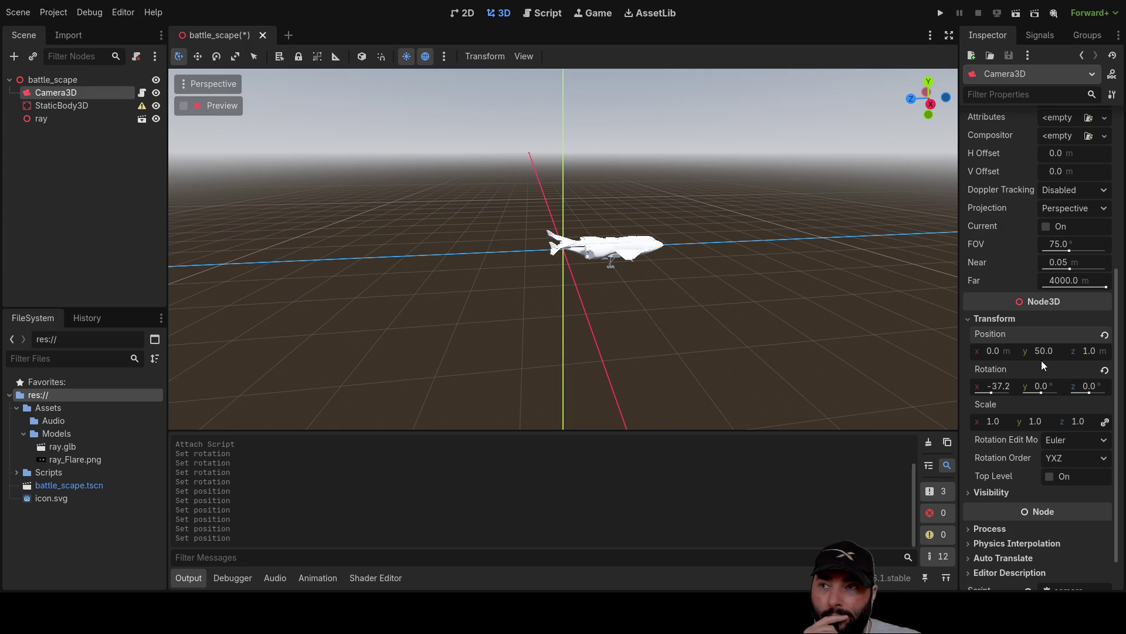
pyautogui.scroll(-5, 651, 206)
pyautogui.scroll(-2, 631, 242)
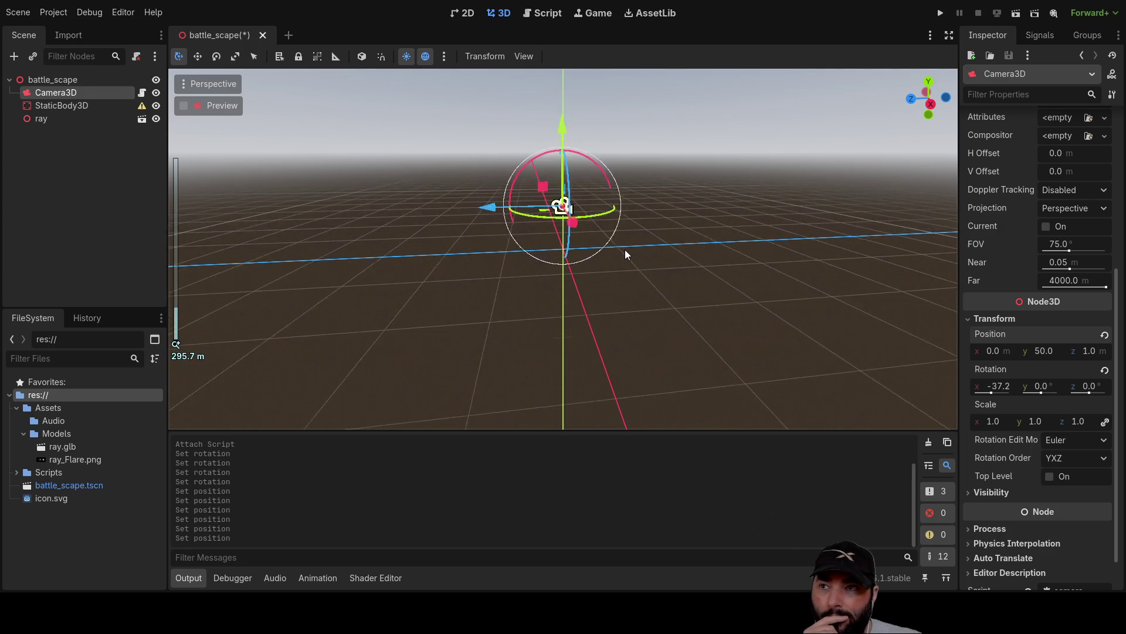
pyautogui.scroll(-2, 634, 207)
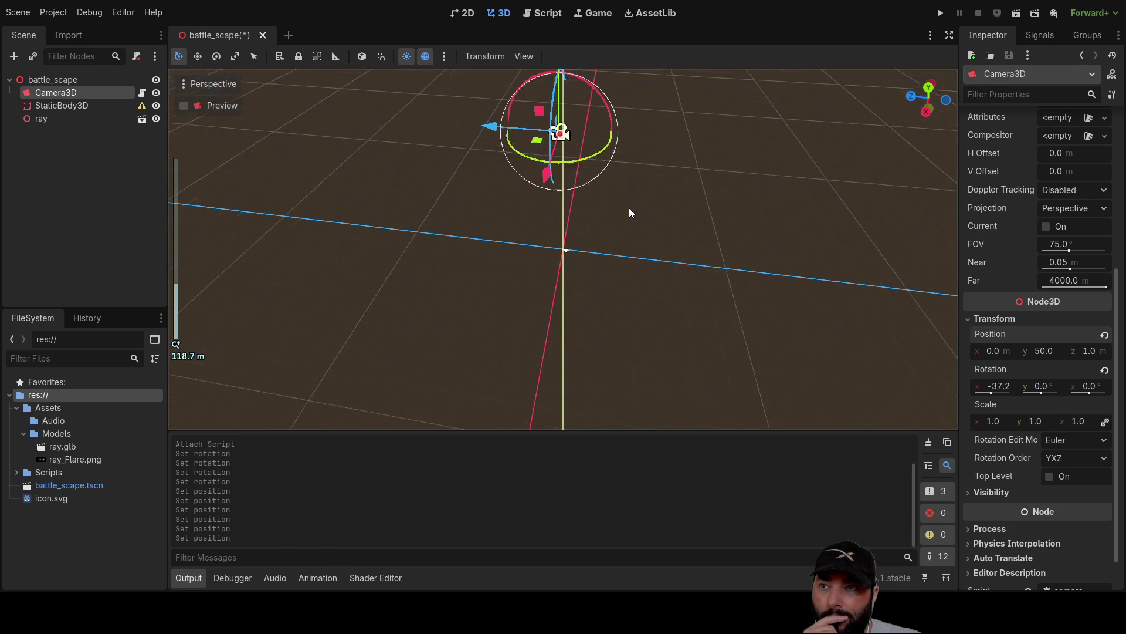
pyautogui.moveTo(634, 217); pyautogui.dragTo(802, 312)
pyautogui.click(1043, 350)
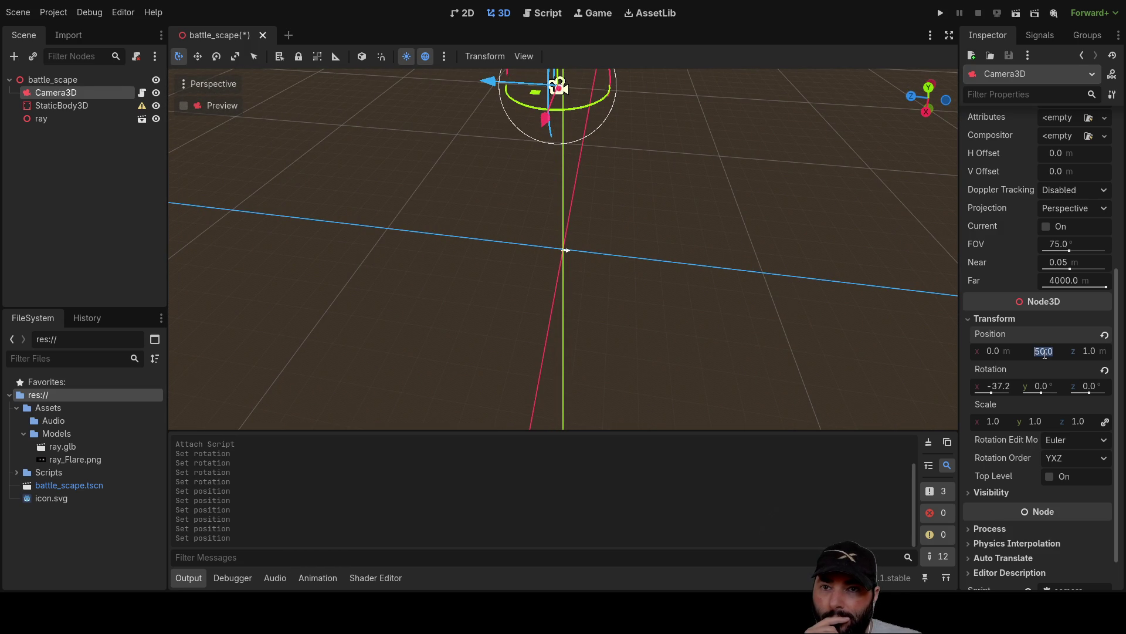
pyautogui.write('1')
pyautogui.press('Return')
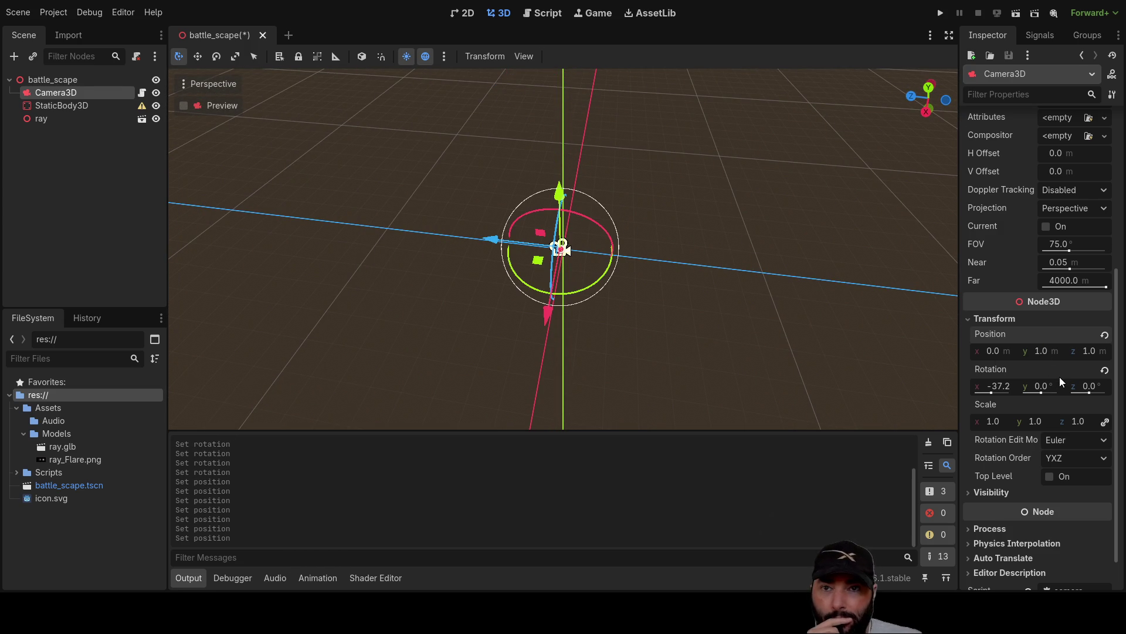
pyautogui.scroll(6, 670, 302)
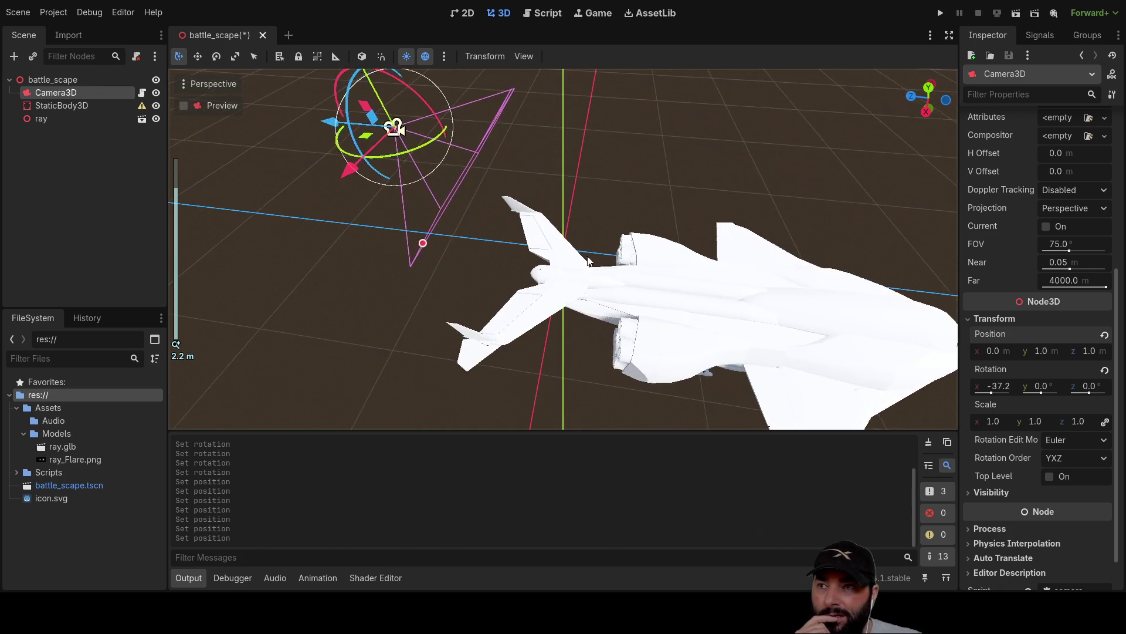
pyautogui.scroll(-5, 628, 202)
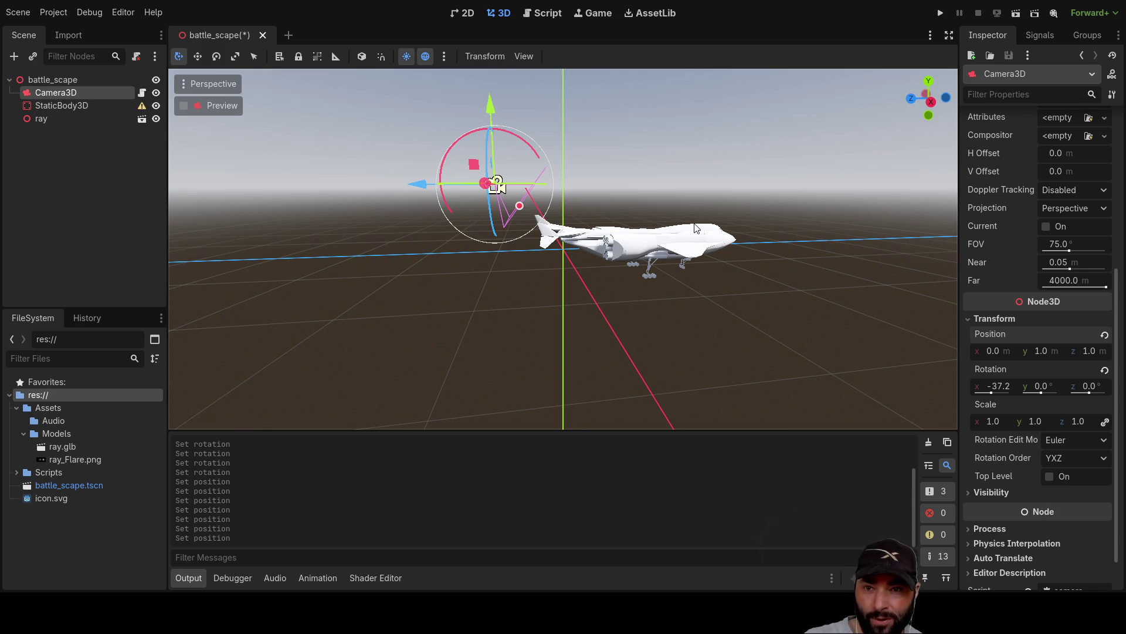
pyautogui.click(996, 422)
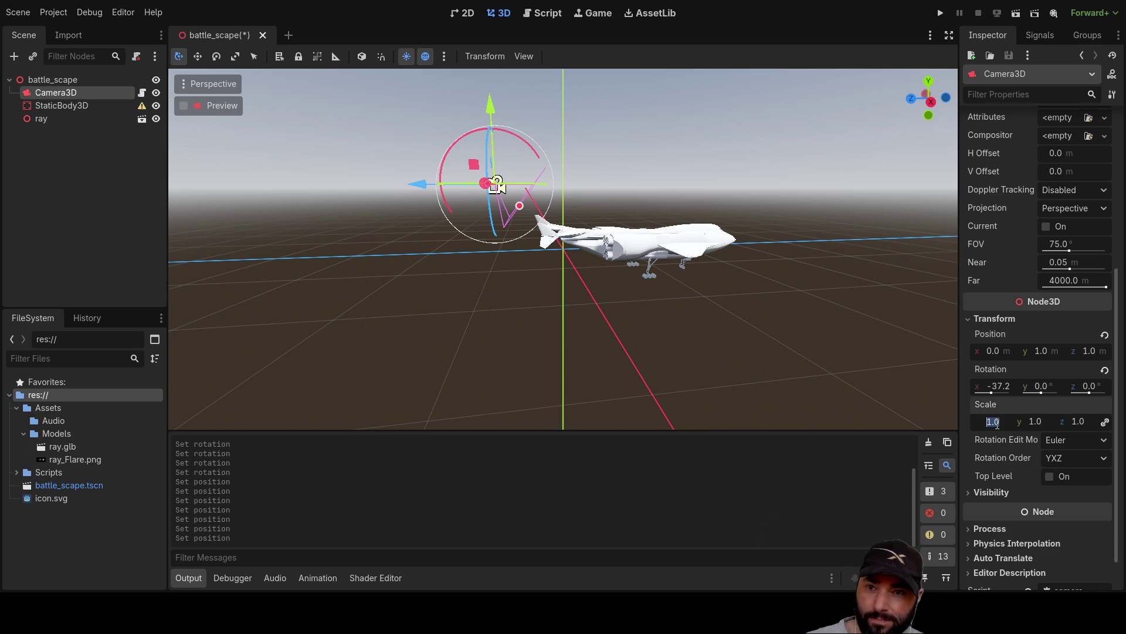
# Step: Try uniform camera scales of 2 and 10 in the Inspector
pyautogui.write('2')
pyautogui.press('Return')
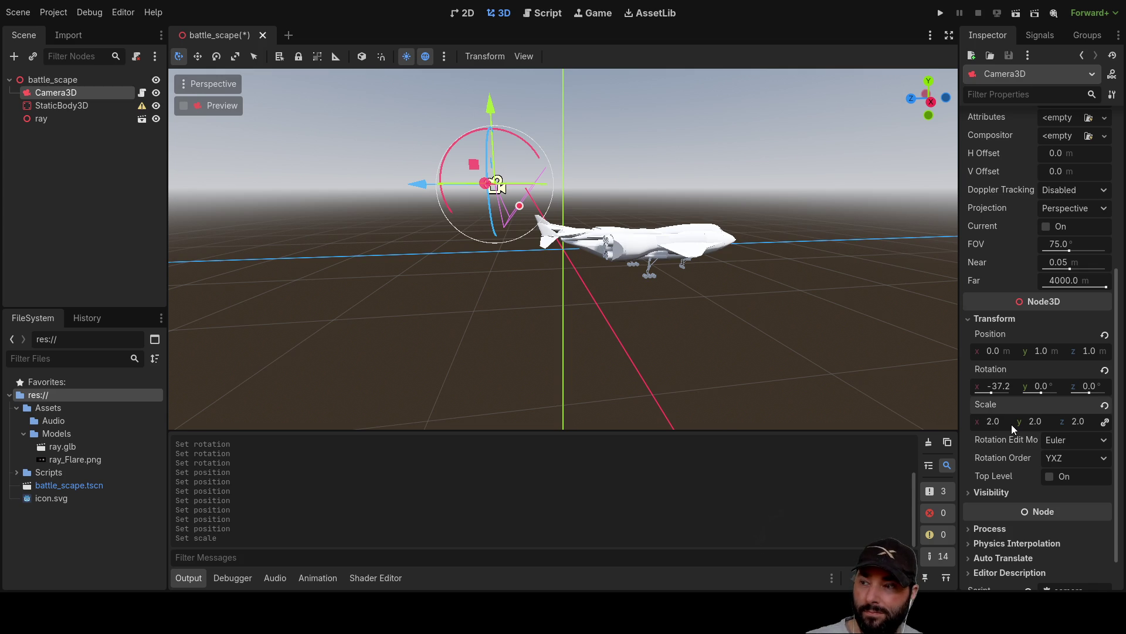
pyautogui.moveTo(702, 167)
pyautogui.mouseDown()
pyautogui.moveTo(511, 171)
pyautogui.moveTo(921, 389)
pyautogui.mouseUp()
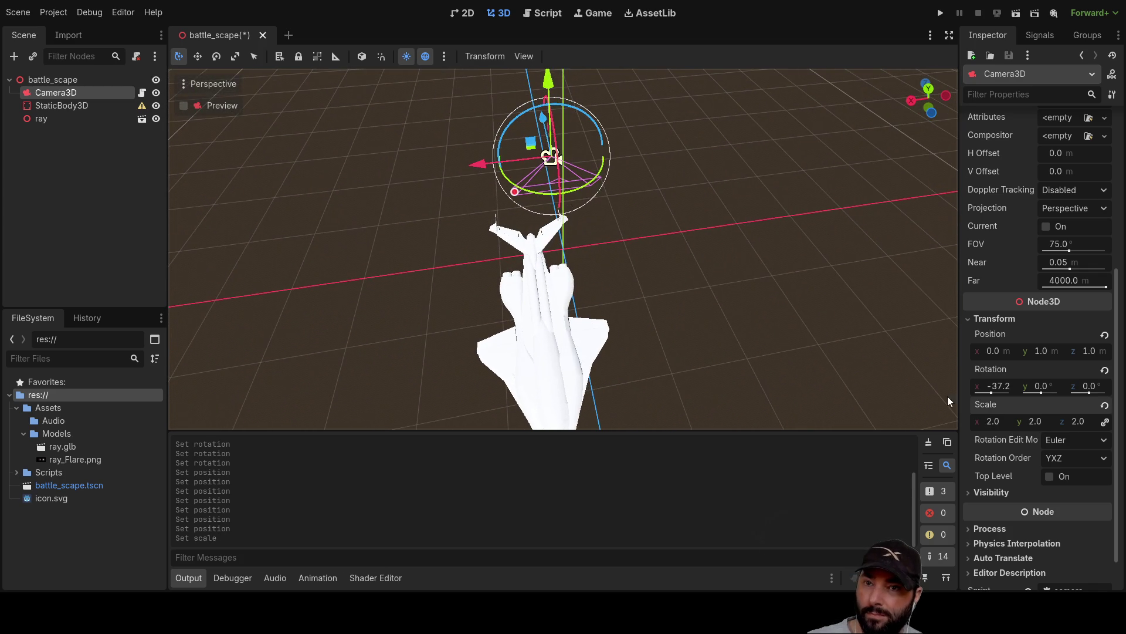
pyautogui.click(1034, 424)
pyautogui.click(997, 422)
pyautogui.write('10')
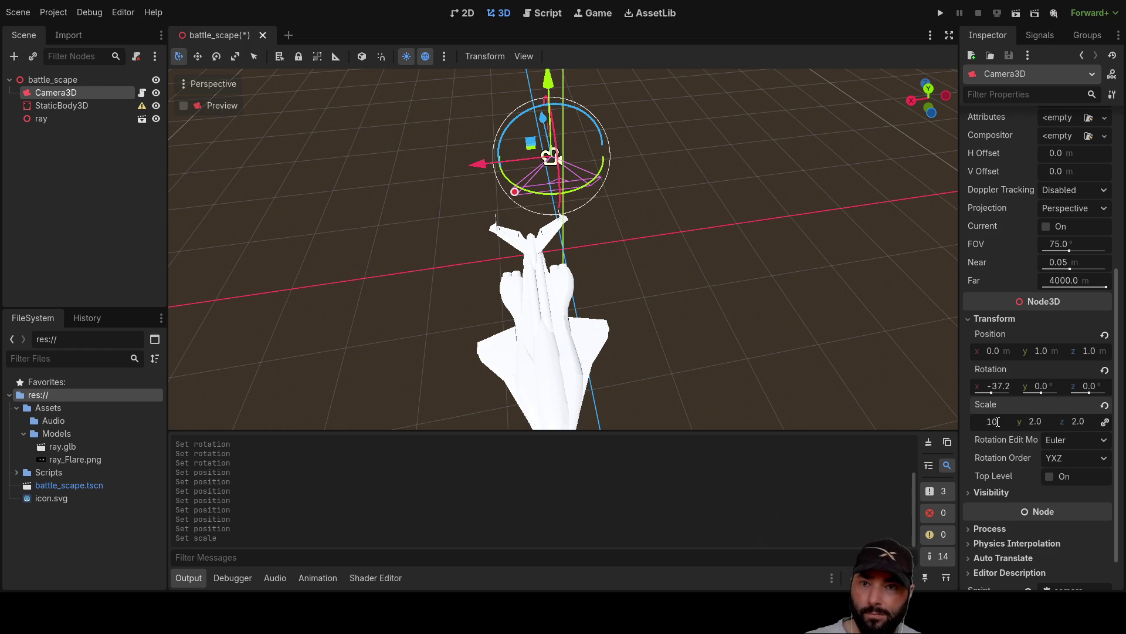
pyautogui.press('Return')
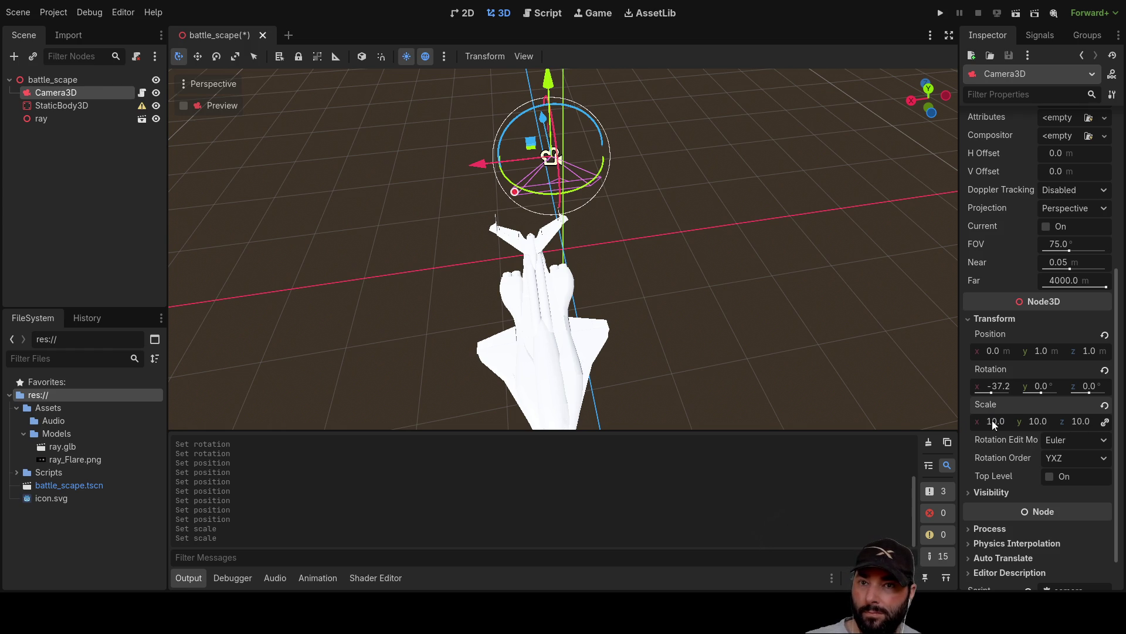
# Step: Drag the camera back and up to Y 1.458, Z 2.25, then save and run
pyautogui.moveTo(821, 247)
pyautogui.mouseDown()
pyautogui.moveTo(687, 212)
pyautogui.moveTo(437, 180)
pyautogui.moveTo(329, 184)
pyautogui.mouseUp()
pyautogui.moveTo(388, 103); pyautogui.dragTo(392, 71)
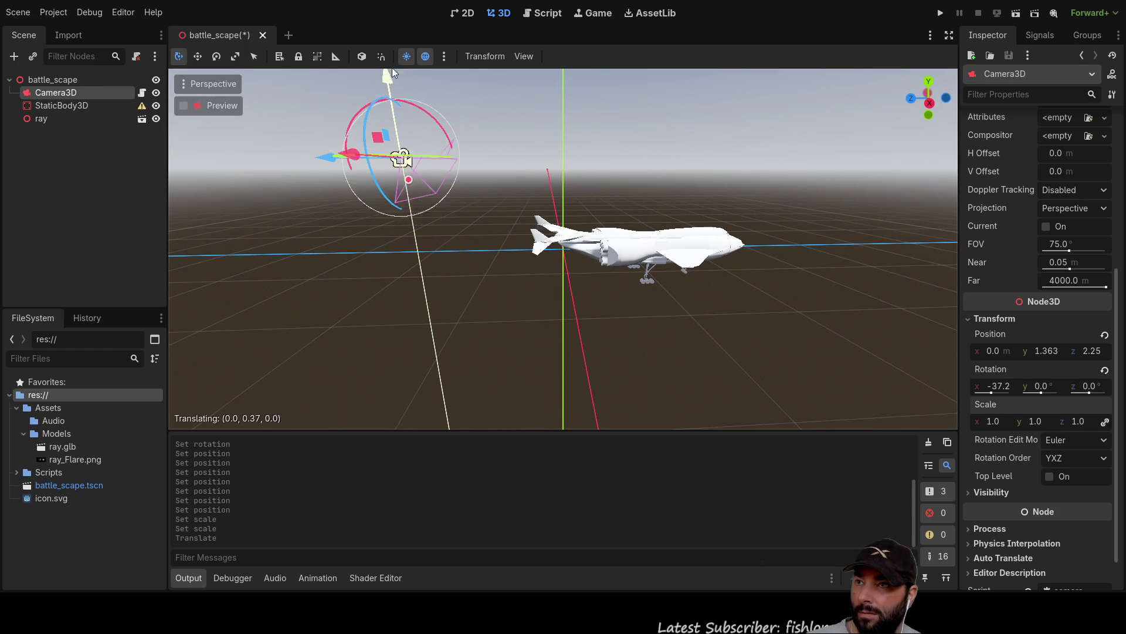
pyautogui.click(937, 15)
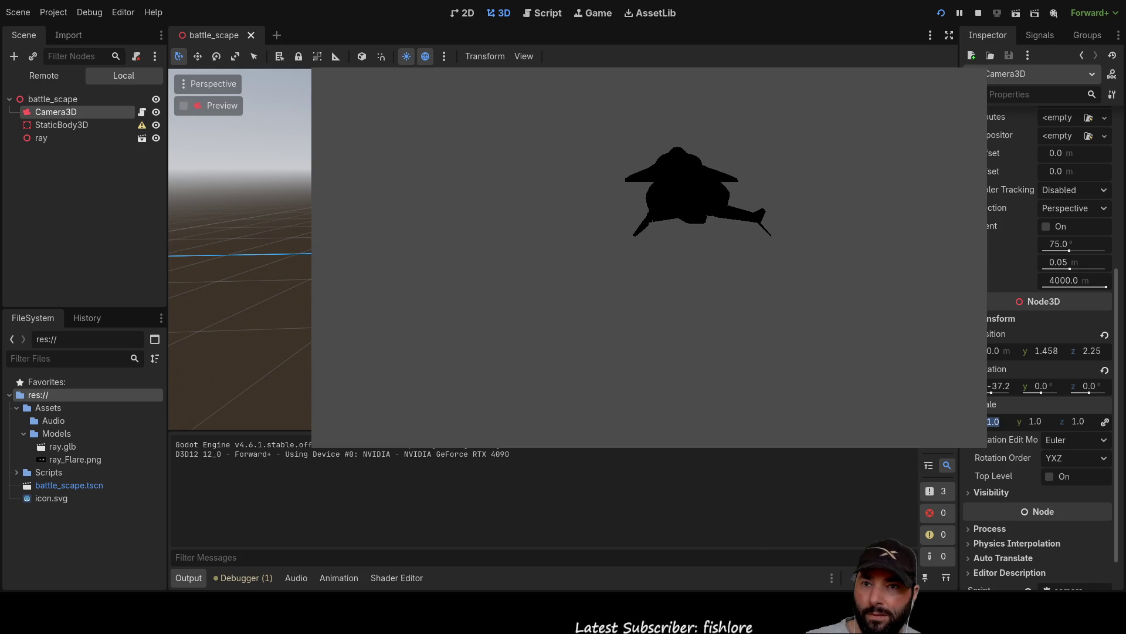
# Step: In the running game, set the camera scale to 2, 4, then 10, and relaunch
pyautogui.click(991, 428)
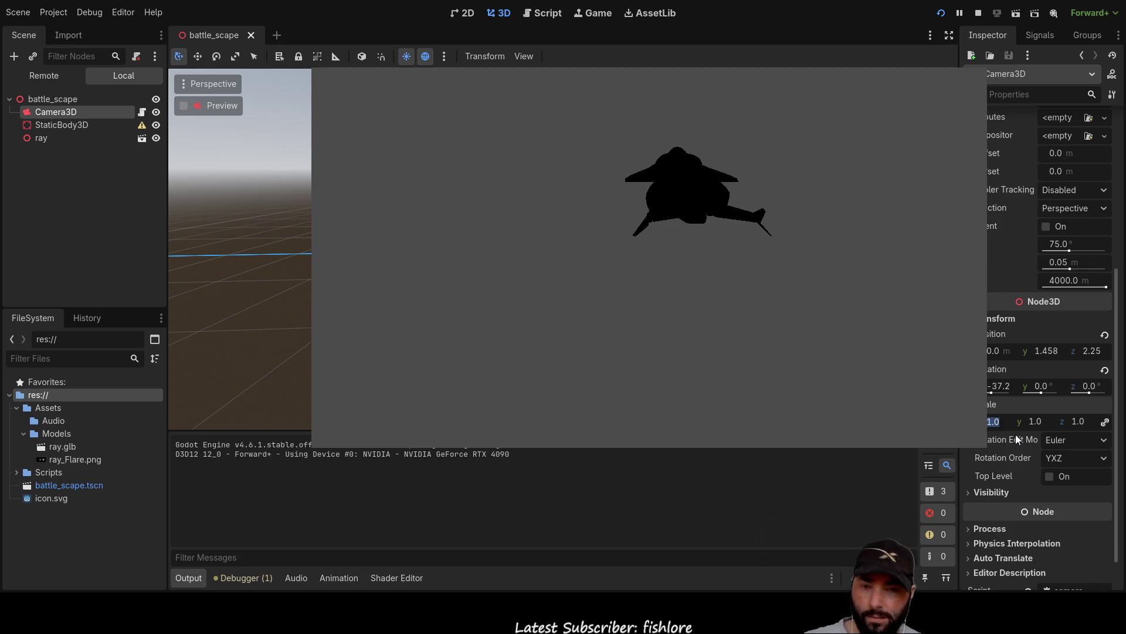
pyautogui.write('2')
pyautogui.press('Return')
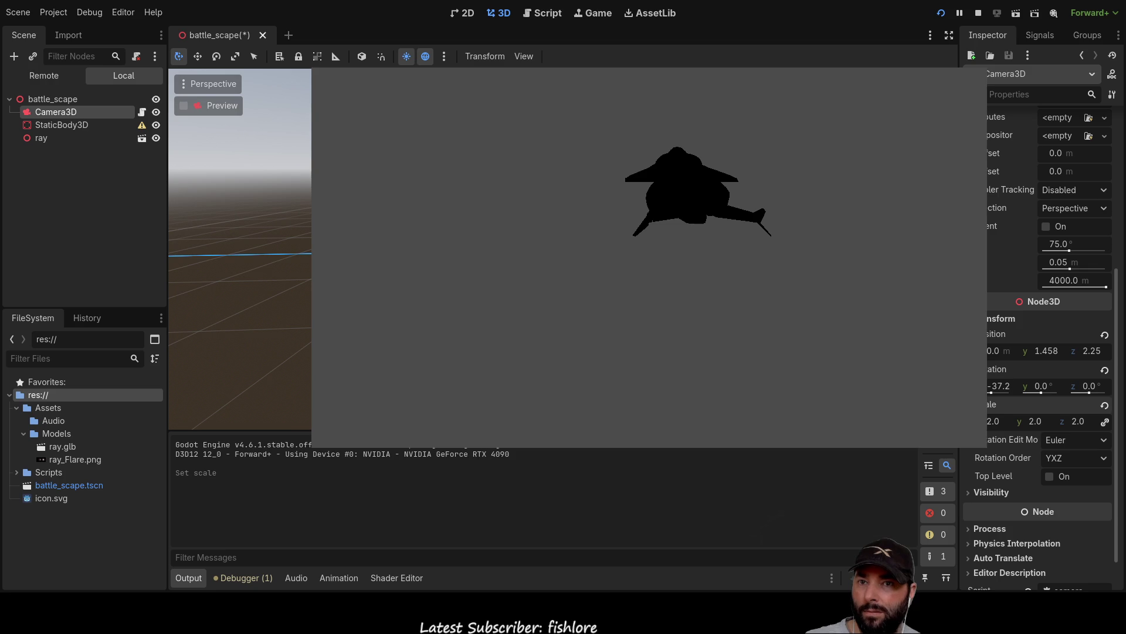
pyautogui.write('4')
pyautogui.press('Return')
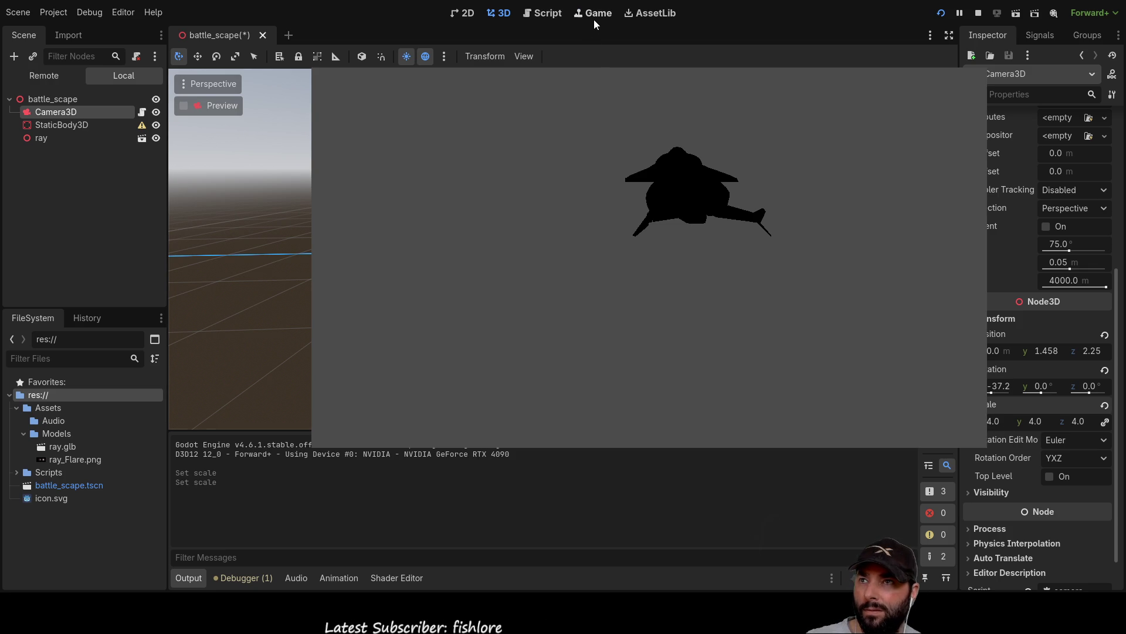
pyautogui.click(994, 422)
pyautogui.write('10')
pyautogui.press('Return')
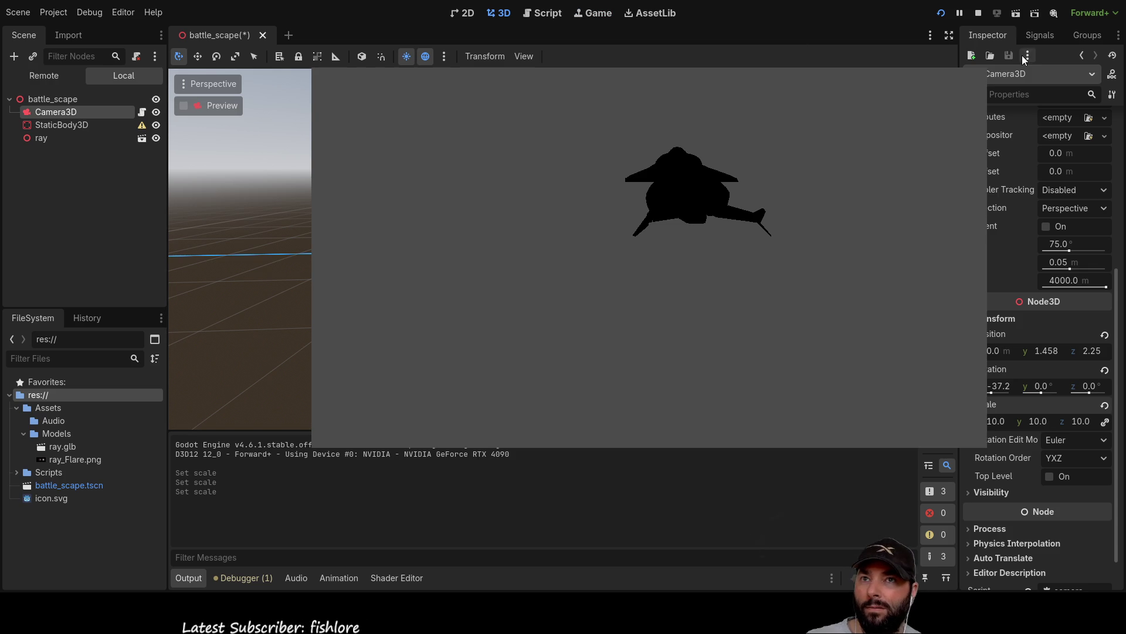
pyautogui.click(941, 13)
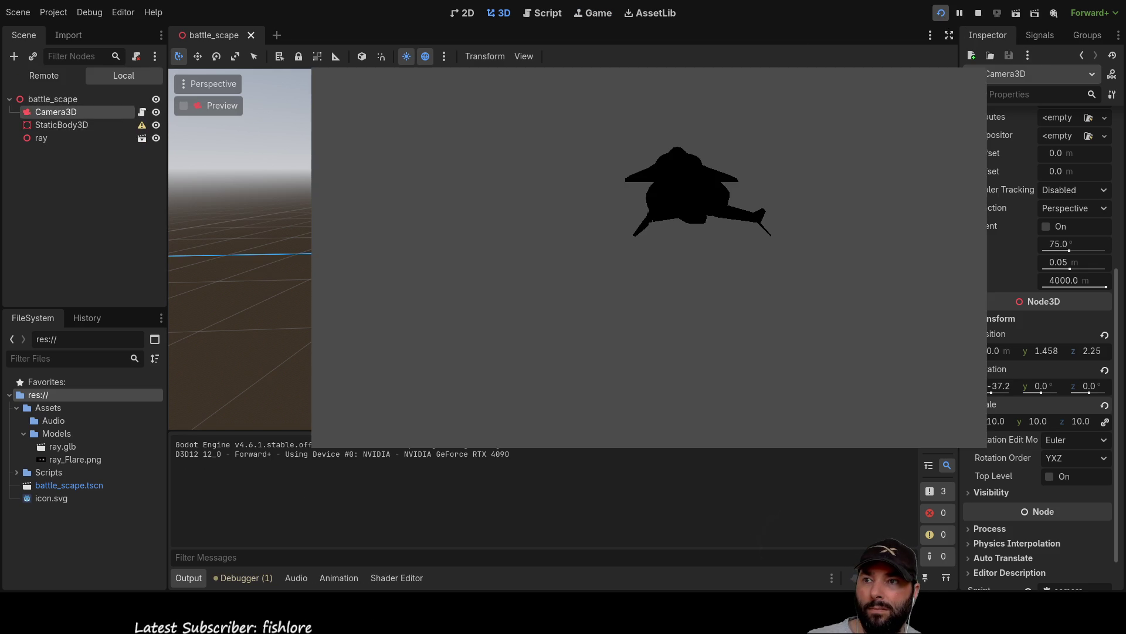
# Step: Reset the camera scale to 1, ease Rotation X to -24.8°, and stop the game
pyautogui.click(993, 421)
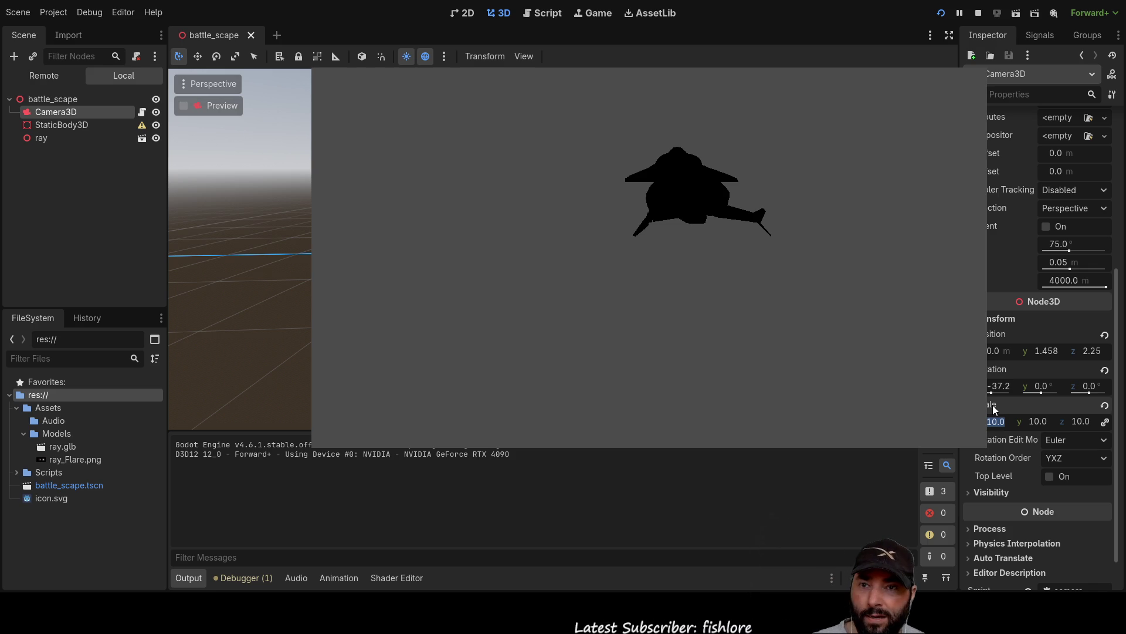
pyautogui.write('1')
pyautogui.press('Return')
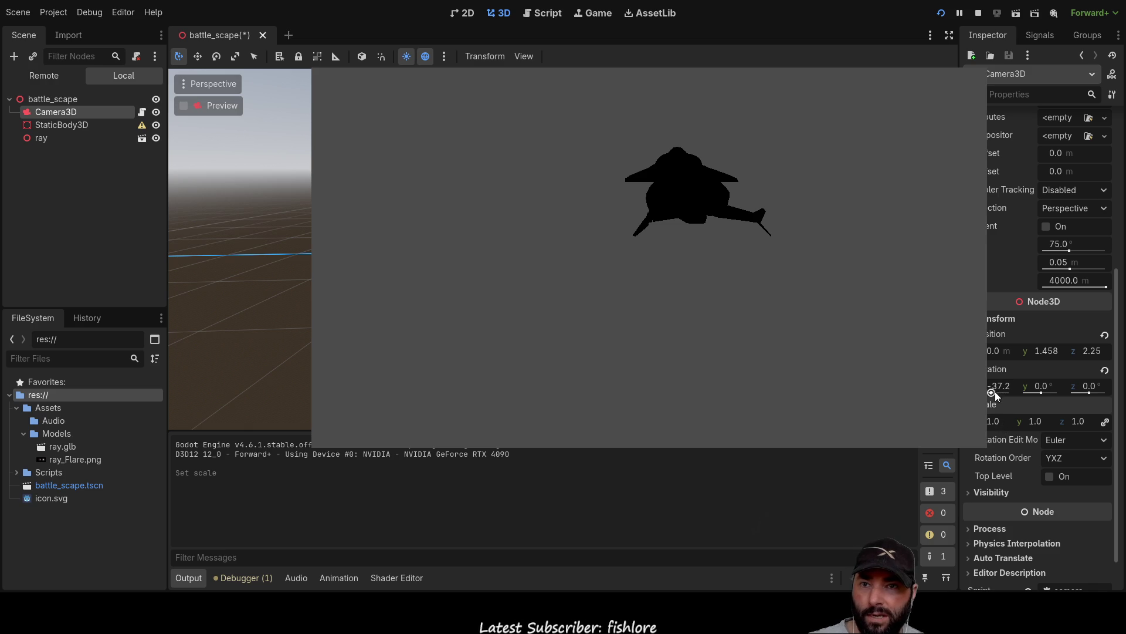
pyautogui.moveTo(992, 393); pyautogui.dragTo(997, 393)
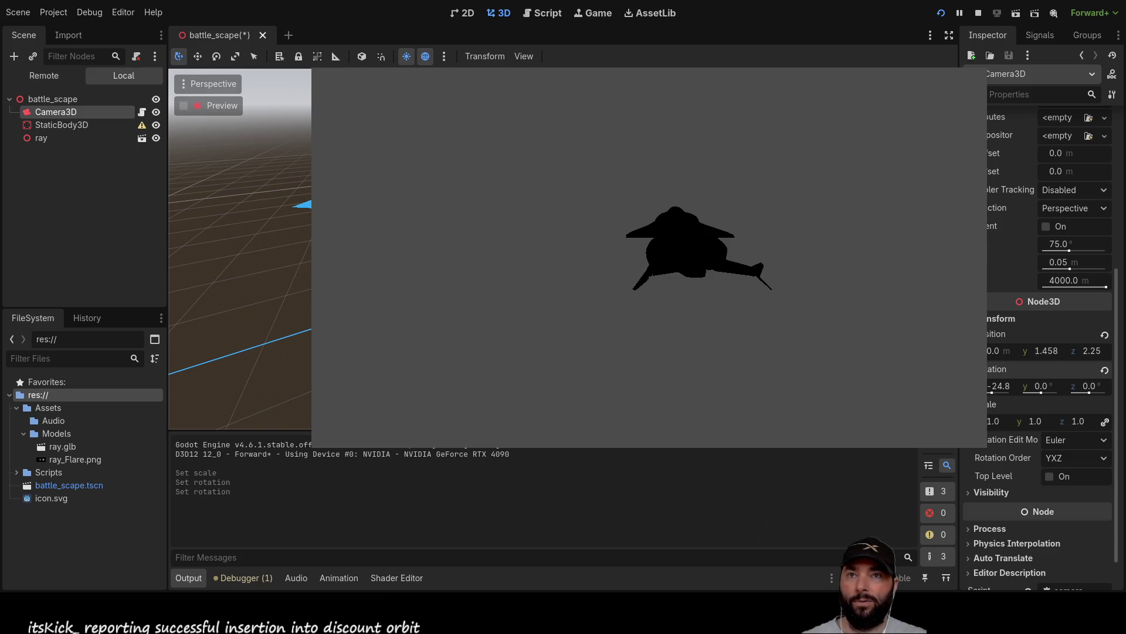
pyautogui.click(983, 13)
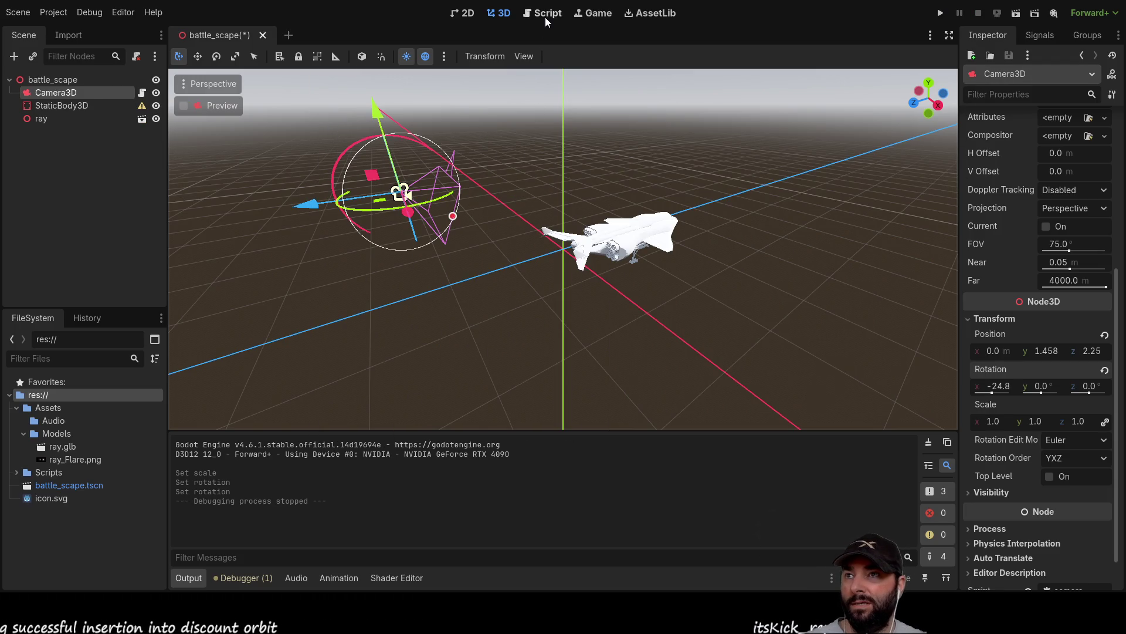
# Step: Add a camera_fly_forward action in the Input Map and open its event configuration
pyautogui.click(544, 14)
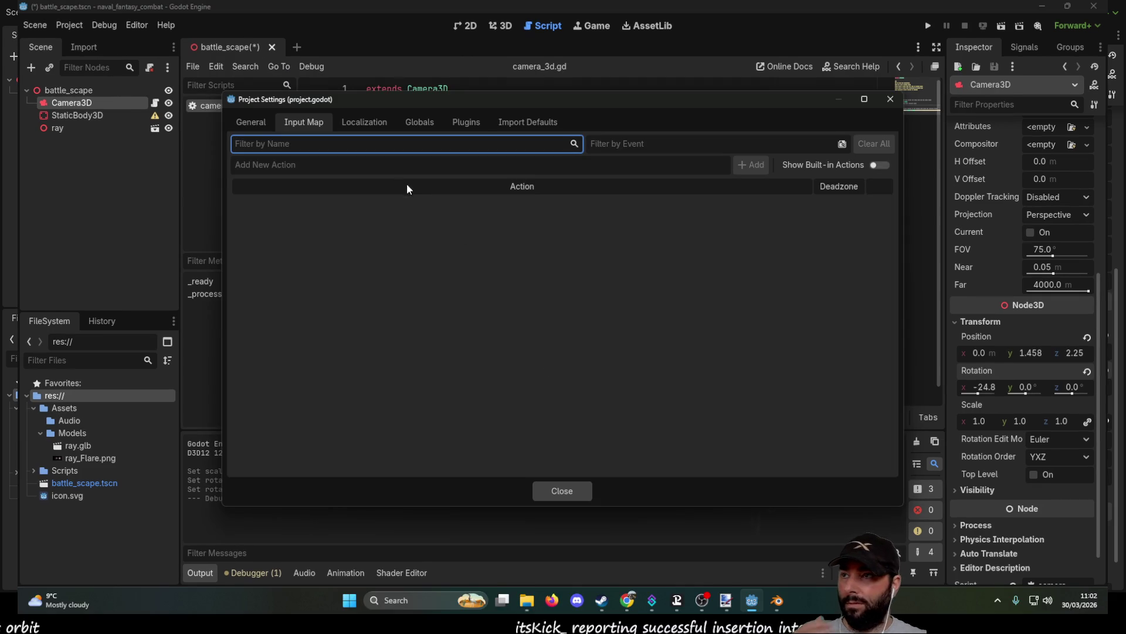
pyautogui.click(376, 166)
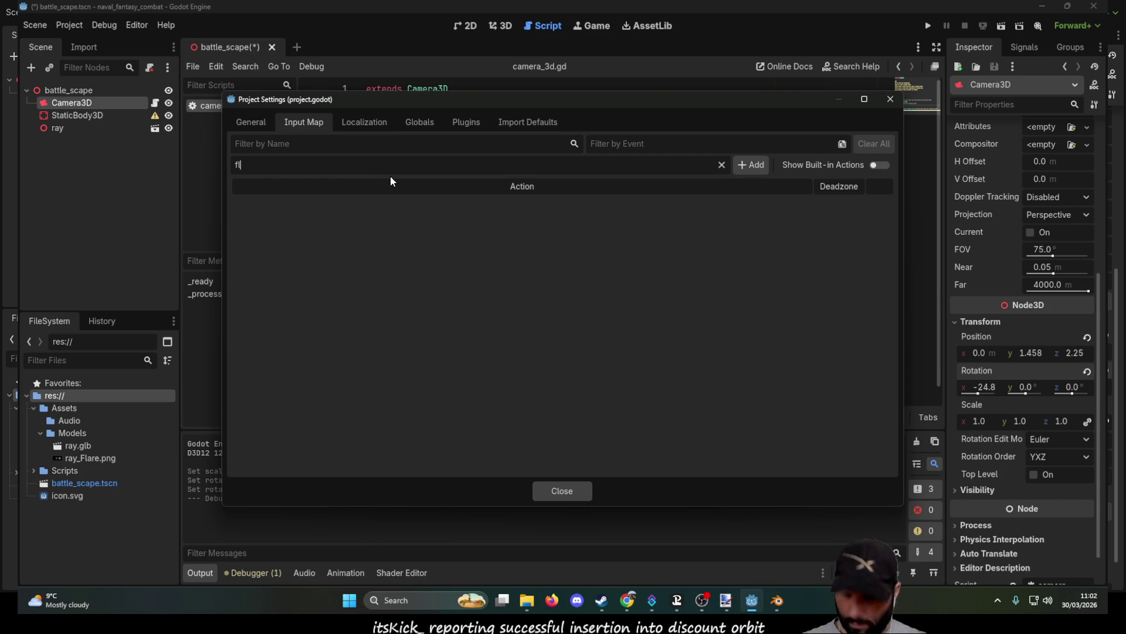
pyautogui.write('came')
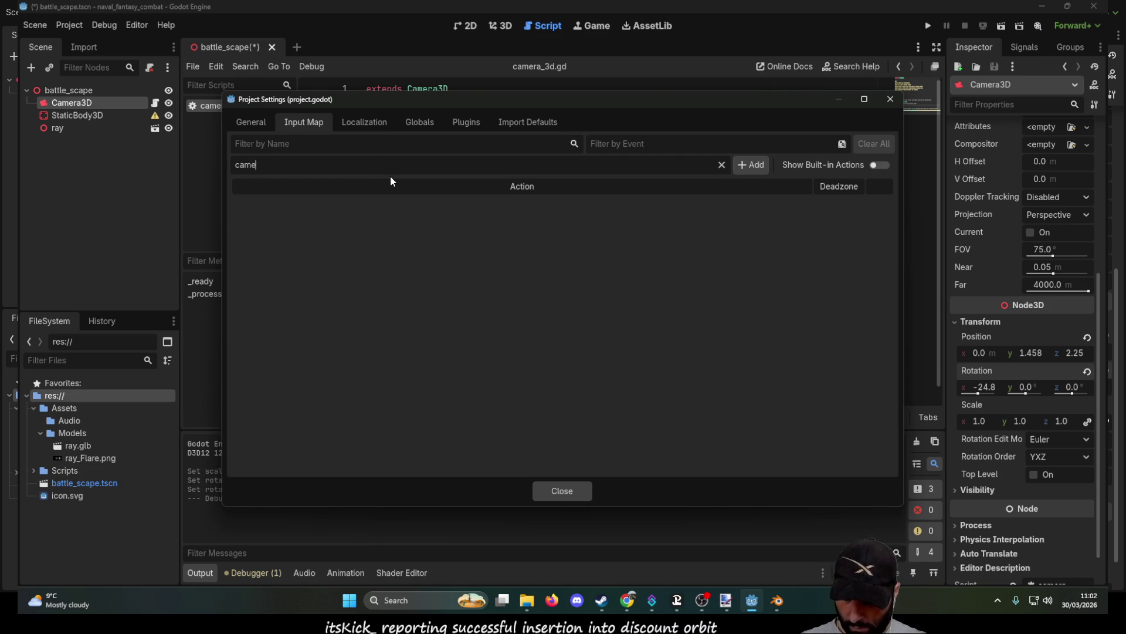
pyautogui.write('ra_f')
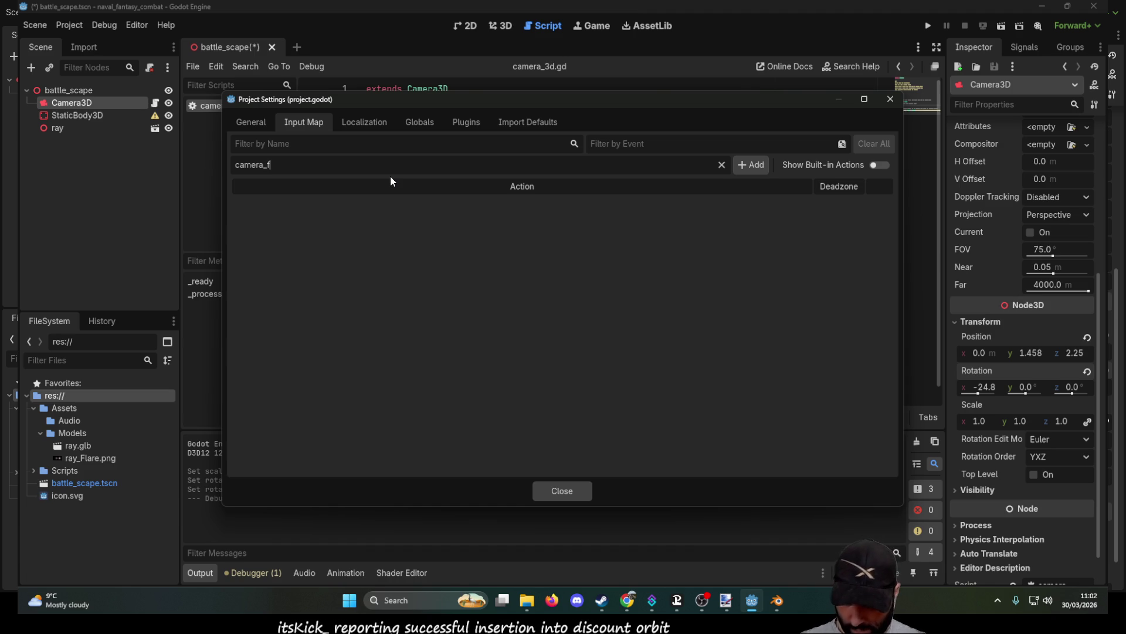
pyautogui.write('ly_f')
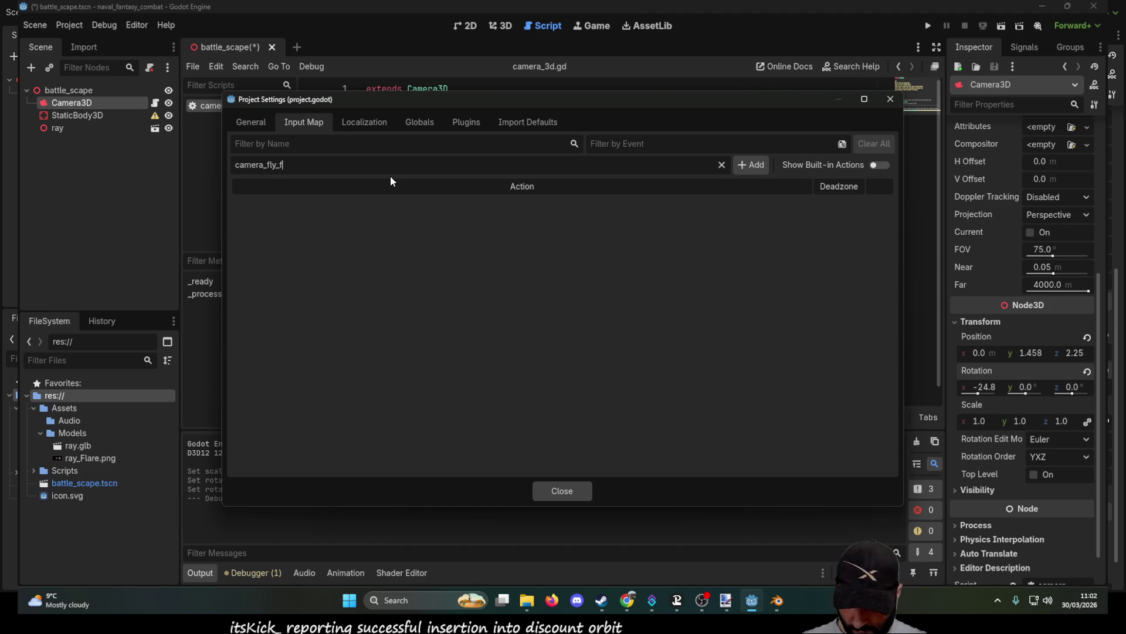
pyautogui.write('orward')
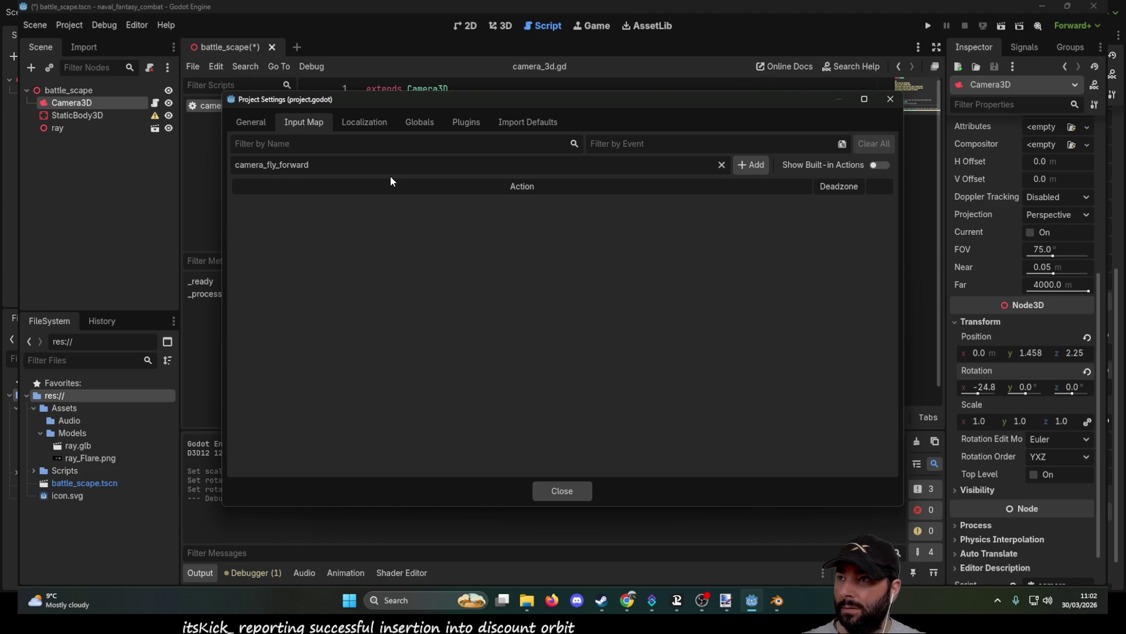
pyautogui.click(752, 164)
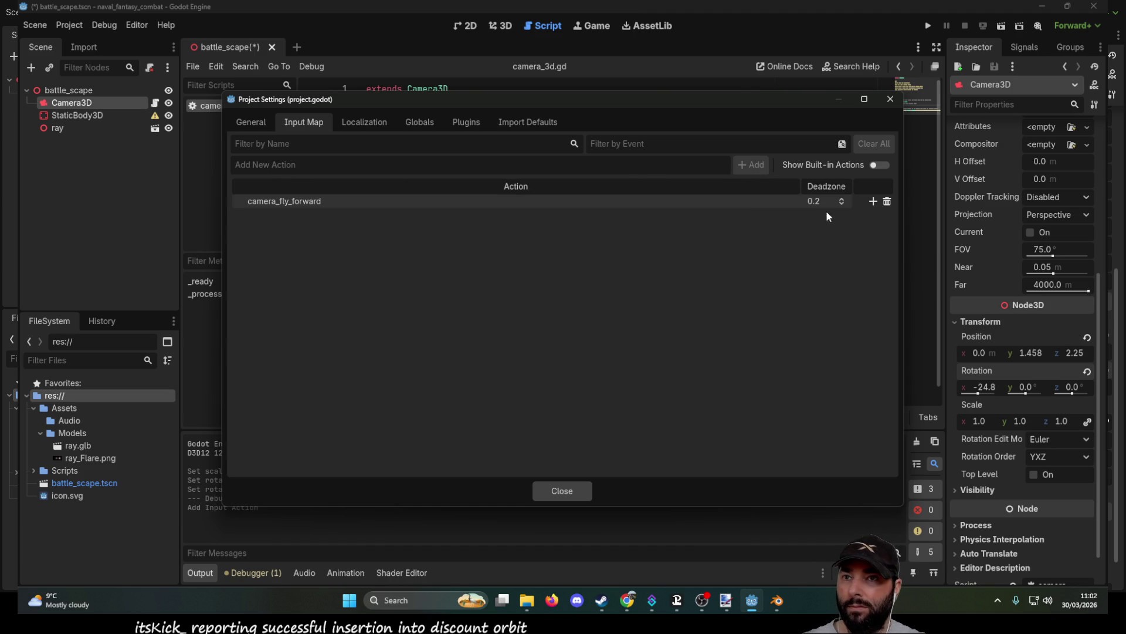
pyautogui.click(872, 201)
# Step: Filter the key list for 'w' and bind physical W to camera_fly_forward
pyautogui.click(390, 254)
pyautogui.write('w')
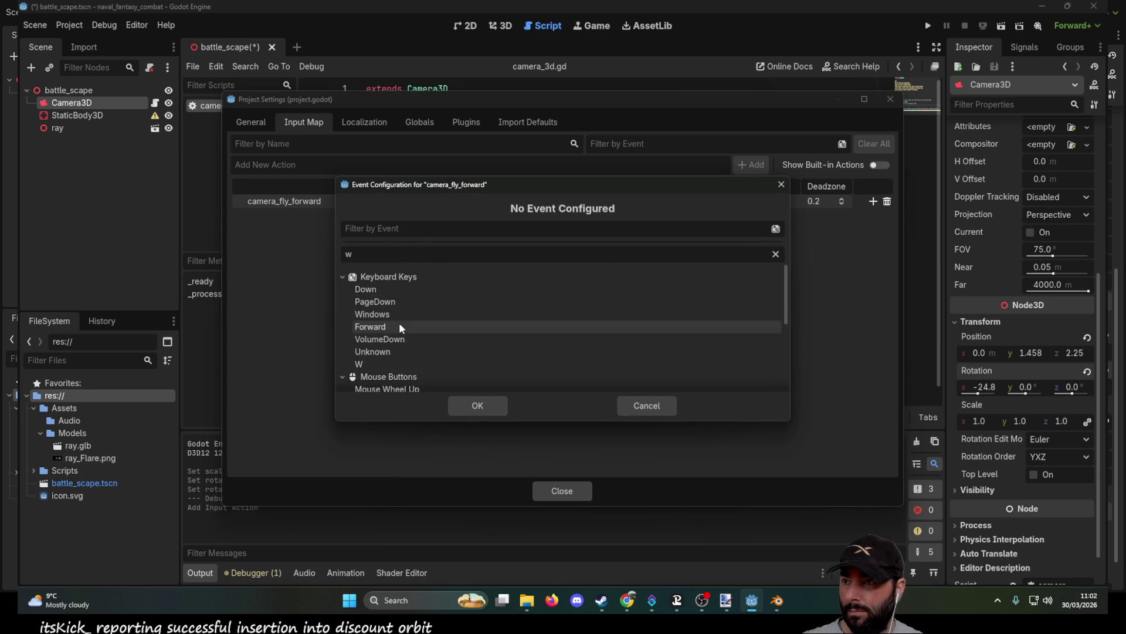
pyautogui.scroll(-1, 399, 322)
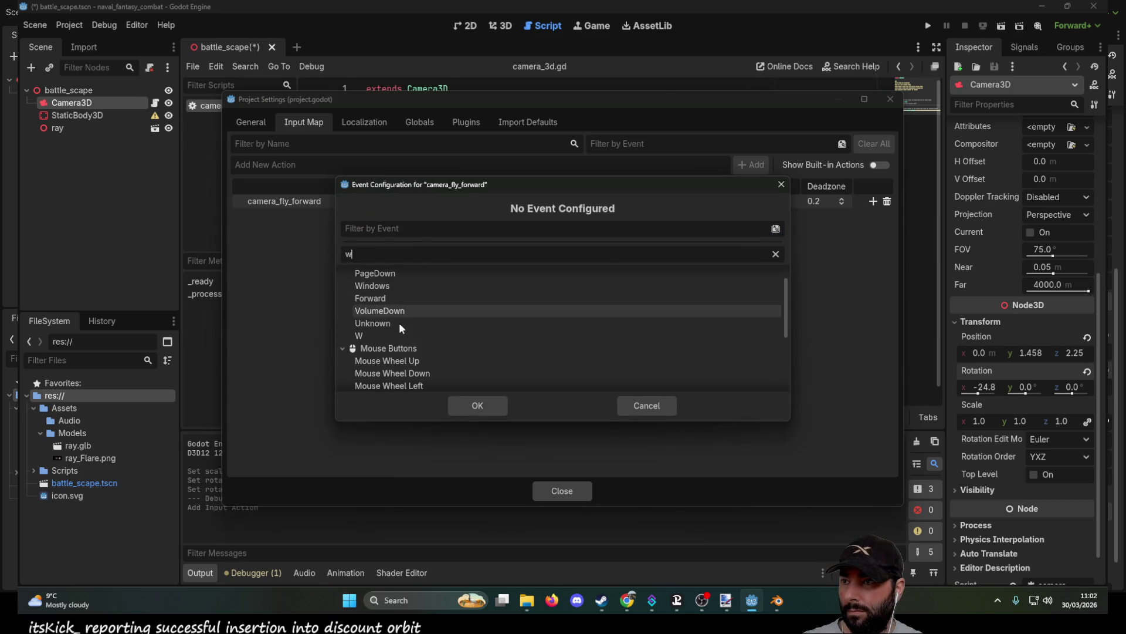
pyautogui.click(365, 334)
pyautogui.scroll(-1, 481, 285)
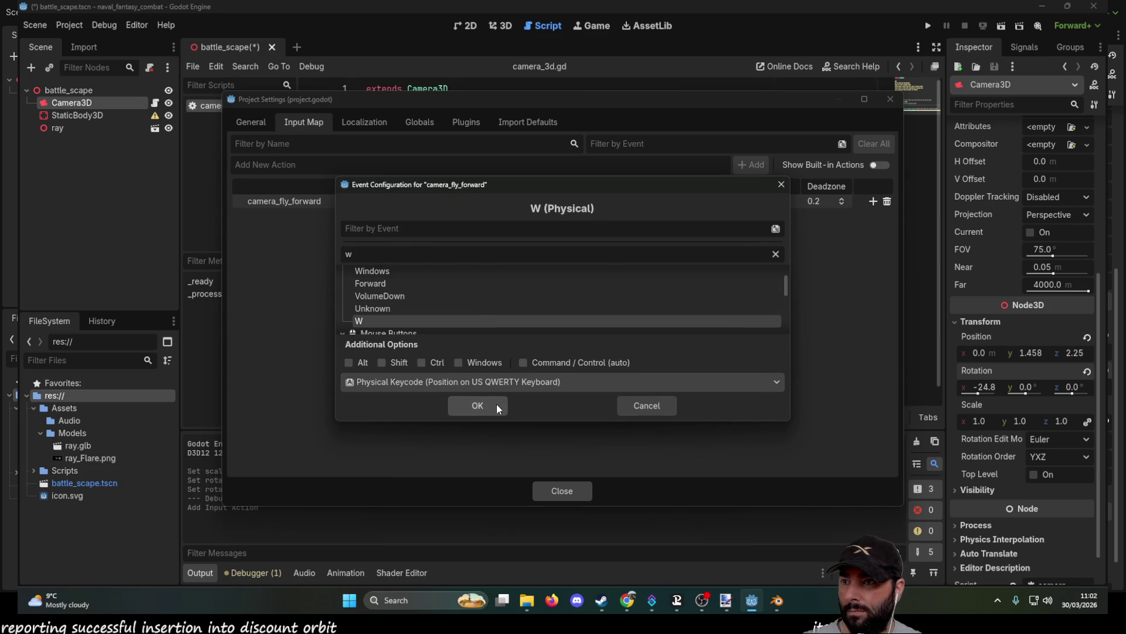
pyautogui.click(377, 254)
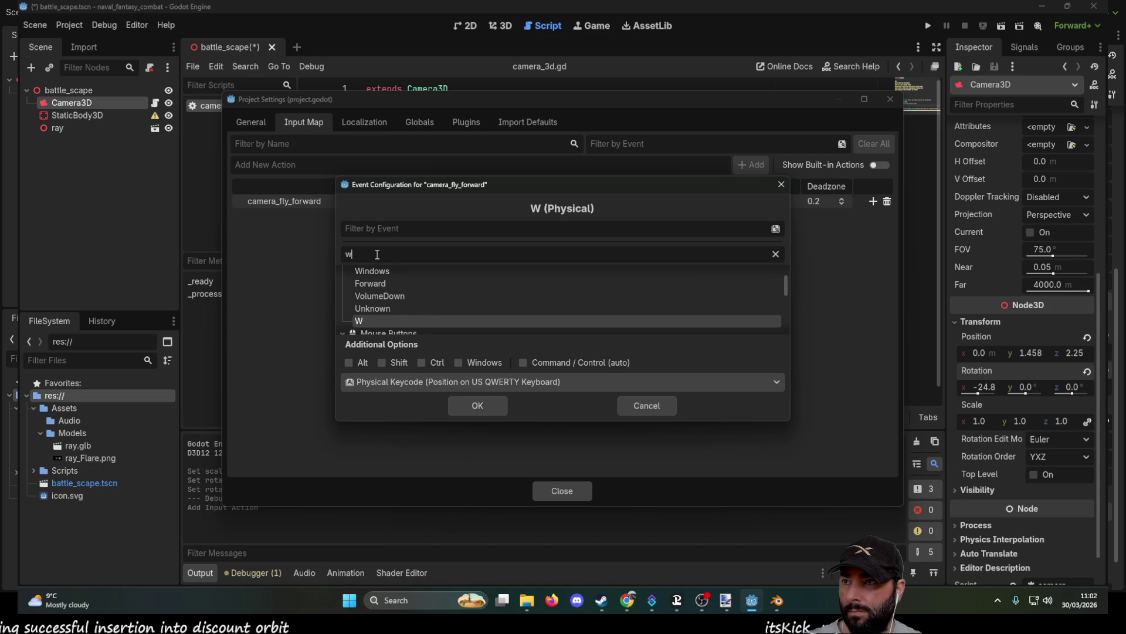
pyautogui.press('BackSpace')
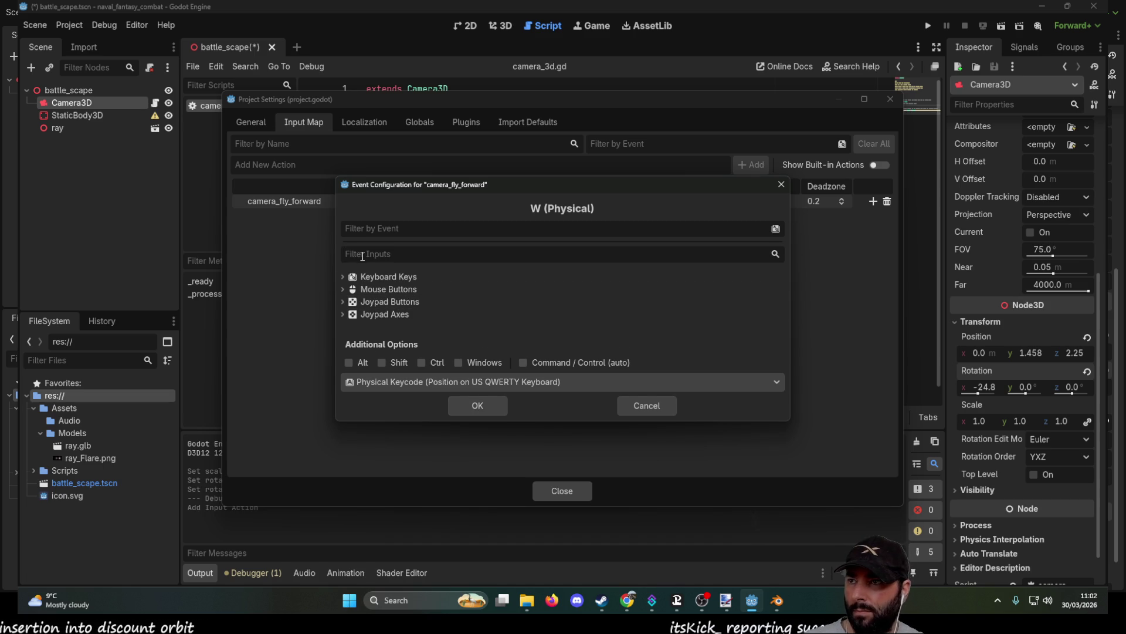
pyautogui.write('w')
pyautogui.scroll(-2, 413, 303)
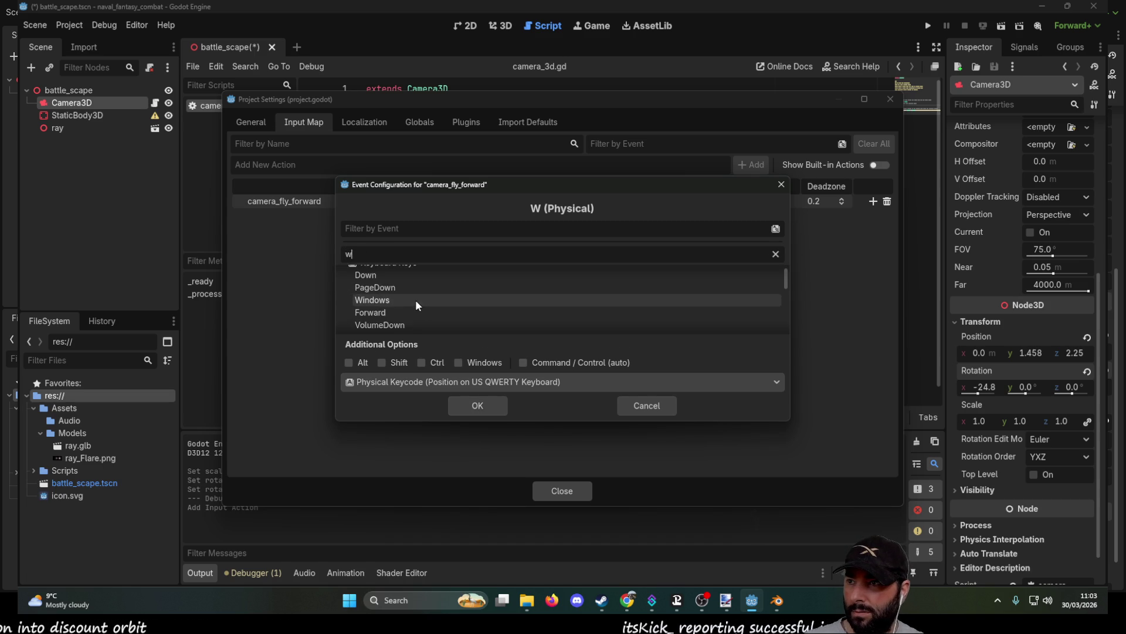
pyautogui.click(475, 405)
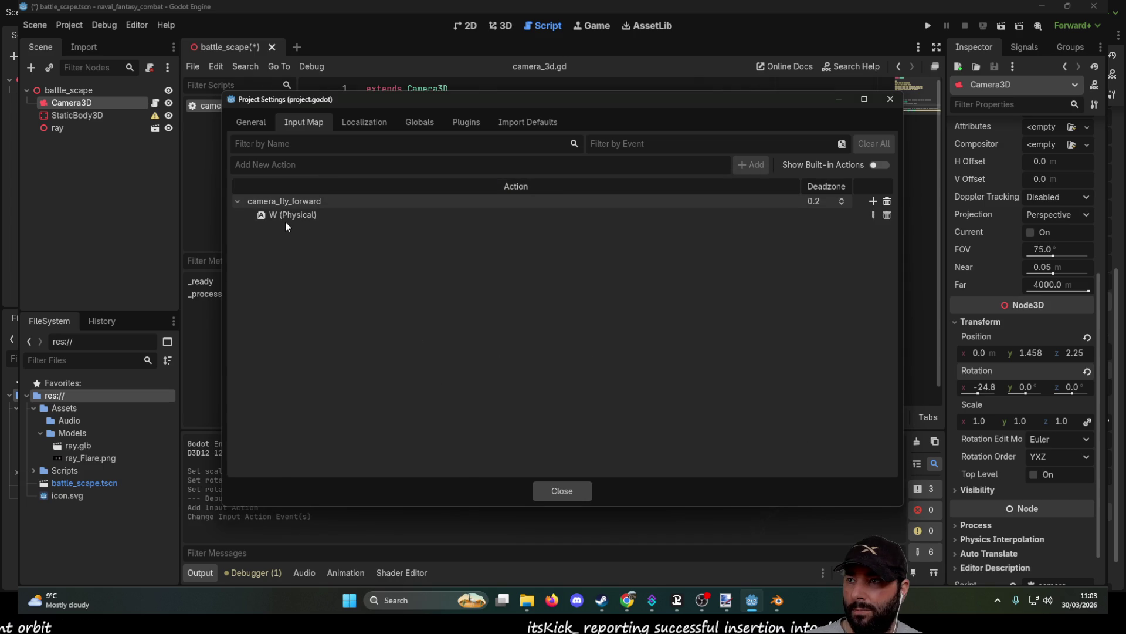
# Step: Close Project Settings and select the pass statement in _process on line 21
pyautogui.click(562, 491)
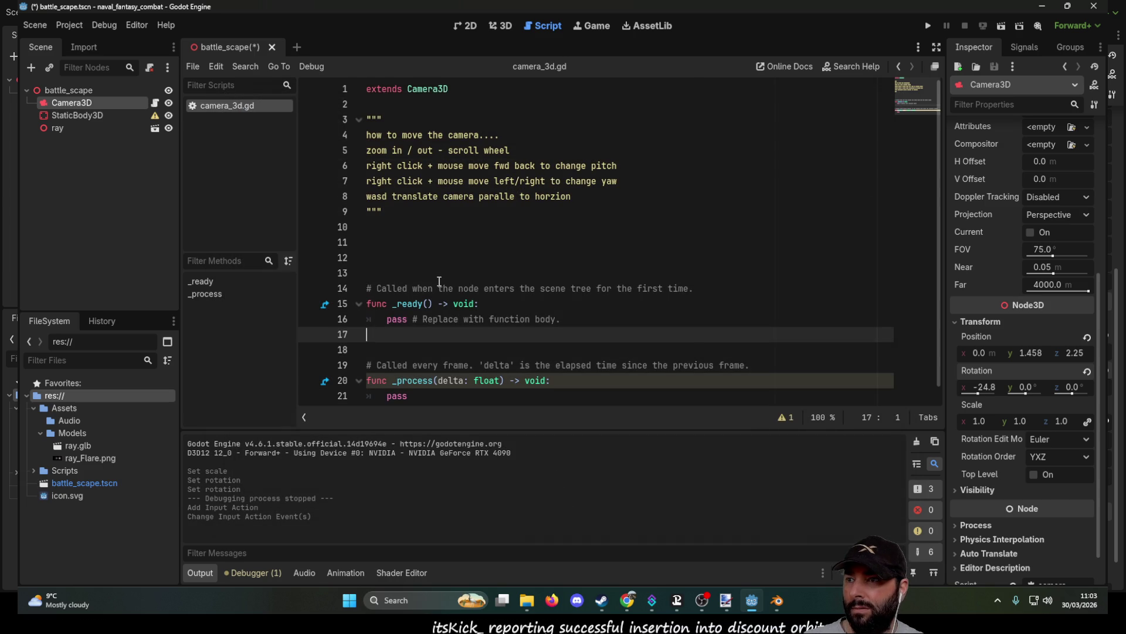
pyautogui.scroll(-1, 439, 282)
pyautogui.moveTo(386, 304); pyautogui.dragTo(562, 303)
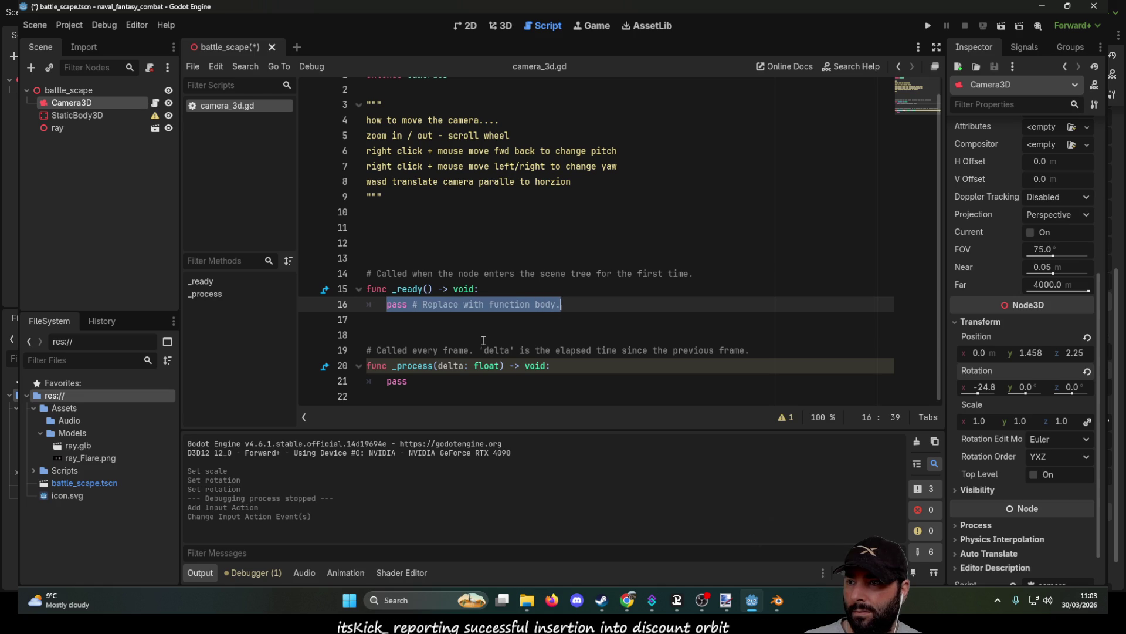
pyautogui.moveTo(388, 385); pyautogui.dragTo(411, 384)
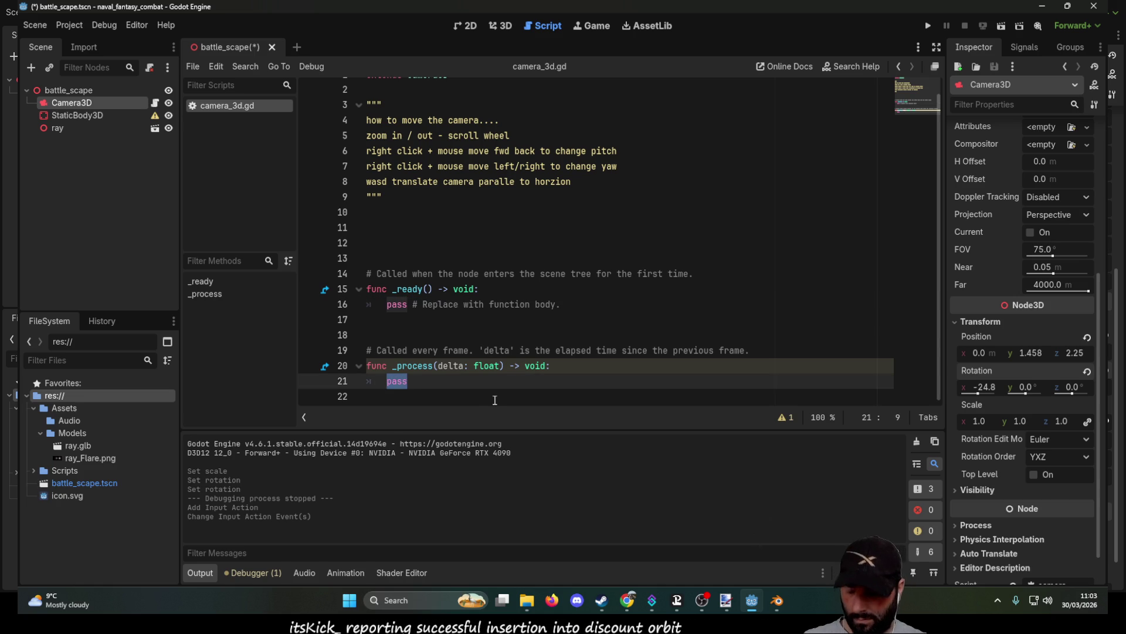
# Step: Replace pass with if InputEvent("fly"), using autocomplete for InputEvent
pyautogui.write('if input')
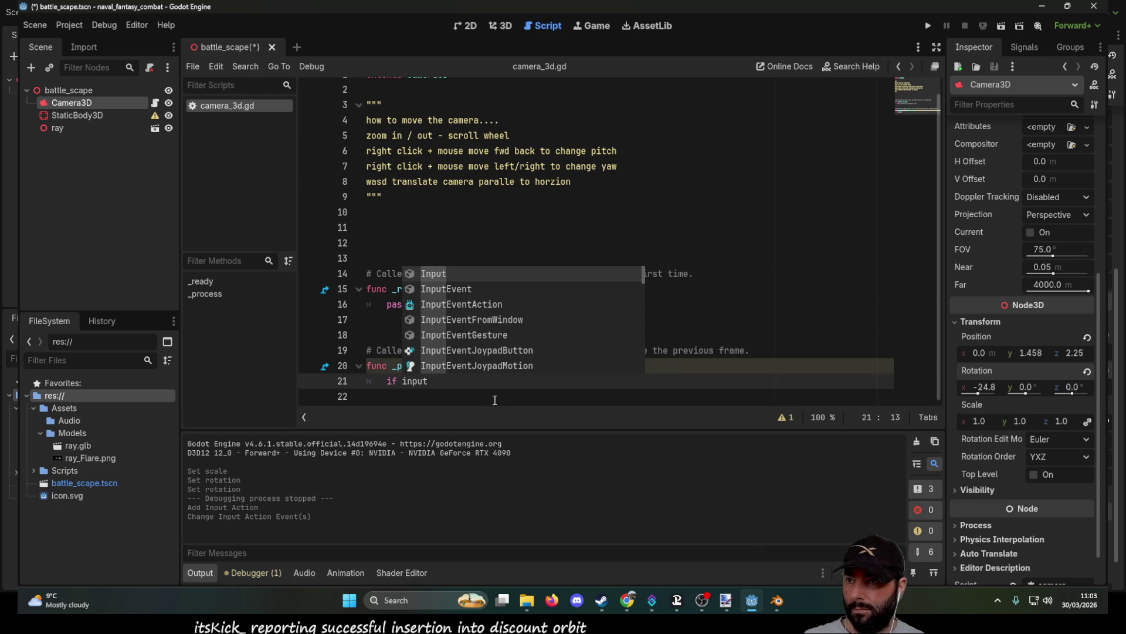
pyautogui.press('Down')
pyautogui.press('Return')
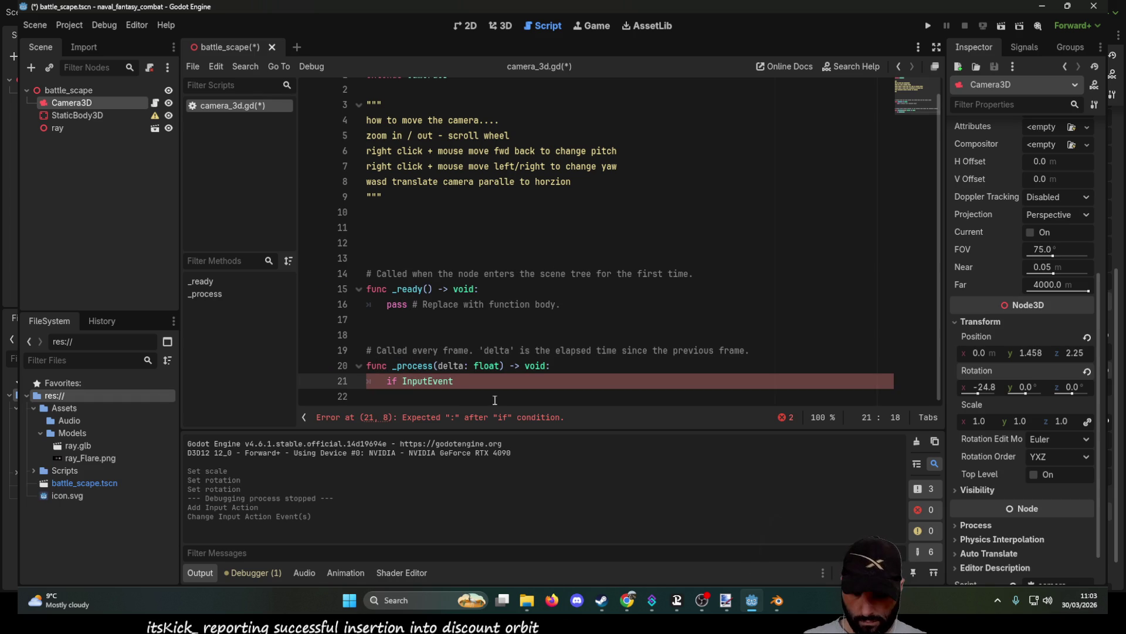
pyautogui.write(')')
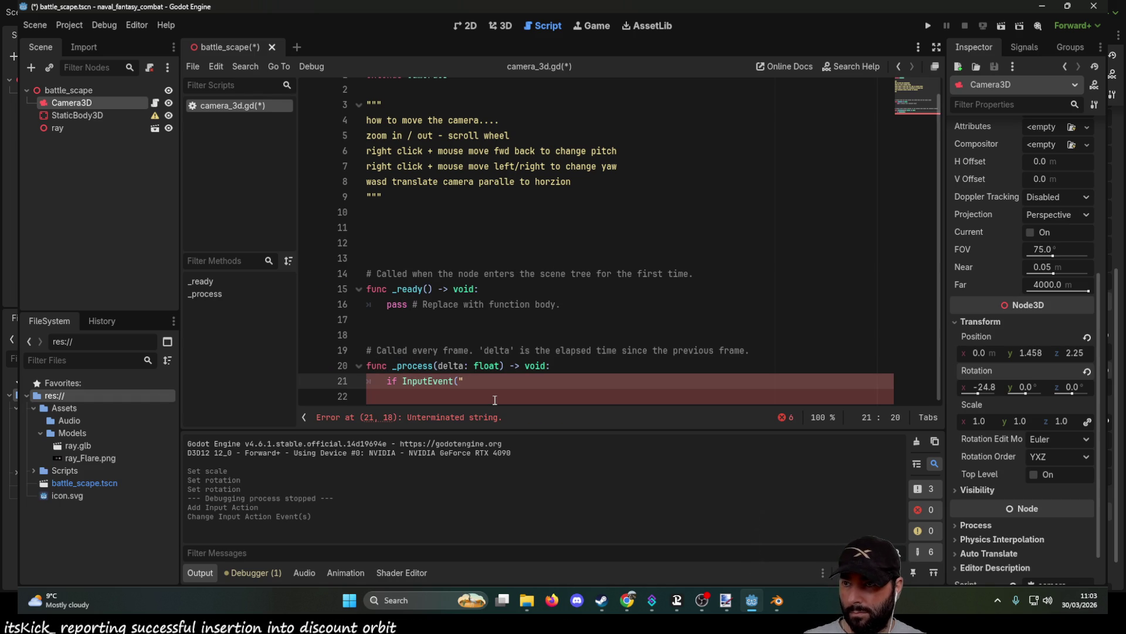
pyautogui.press('Left')
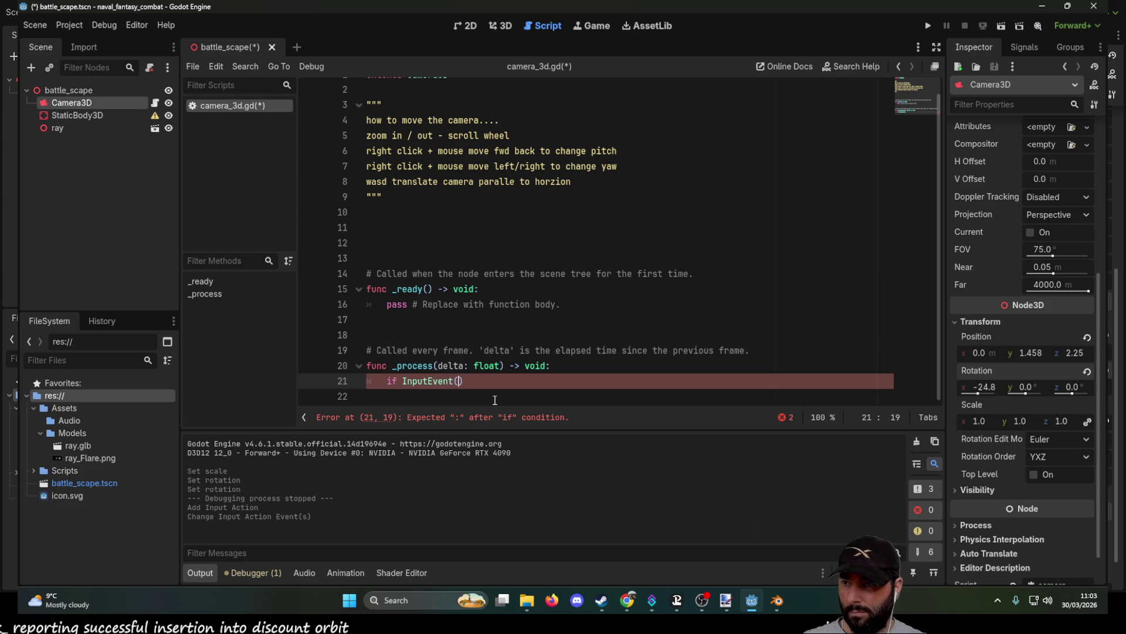
pyautogui.write('f')
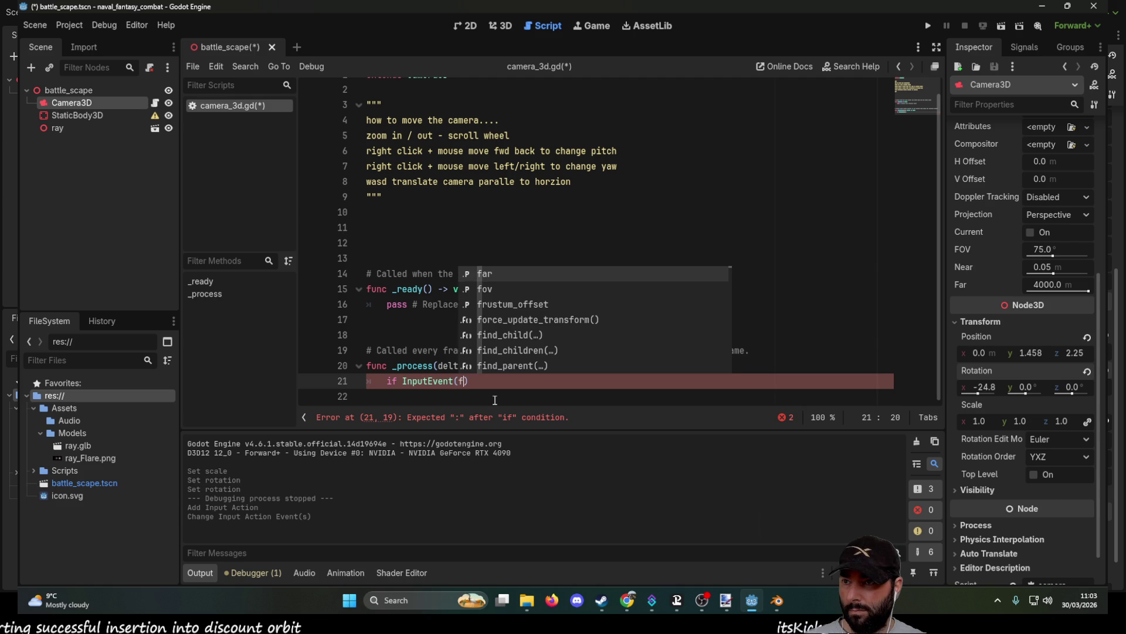
pyautogui.scroll(-5, 532, 294)
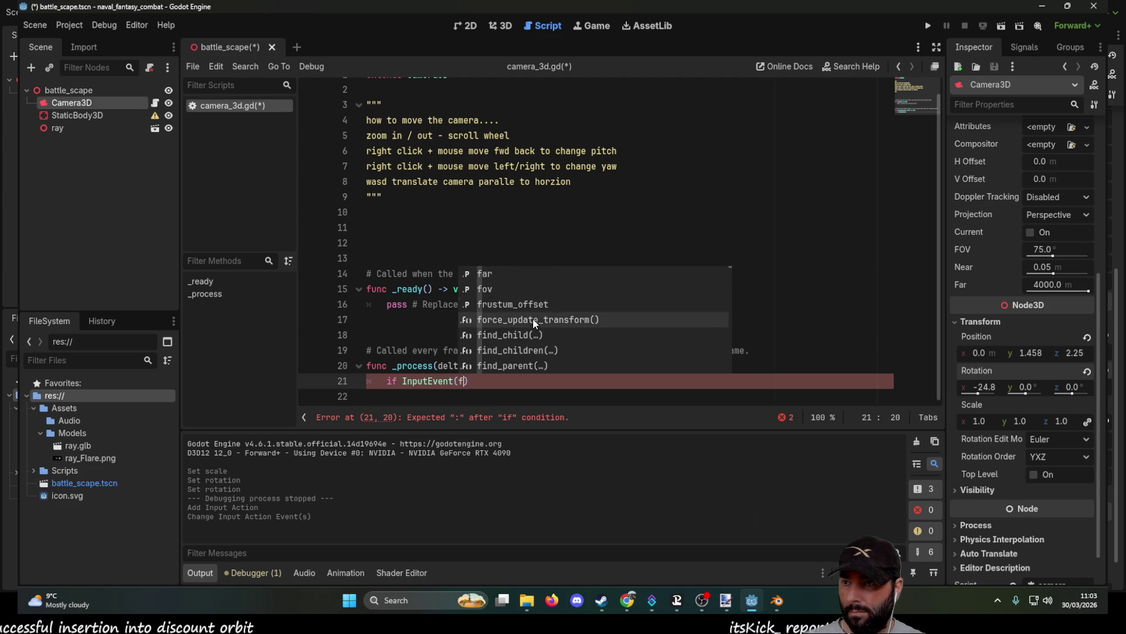
pyautogui.scroll(-10, 529, 323)
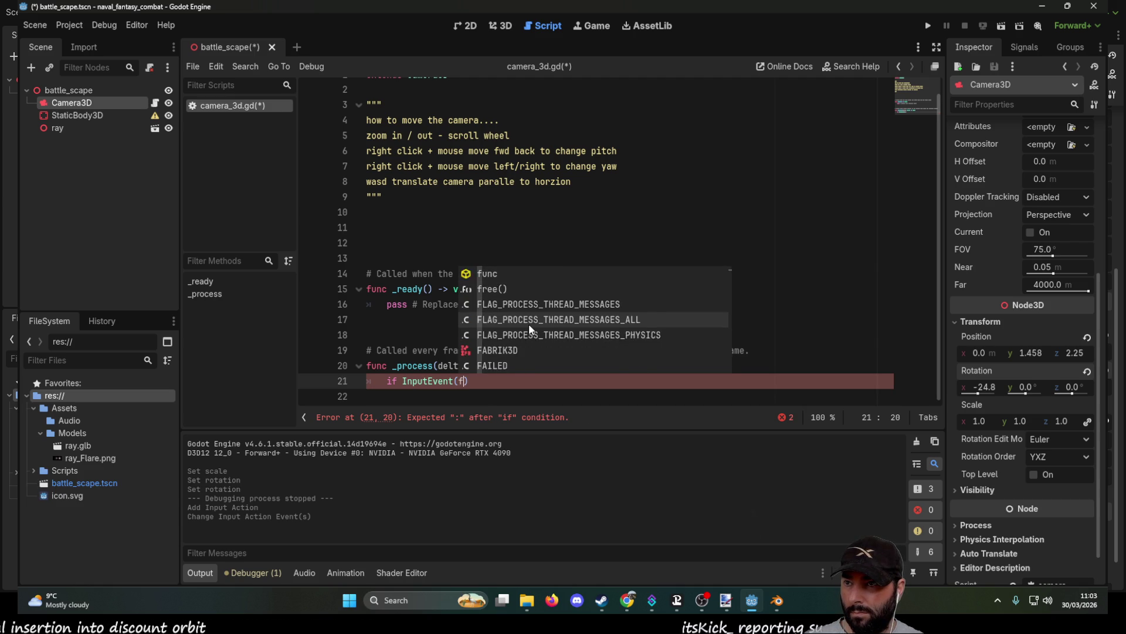
pyautogui.scroll(-10, 531, 324)
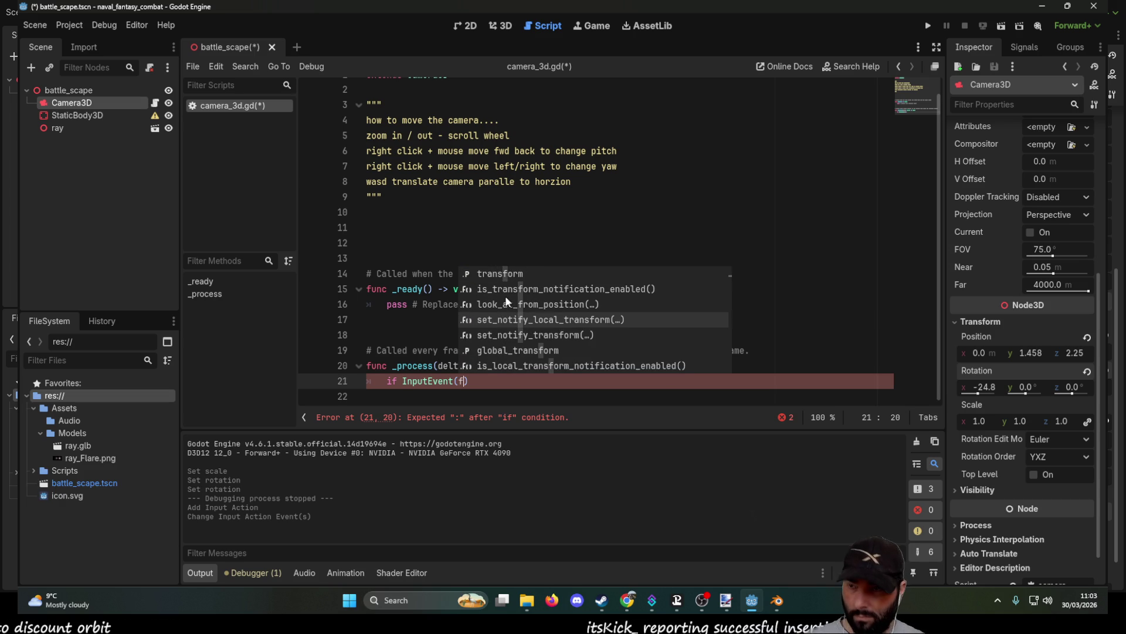
pyautogui.press('BackSpace')
pyautogui.press('Escape')
pyautogui.write('"')
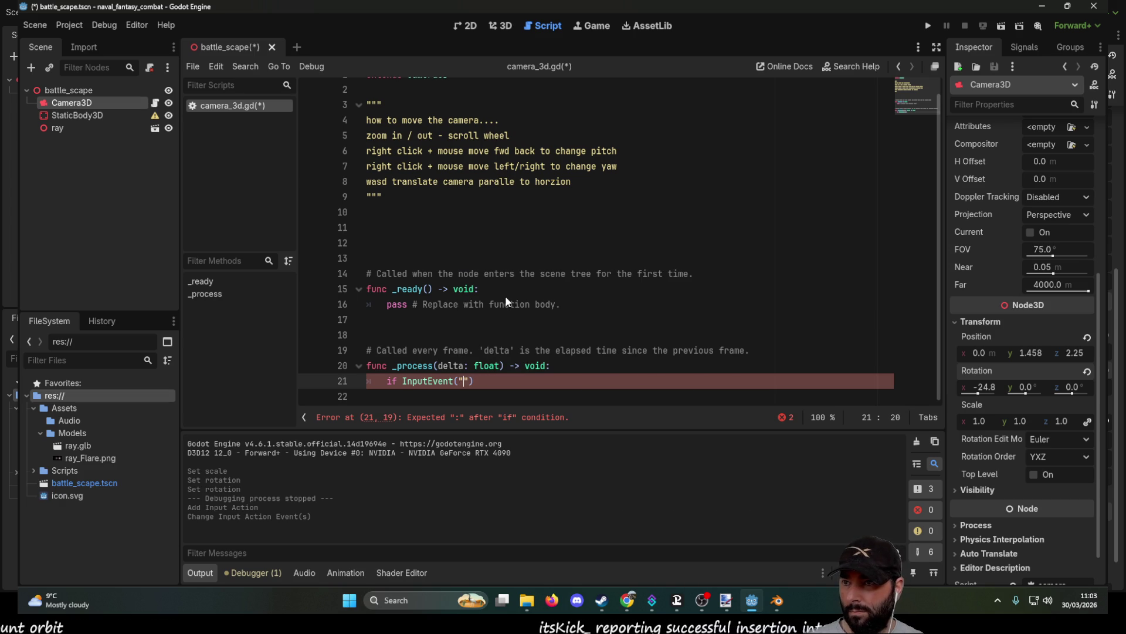
pyautogui.write('fly')
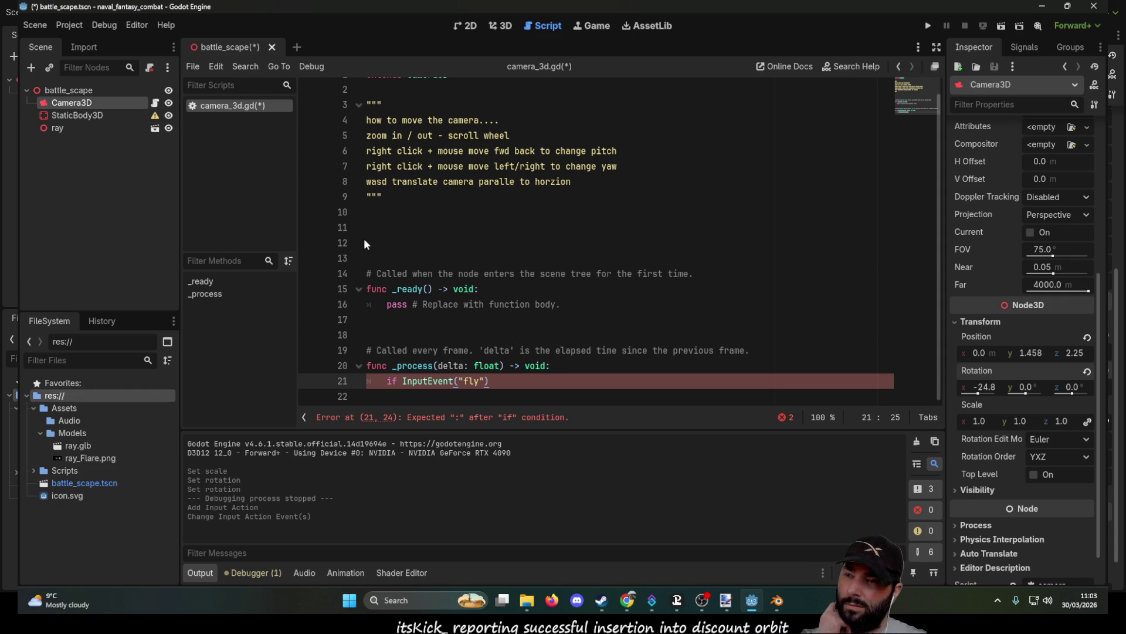
# Step: Check the camera_fly_forward name in Project Settings, then start retyping 'fly' on line 21
pyautogui.click(44, 27)
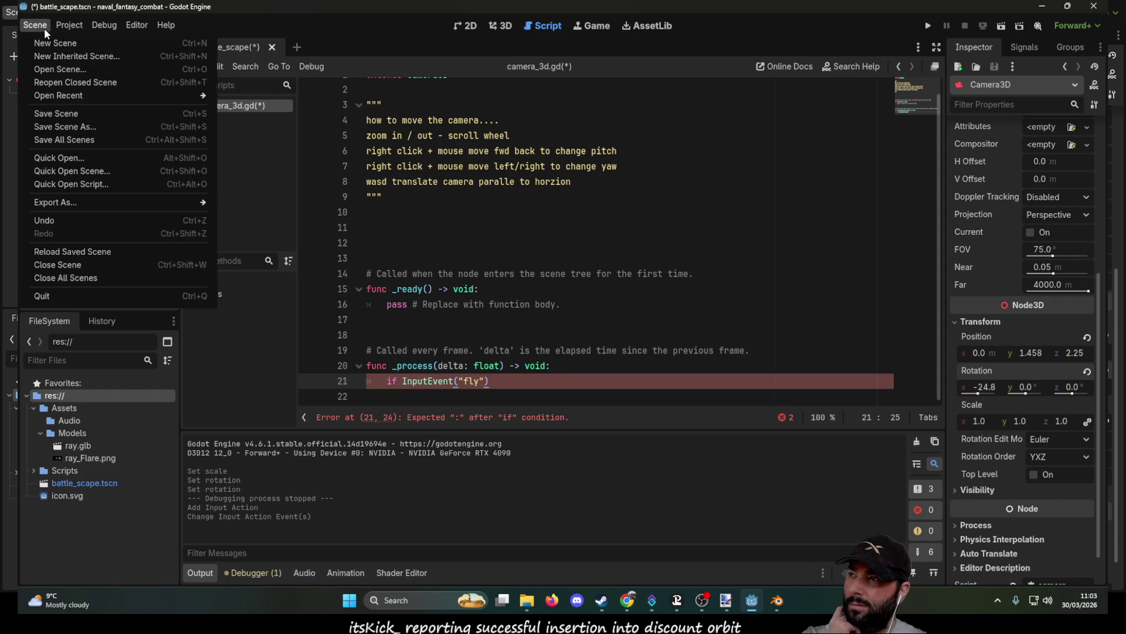
pyautogui.moveTo(80, 24)
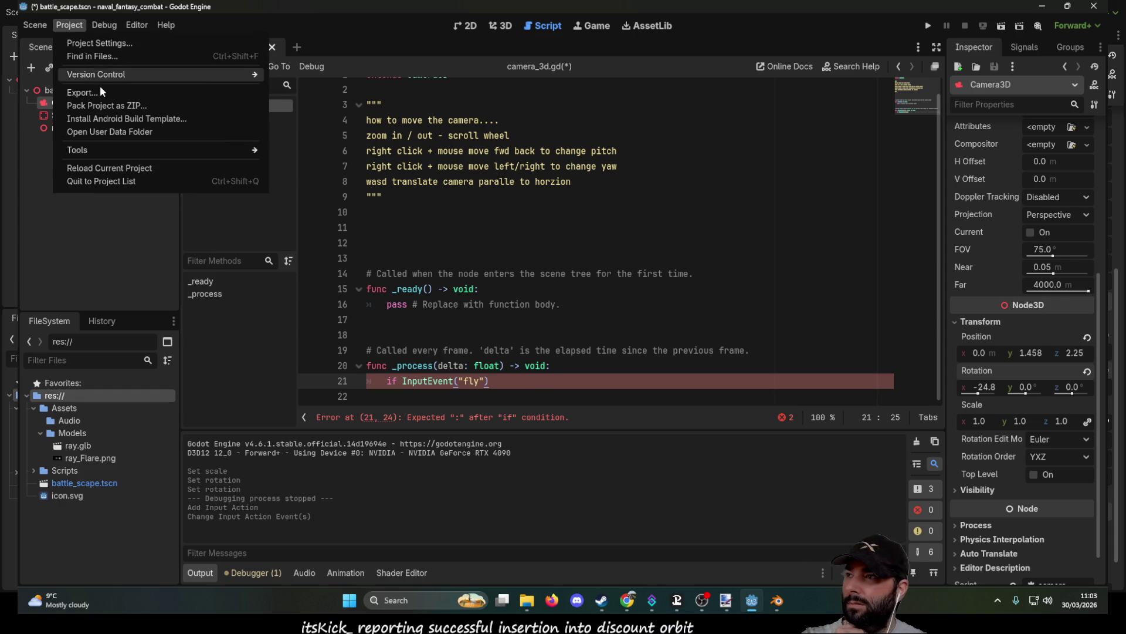
pyautogui.click(112, 43)
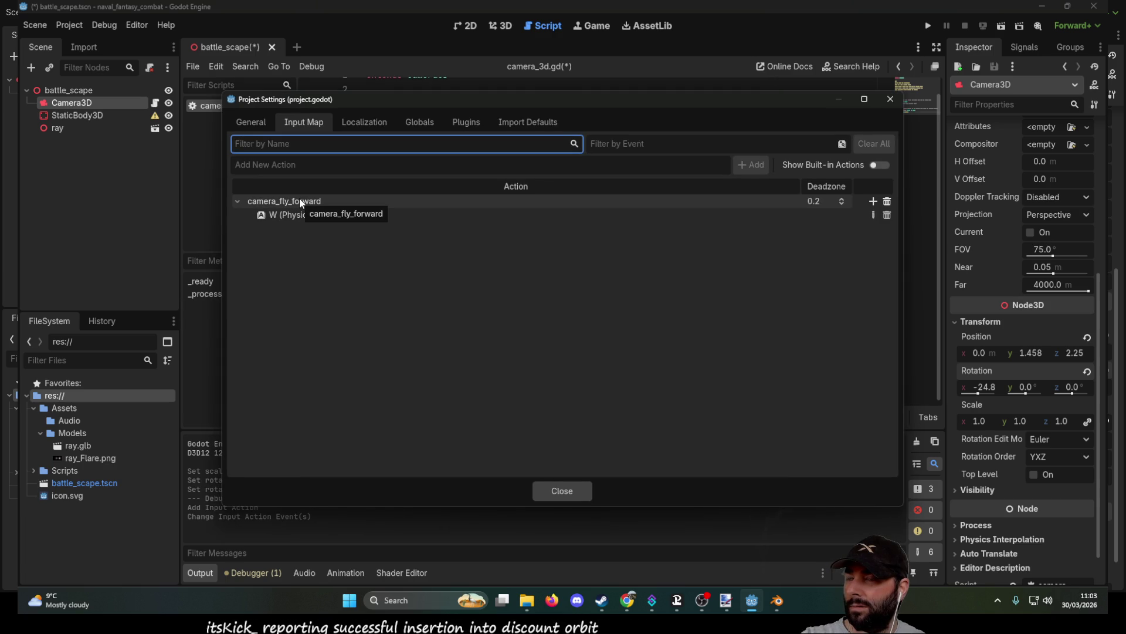
pyautogui.click(562, 491)
pyautogui.doubleClick(473, 381)
pyautogui.write('ca')
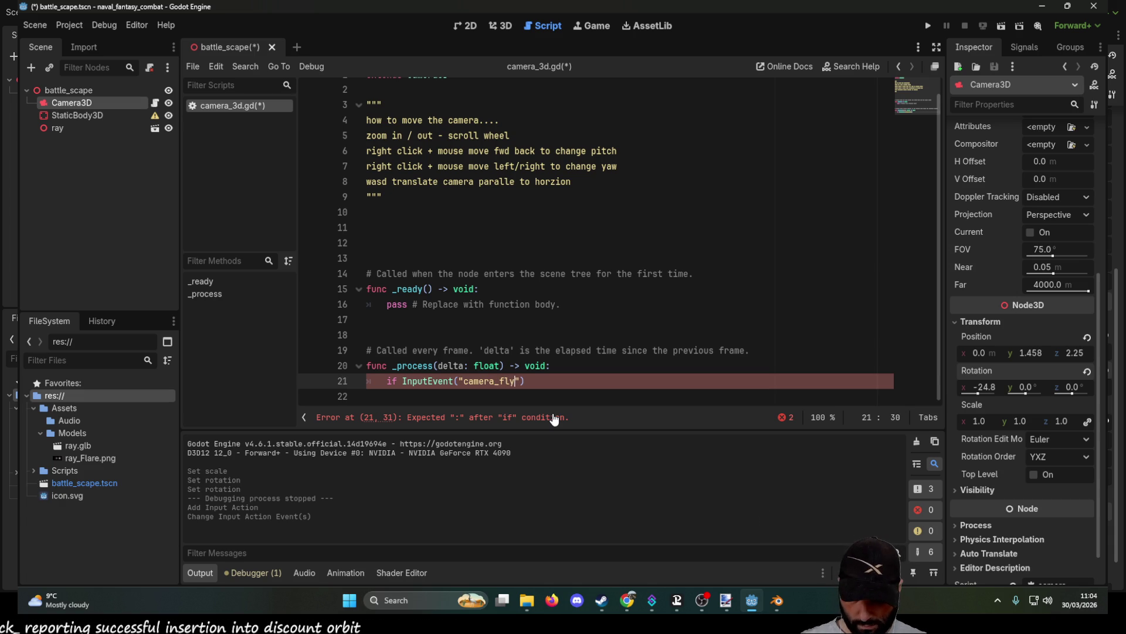
# Step: Finish typing camera_fly_forward and add an indented pass line under the if
pyautogui.write('ard')
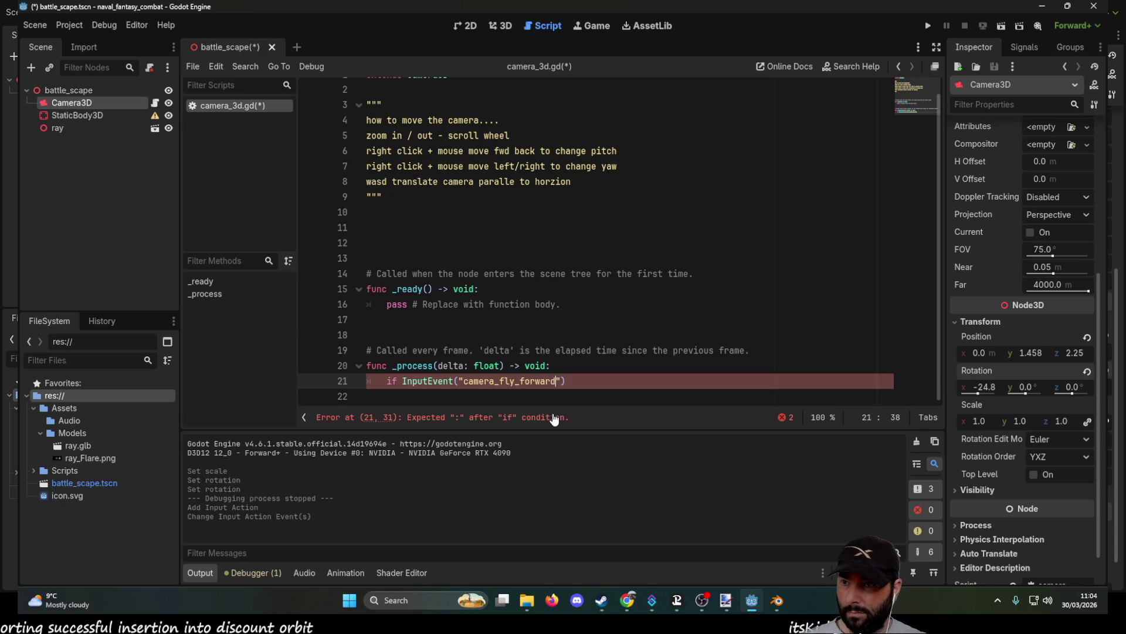
pyautogui.press('Return')
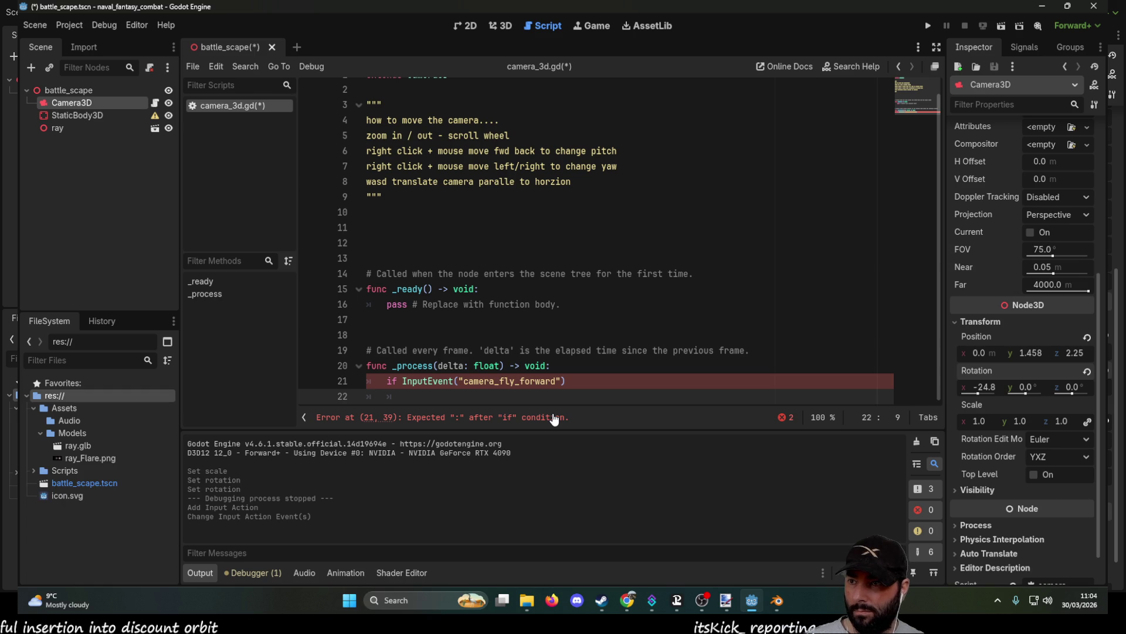
pyautogui.press('Tab')
pyautogui.write('pass')
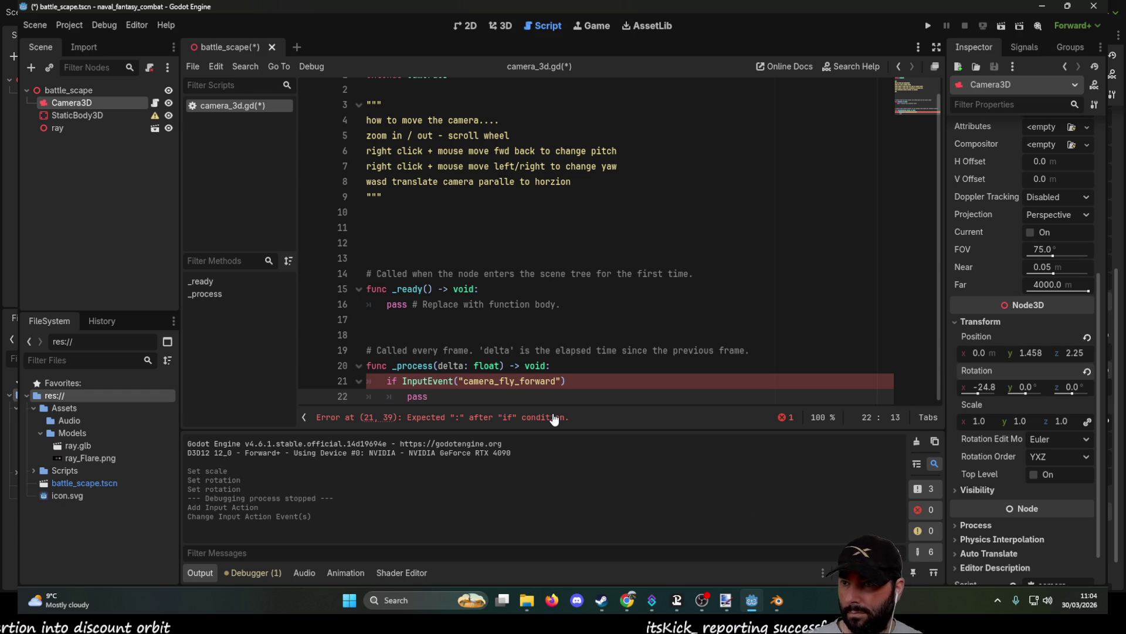
# Step: Add the closing colon to line 21 and delete InputEvent from the condition
pyautogui.press('Up')
pyautogui.press('End')
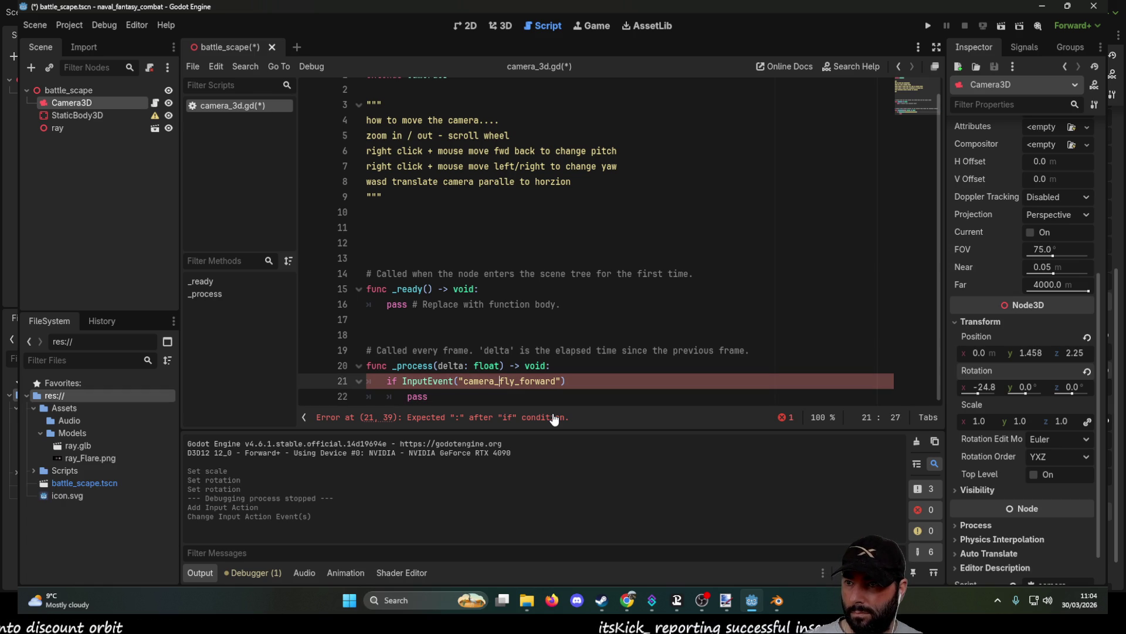
pyautogui.write(':')
pyautogui.press('Down')
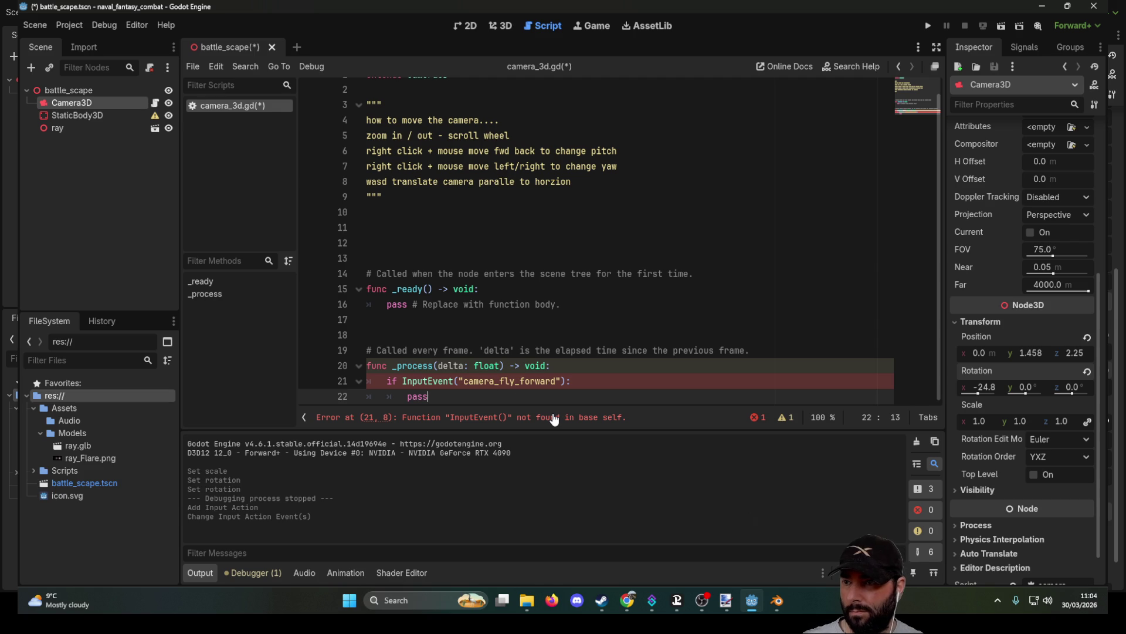
pyautogui.doubleClick(434, 381)
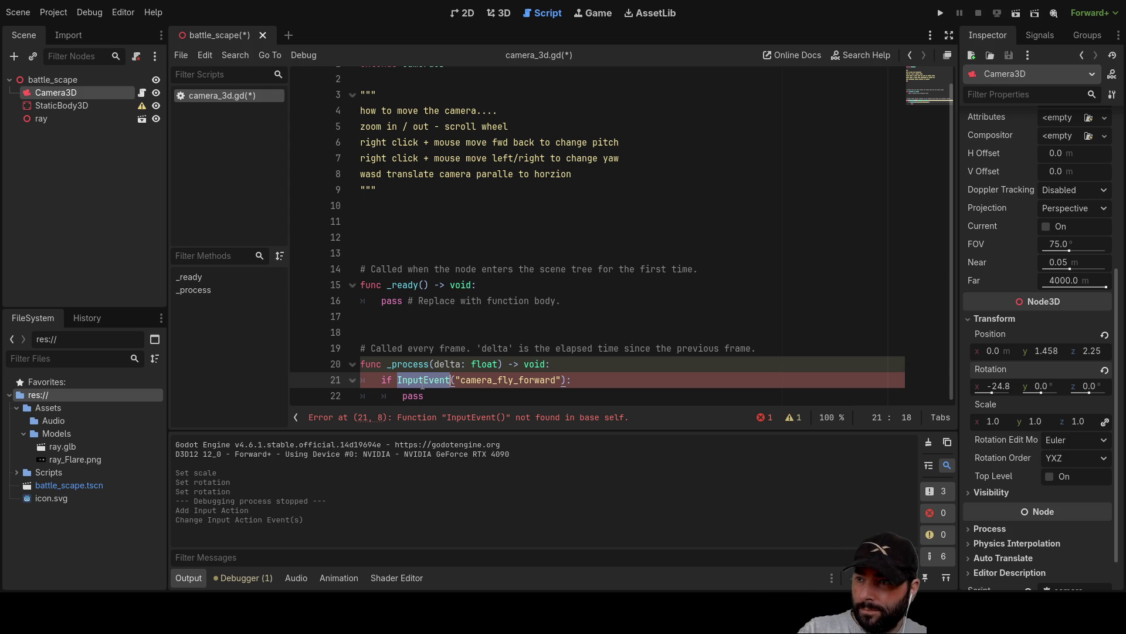
pyautogui.press('BackSpace')
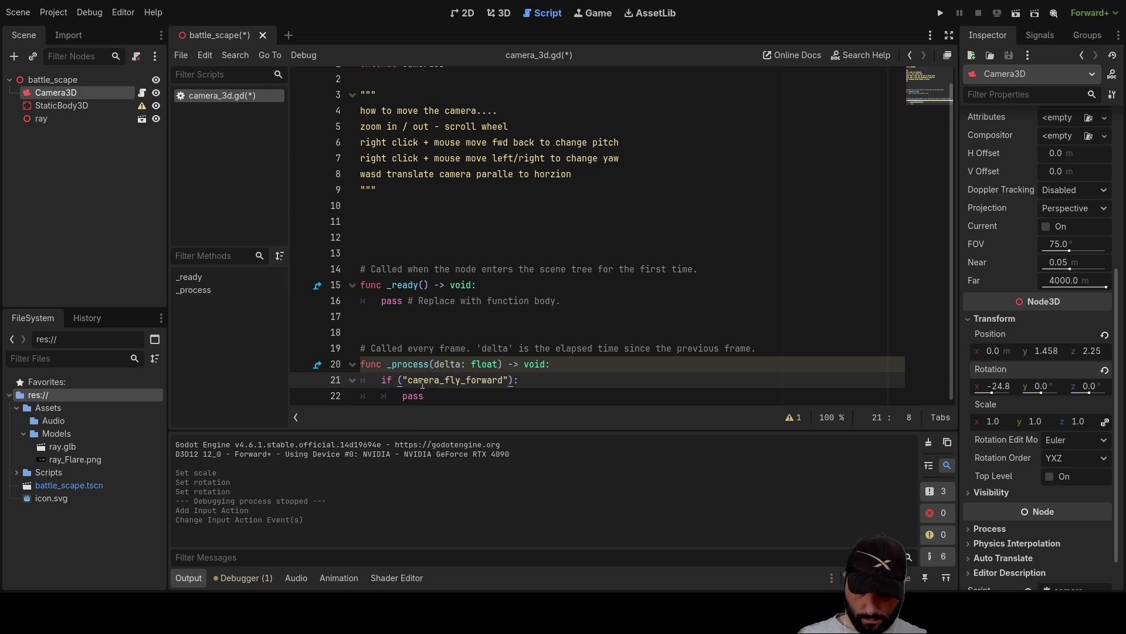
# Step: Autocomplete InputEventAction into the condition and delete its camera_fly_forward argument
pyautogui.write('input')
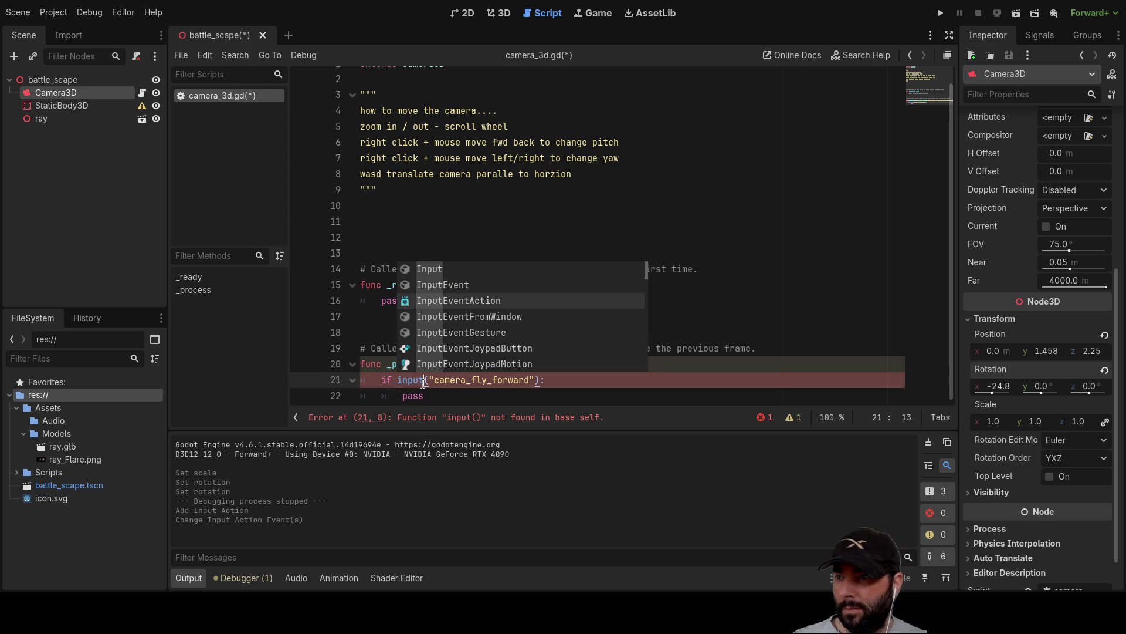
pyautogui.press('Return')
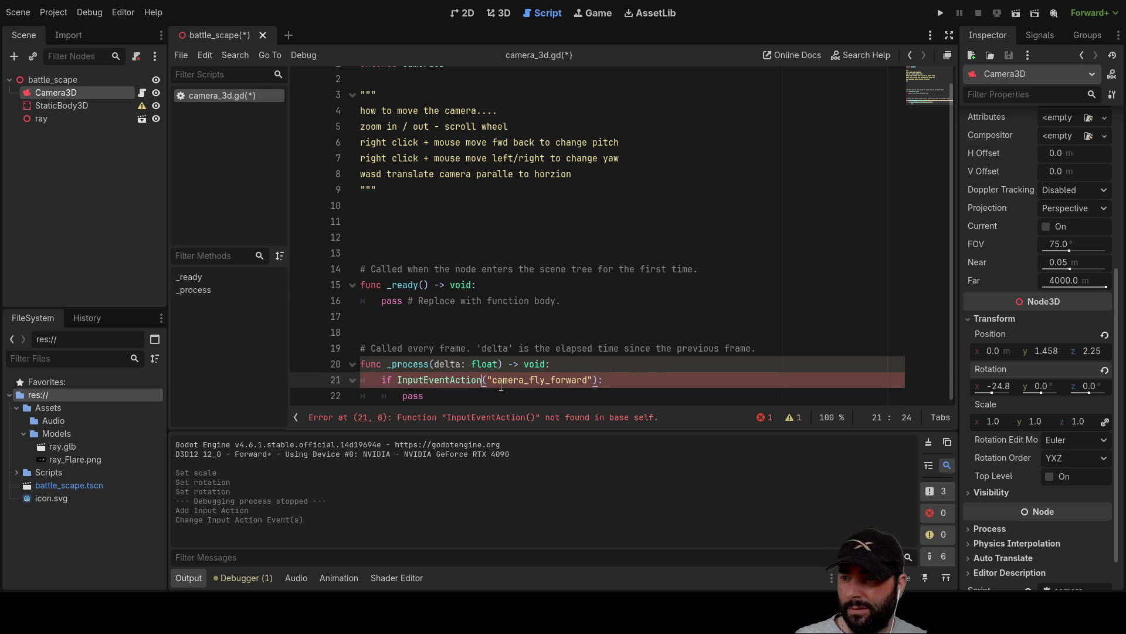
pyautogui.doubleClick(507, 381)
pyautogui.press('BackSpace')
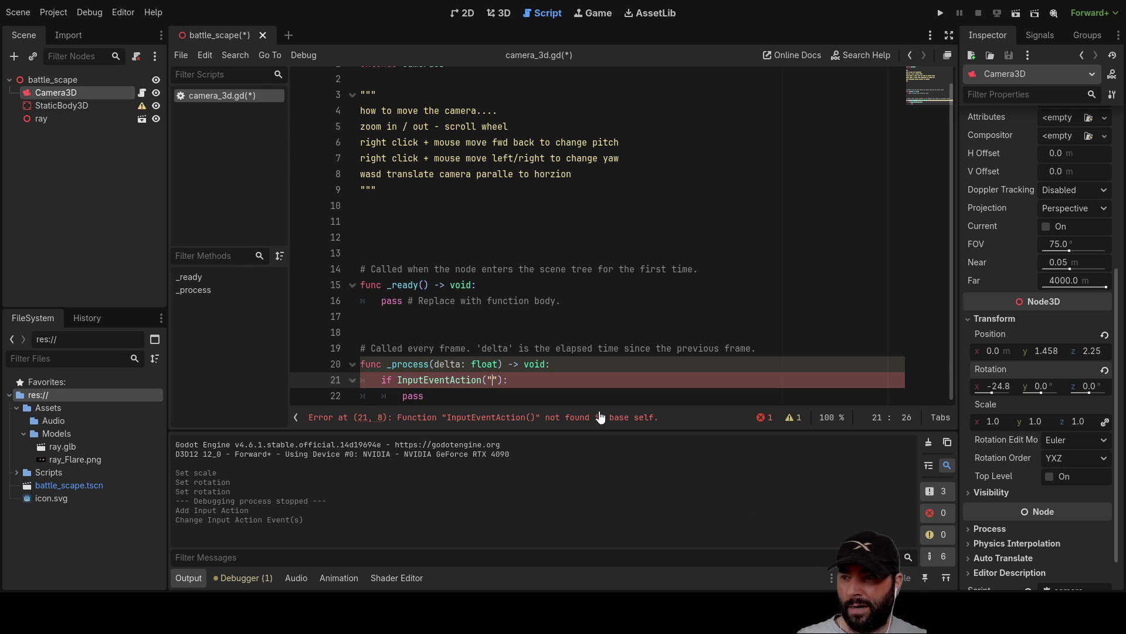
# Step: Try a camera argument, then delete the whole broken if line so line 21 is empty
pyautogui.write('ca')
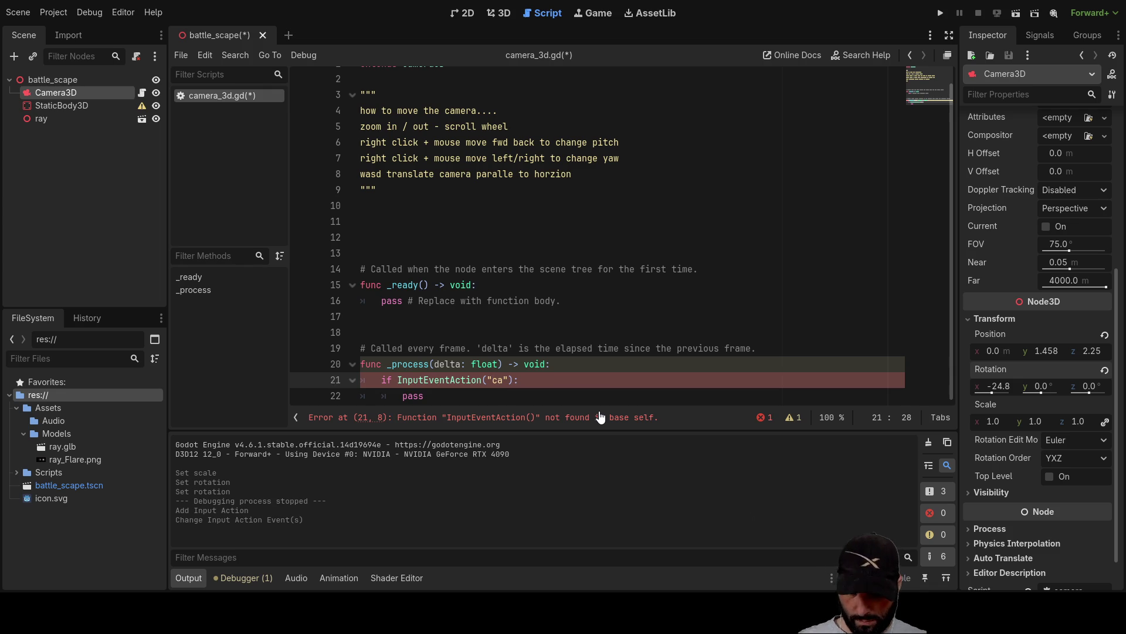
pyautogui.press('BackSpace')
pyautogui.press('BackSpace')
pyautogui.press('BackSpace')
pyautogui.write('ca')
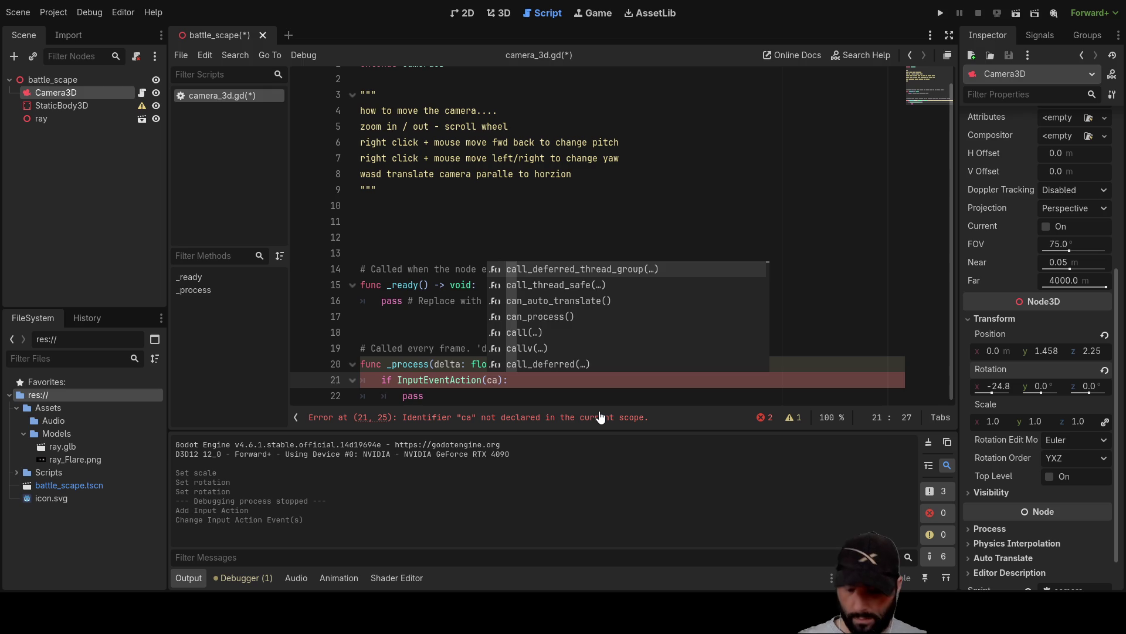
pyautogui.write('mer')
pyautogui.press('Down')
pyautogui.press('Down')
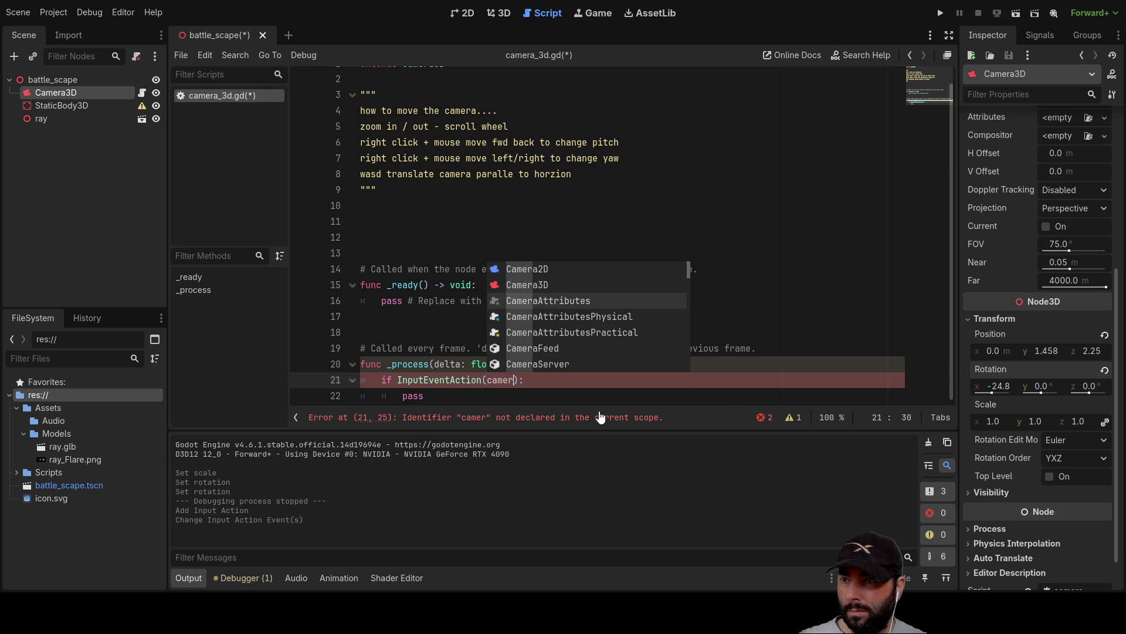
pyautogui.press('Down')
pyautogui.press('Down')
pyautogui.press('Down')
pyautogui.press('Down')
pyautogui.press('Down')
pyautogui.press('Down')
pyautogui.moveTo(524, 380); pyautogui.dragTo(376, 374)
pyautogui.press('BackSpace')
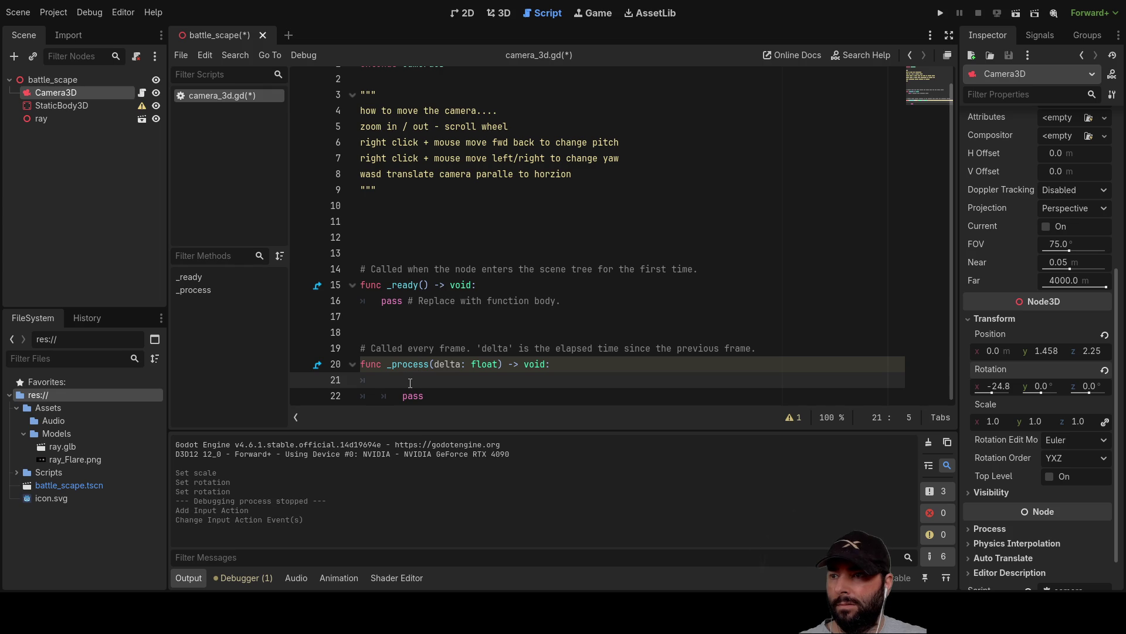
# Step: Write if Input.is_action_pressed("camera_fly_forward") on line 21 using autocomplete
pyautogui.write('if inp')
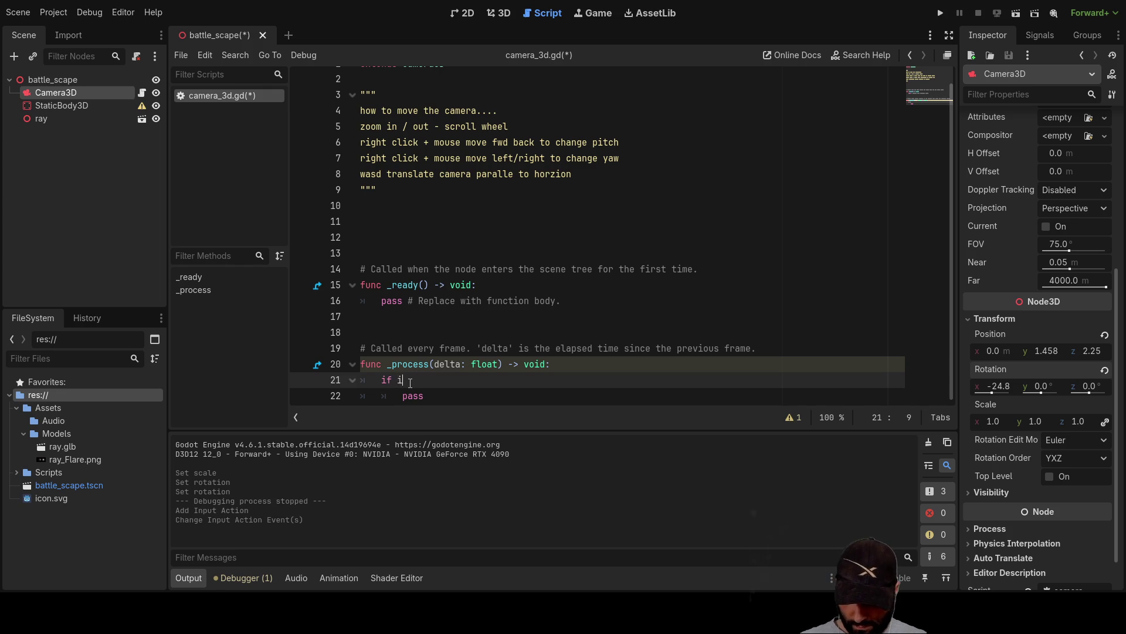
pyautogui.press('Return')
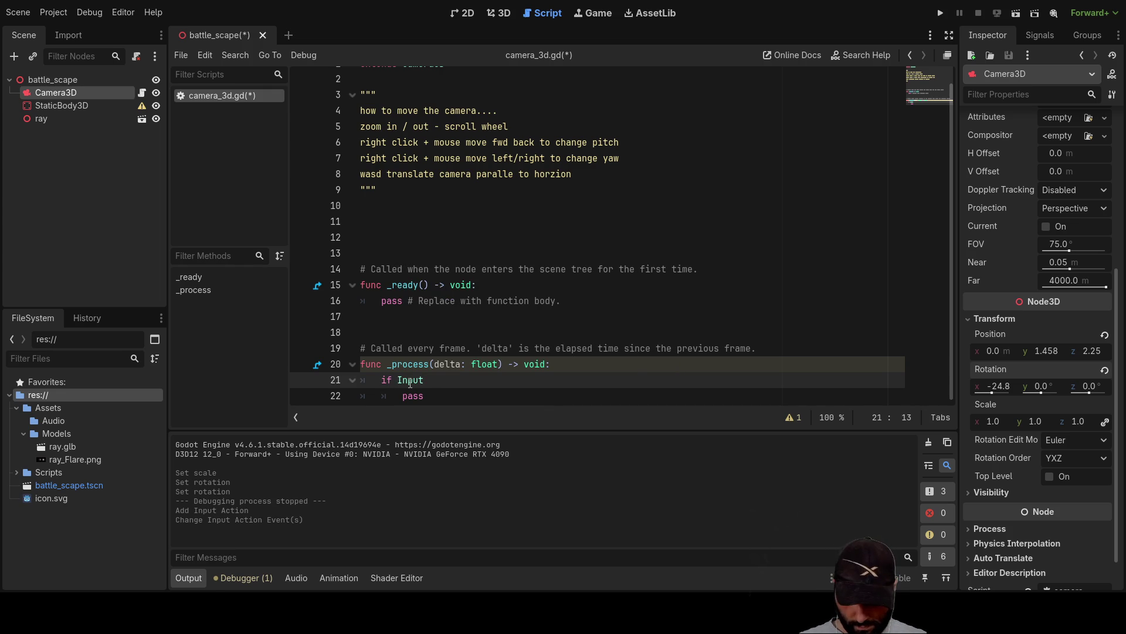
pyautogui.write('.is')
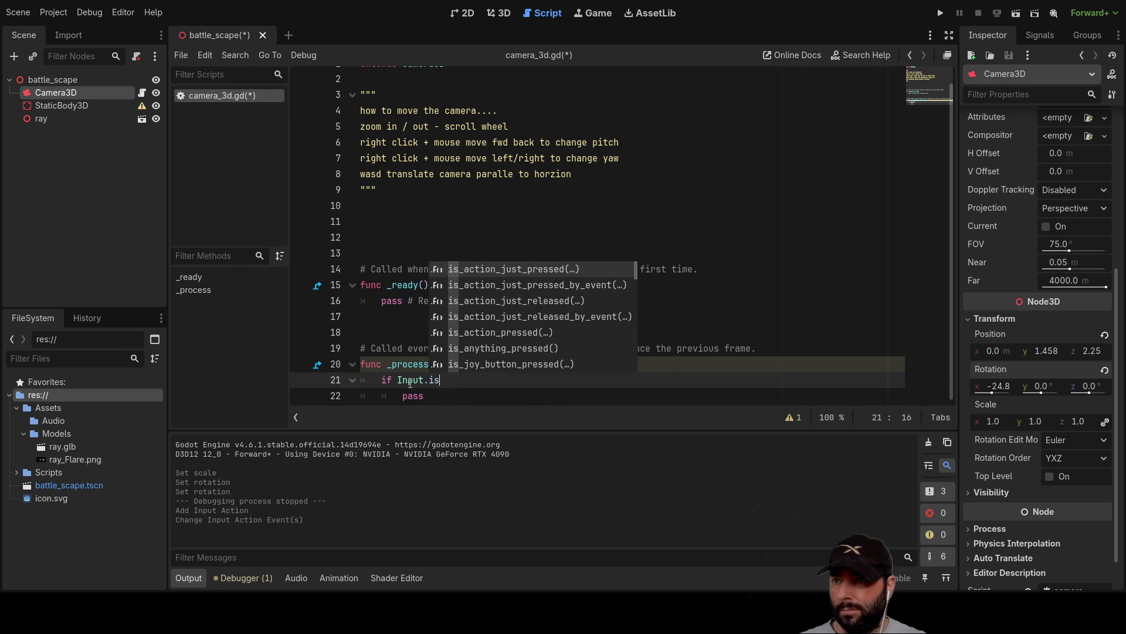
pyautogui.press('Down')
pyautogui.press('Down')
pyautogui.press('Down')
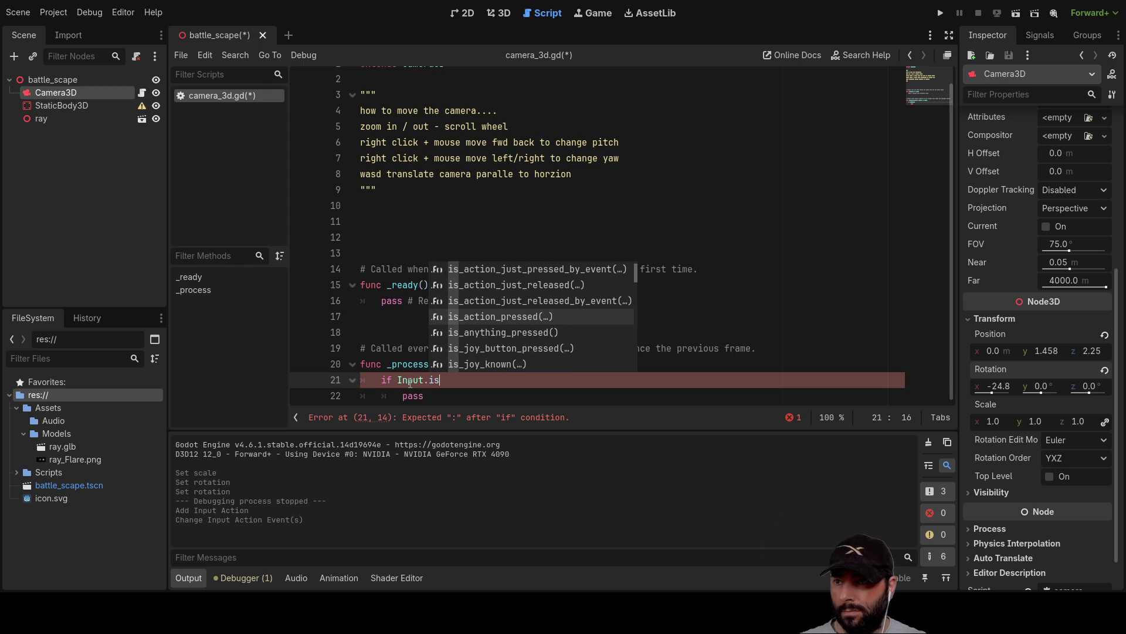
pyautogui.press('Return')
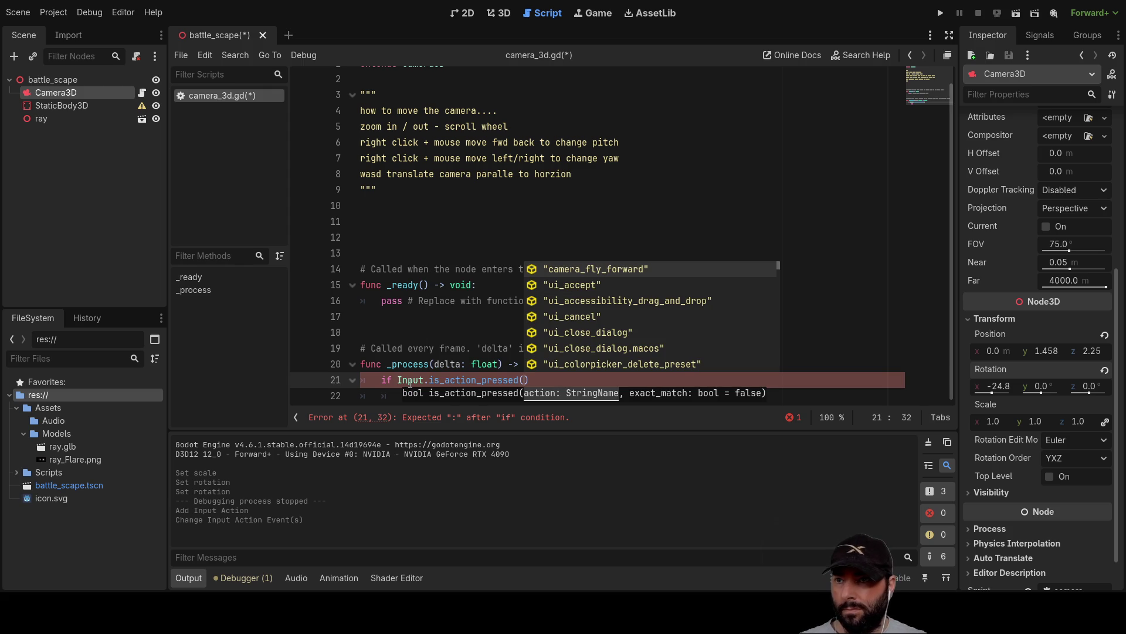
pyautogui.press('Down')
pyautogui.press('Up')
pyautogui.press('Return')
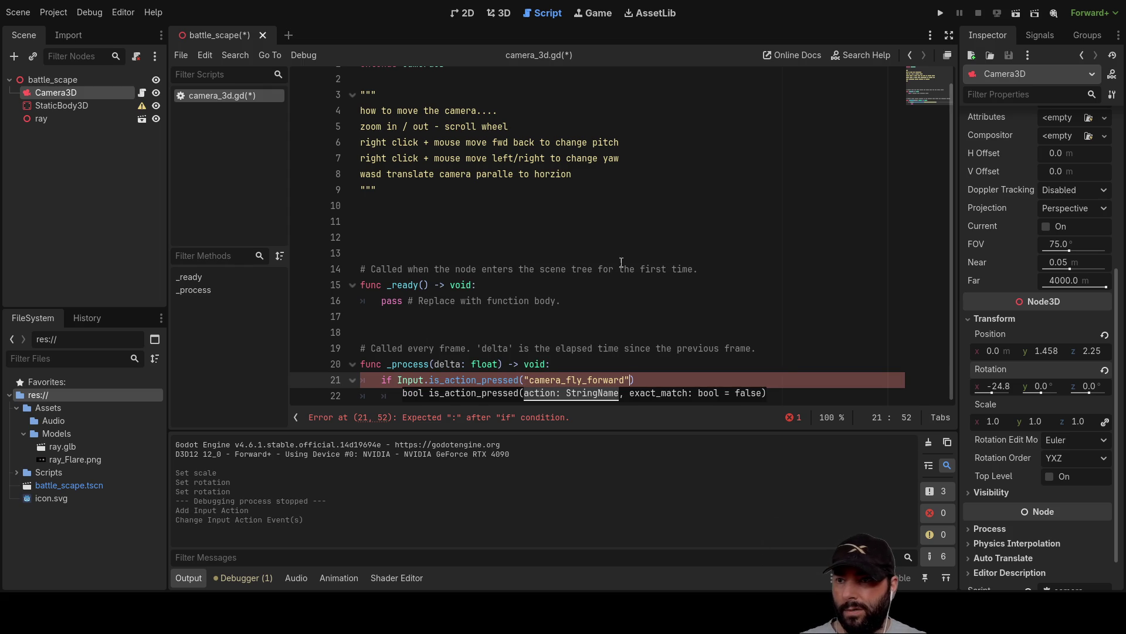
pyautogui.click(659, 383)
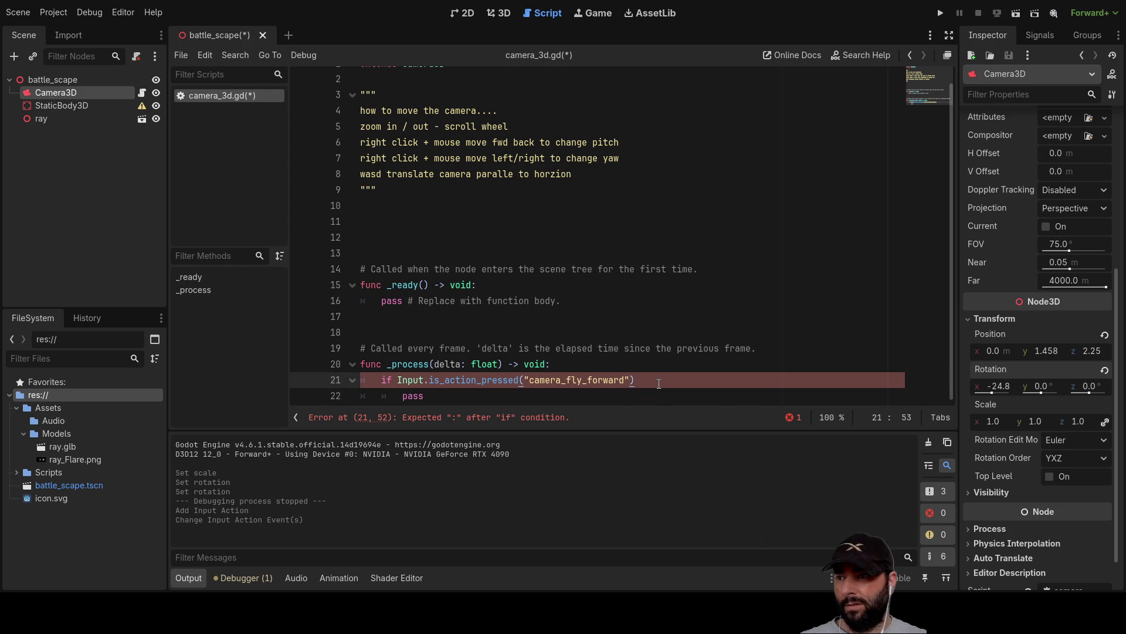
# Step: Open an indented body line under the condition and delete the old pass line
pyautogui.press('Return')
pyautogui.scroll(-1, 621, 355)
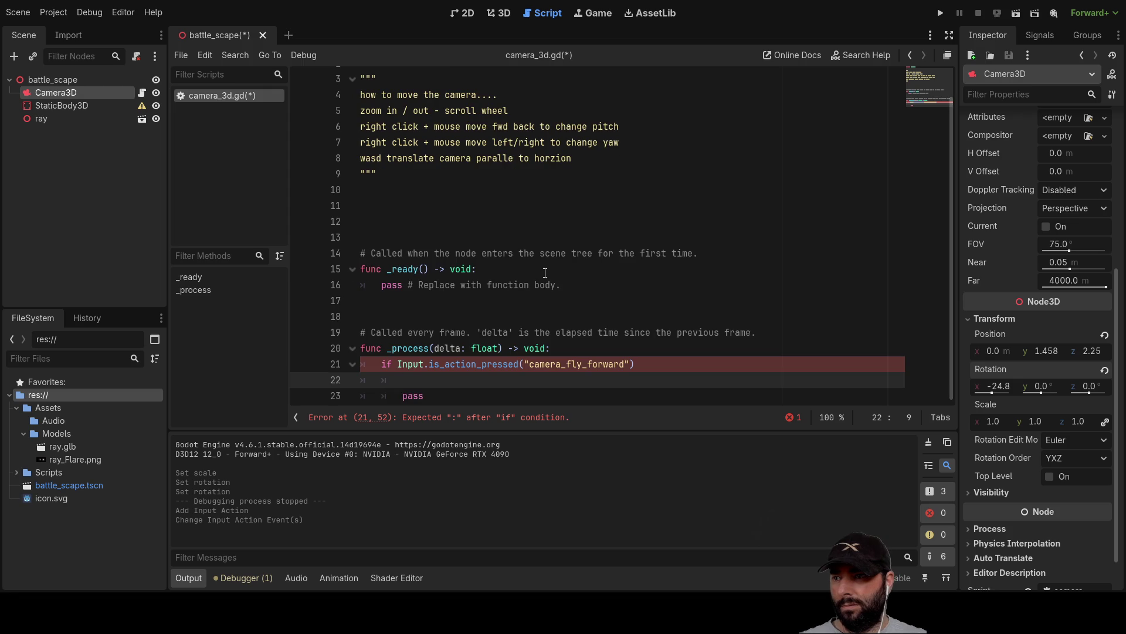
pyautogui.click(651, 365)
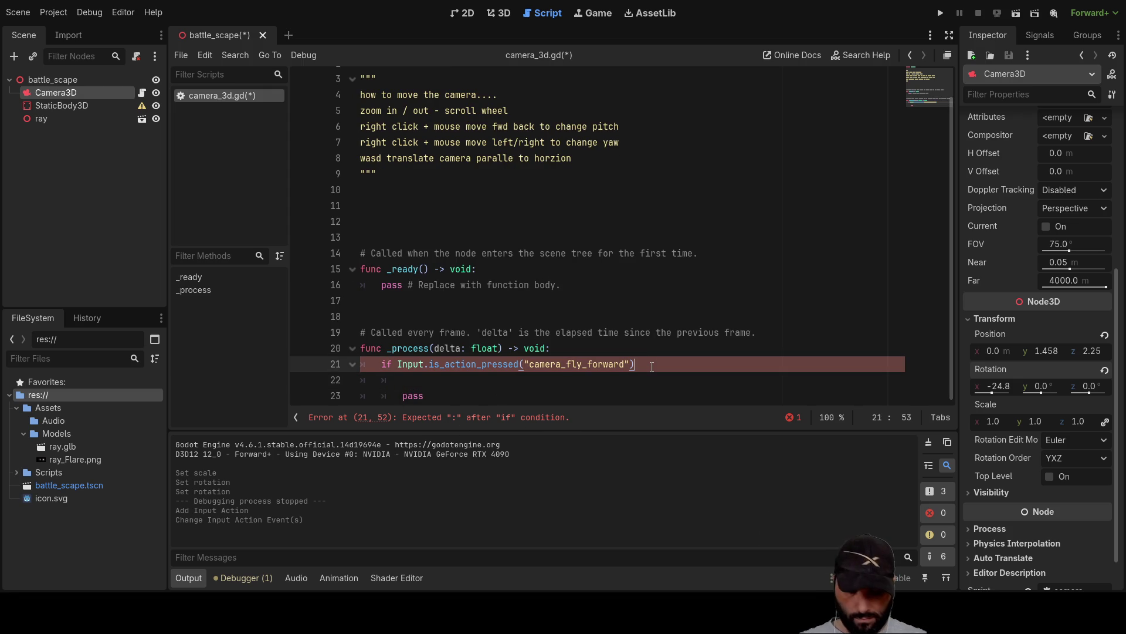
pyautogui.write(':')
pyautogui.press('Down')
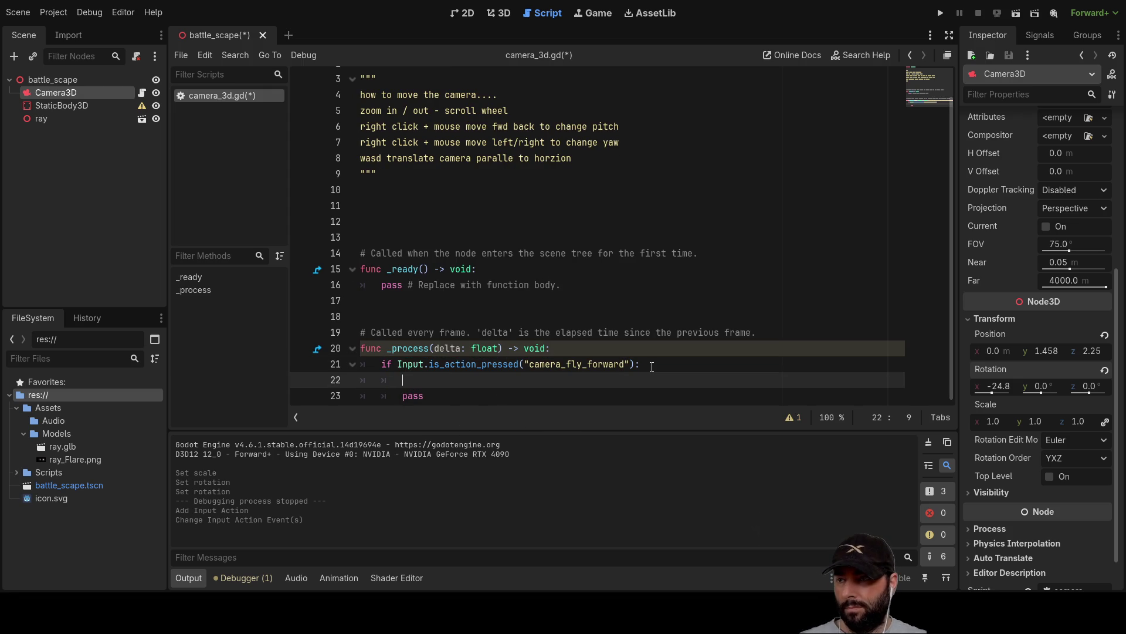
pyautogui.press('Down')
pyautogui.press('Up')
pyautogui.press('Delete')
pyautogui.press('Delete')
pyautogui.press('Delete')
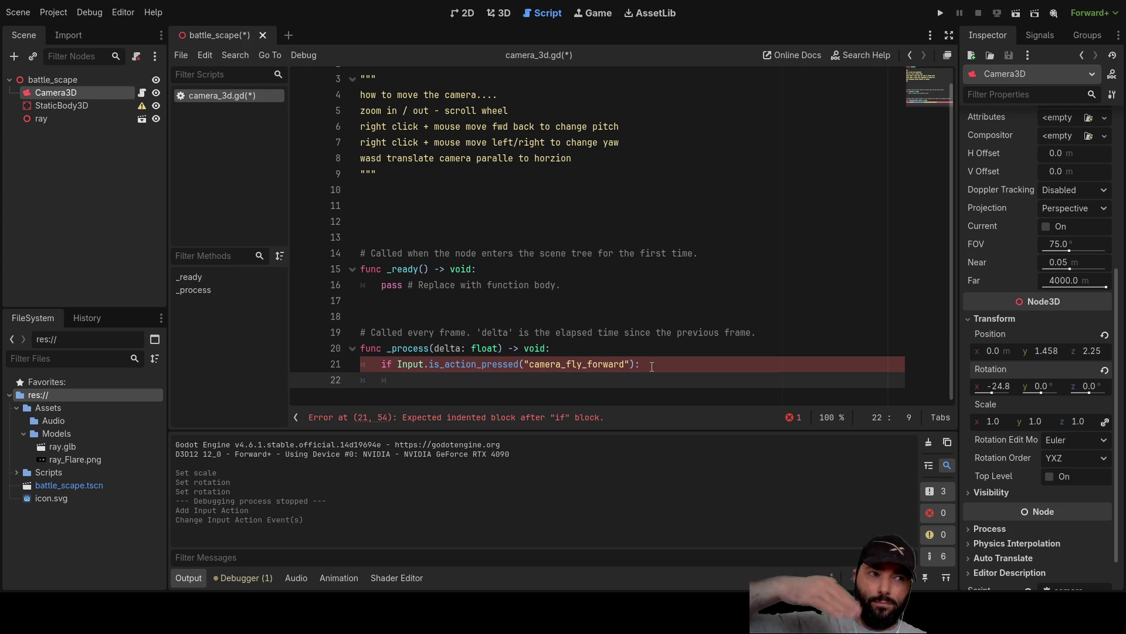
# Step: Select Camera3D in the 3D view and yaw it to about 16° to face the ship
pyautogui.click(461, 13)
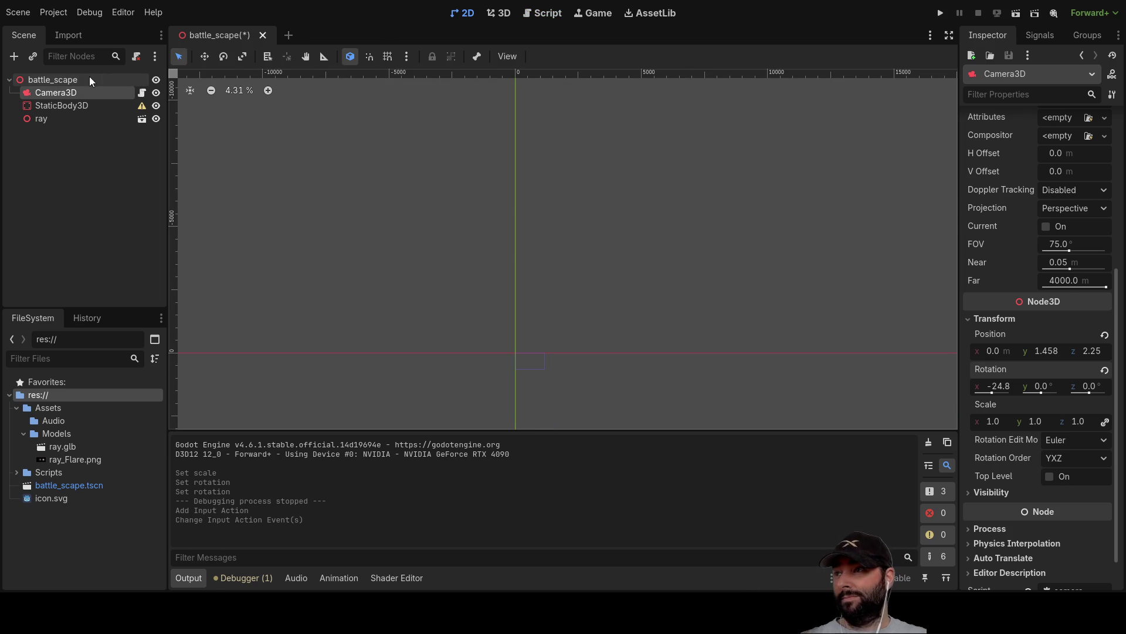
pyautogui.click(93, 80)
pyautogui.moveTo(669, 273)
pyautogui.mouseDown()
pyautogui.moveTo(477, 318)
pyautogui.moveTo(603, 315)
pyautogui.moveTo(579, 356)
pyautogui.moveTo(541, 361)
pyautogui.mouseUp()
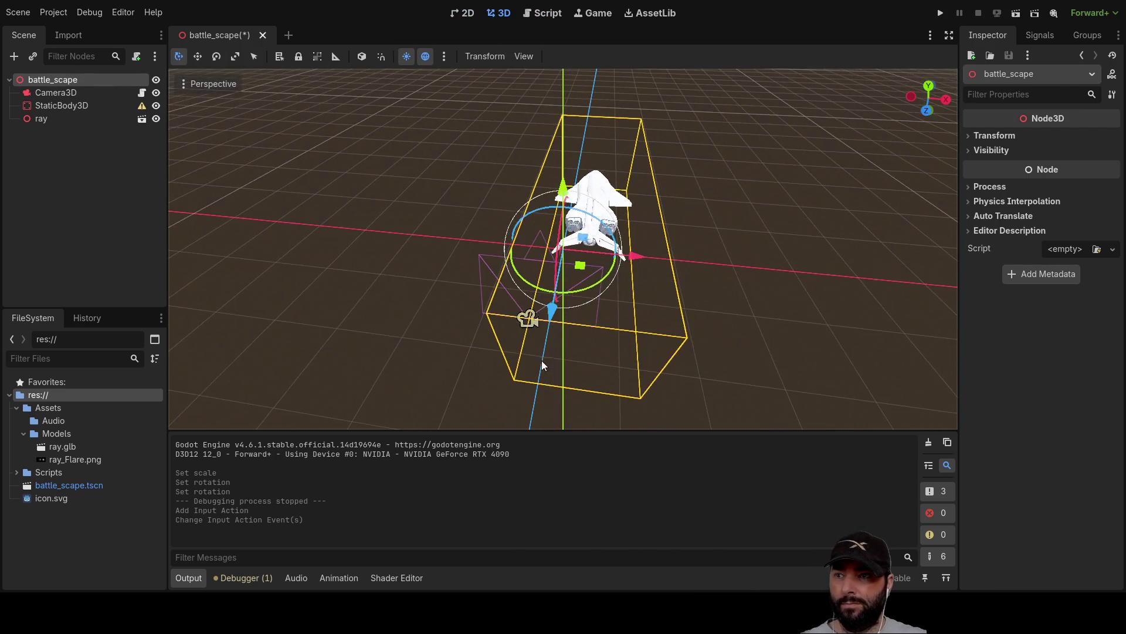
pyautogui.click(527, 317)
pyautogui.moveTo(598, 316); pyautogui.dragTo(699, 311)
pyautogui.moveTo(626, 344)
pyautogui.mouseDown()
pyautogui.moveTo(590, 361)
pyautogui.moveTo(713, 301)
pyautogui.moveTo(613, 269)
pyautogui.mouseUp()
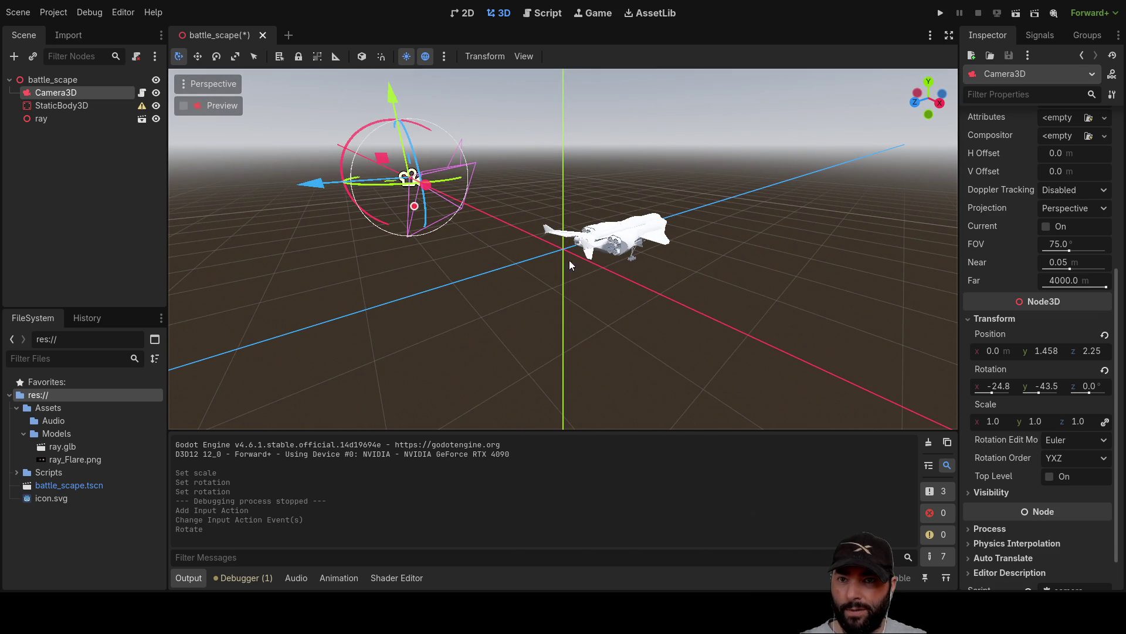
pyautogui.moveTo(440, 264)
pyautogui.mouseDown()
pyautogui.moveTo(589, 293)
pyautogui.moveTo(731, 363)
pyautogui.moveTo(734, 381)
pyautogui.mouseUp()
pyautogui.moveTo(813, 298)
pyautogui.mouseDown()
pyautogui.moveTo(713, 231)
pyautogui.moveTo(587, 276)
pyautogui.mouseUp()
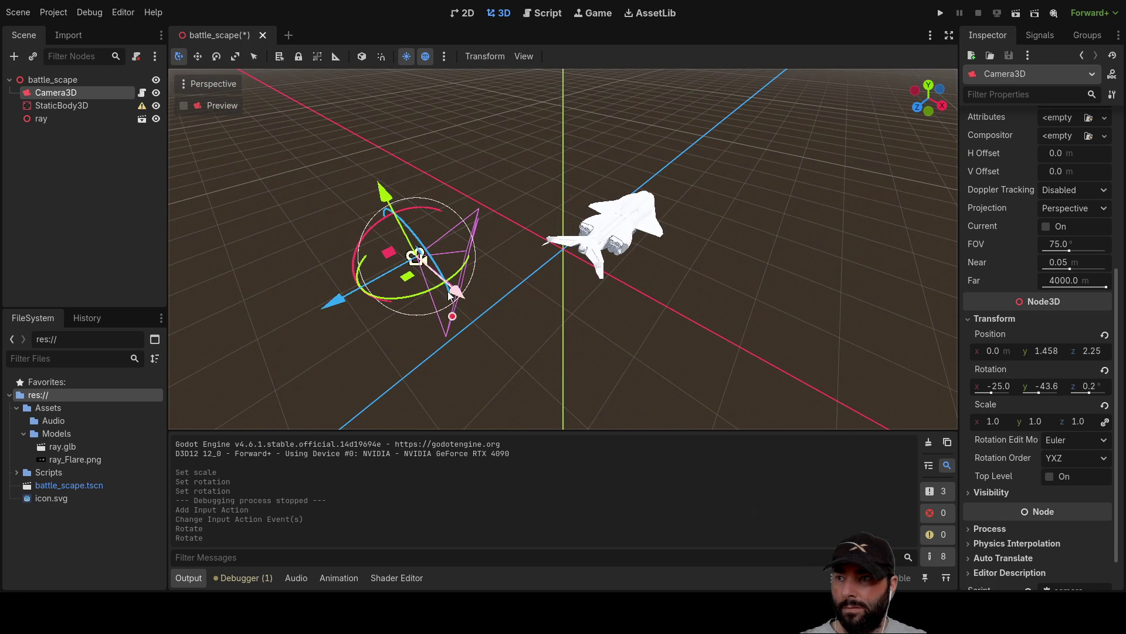
pyautogui.moveTo(401, 296); pyautogui.dragTo(441, 296)
# Step: Shift the camera slightly along Z and X, then return to camera_3d.gd
pyautogui.moveTo(621, 320)
pyautogui.mouseDown()
pyautogui.moveTo(551, 314)
pyautogui.moveTo(585, 287)
pyautogui.moveTo(726, 321)
pyautogui.moveTo(726, 336)
pyautogui.mouseUp()
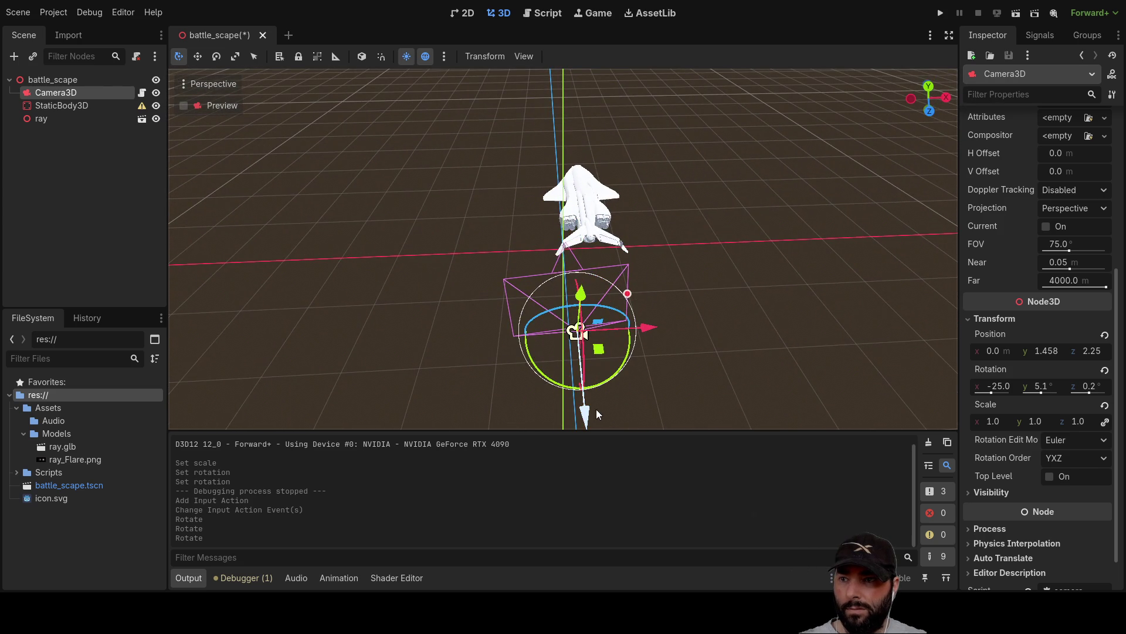
pyautogui.moveTo(588, 421)
pyautogui.mouseDown()
pyautogui.moveTo(534, 254)
pyautogui.moveTo(544, 361)
pyautogui.mouseUp()
pyautogui.moveTo(639, 289)
pyautogui.mouseDown()
pyautogui.moveTo(744, 286)
pyautogui.moveTo(621, 301)
pyautogui.mouseUp()
pyautogui.moveTo(709, 310)
pyautogui.mouseDown()
pyautogui.moveTo(476, 309)
pyautogui.moveTo(410, 326)
pyautogui.moveTo(477, 286)
pyautogui.moveTo(427, 308)
pyautogui.moveTo(461, 307)
pyautogui.moveTo(469, 271)
pyautogui.moveTo(479, 298)
pyautogui.moveTo(445, 309)
pyautogui.moveTo(476, 289)
pyautogui.mouseUp()
pyautogui.click(541, 17)
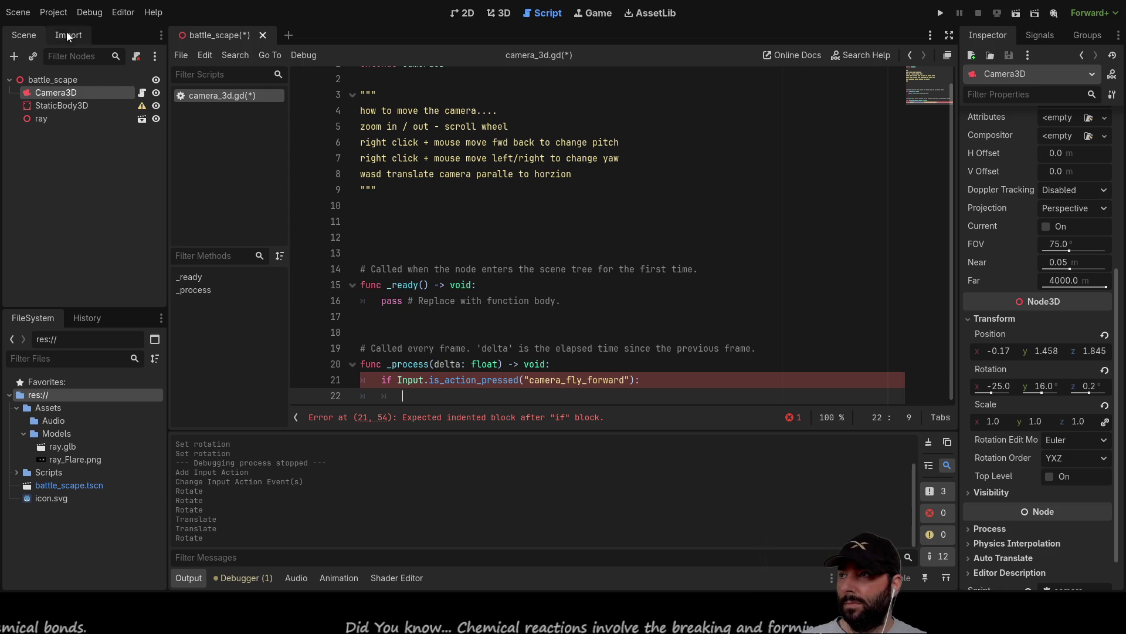
# Step: Clear line 22 and start it as position.x = sin() via autocomplete
pyautogui.moveTo(49, 92); pyautogui.dragTo(411, 396)
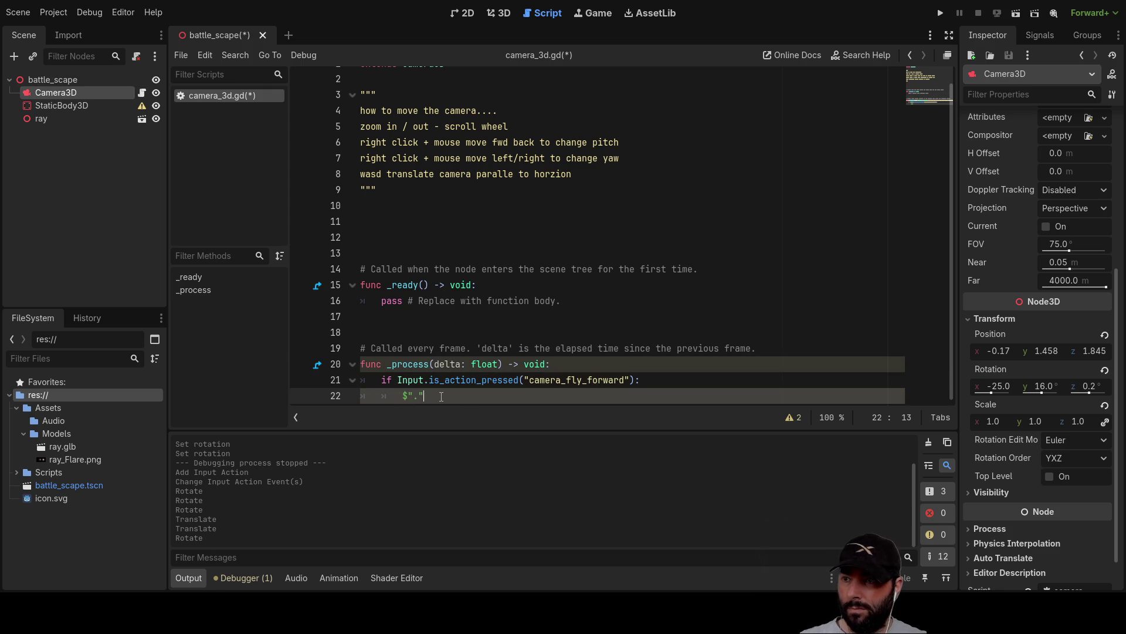
pyautogui.press('BackSpace')
pyautogui.press('BackSpace')
pyautogui.press('BackSpace')
pyautogui.press('BackSpace')
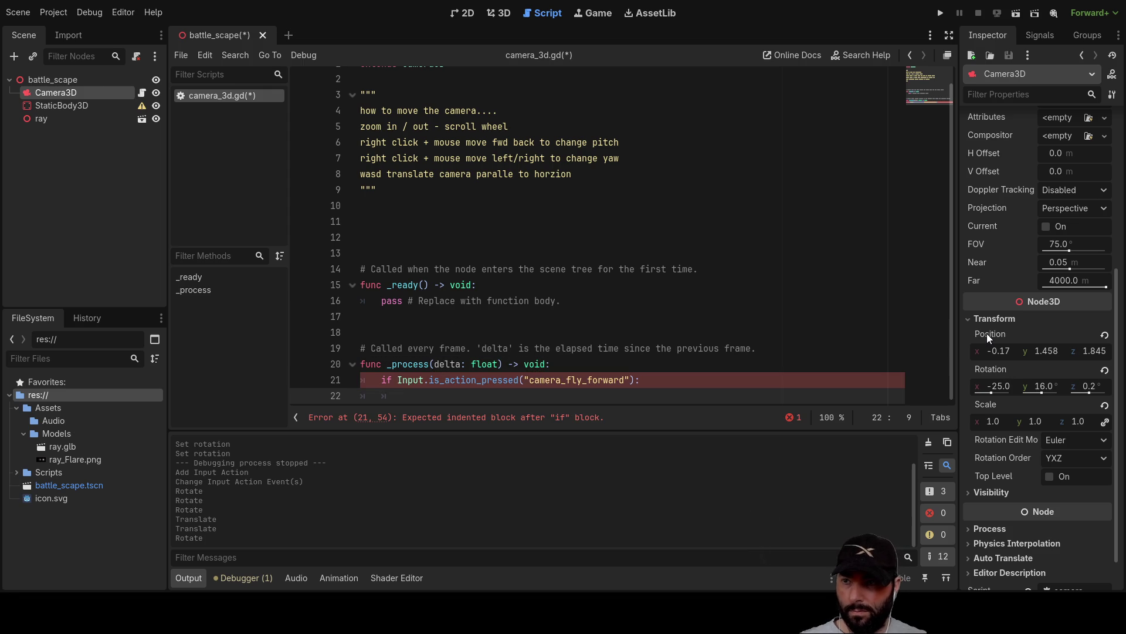
pyautogui.write('posit')
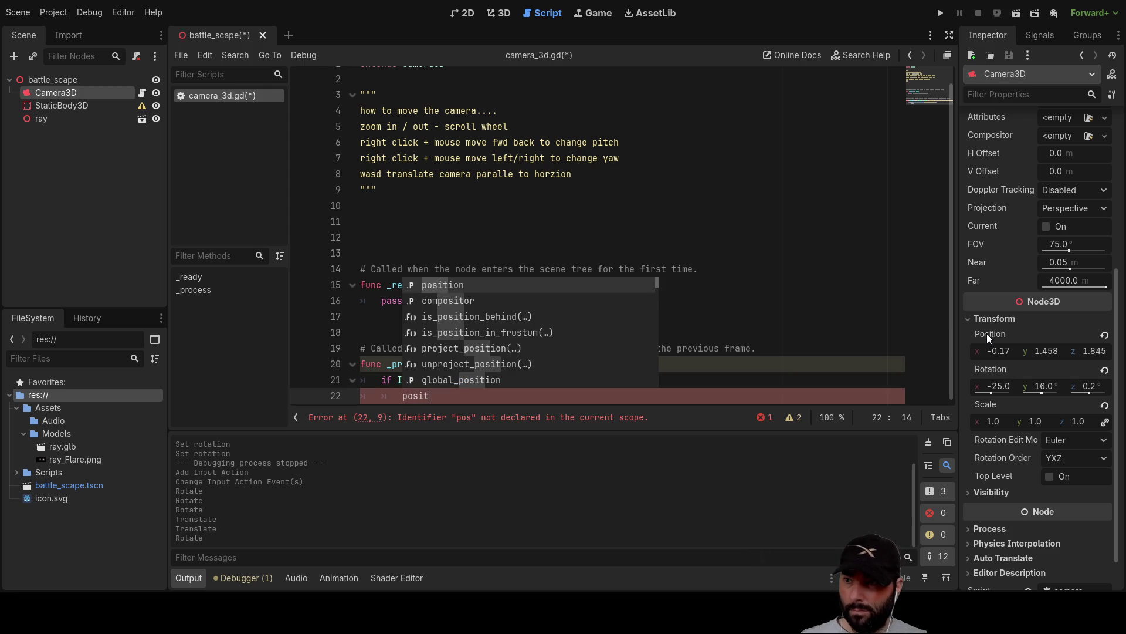
pyautogui.press('Return')
pyautogui.write('.x ')
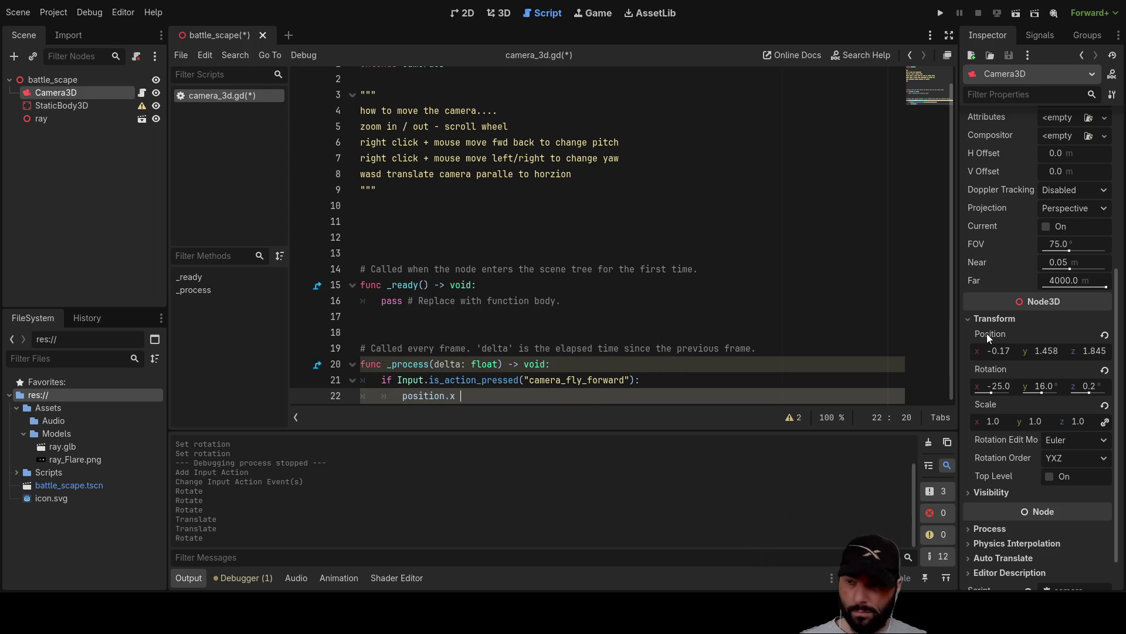
pyautogui.write('= ')
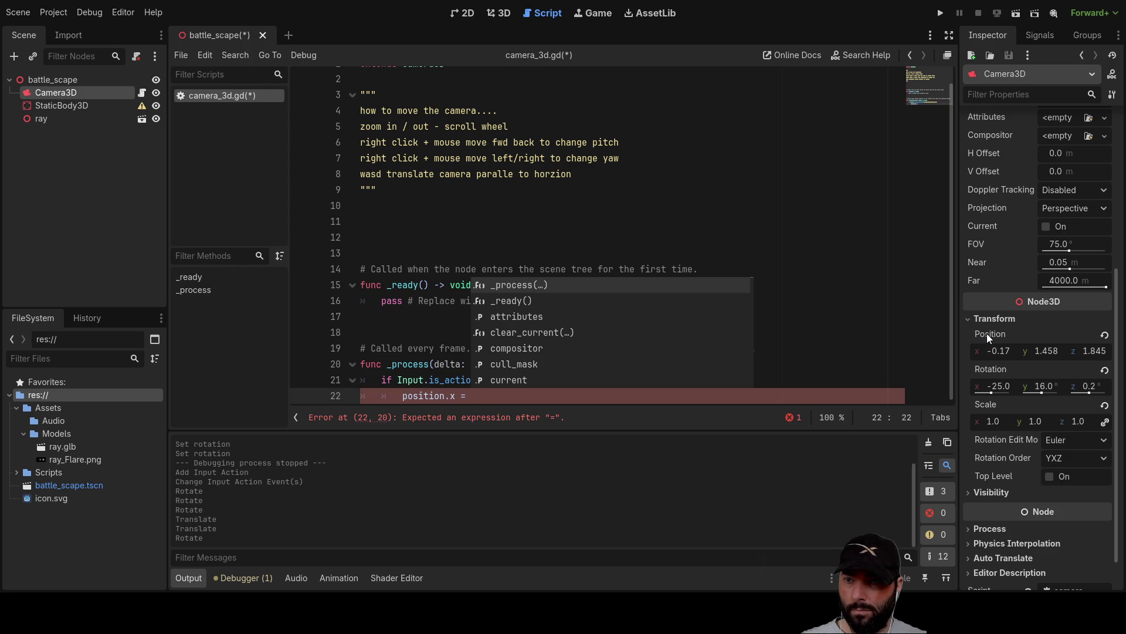
pyautogui.write('sin')
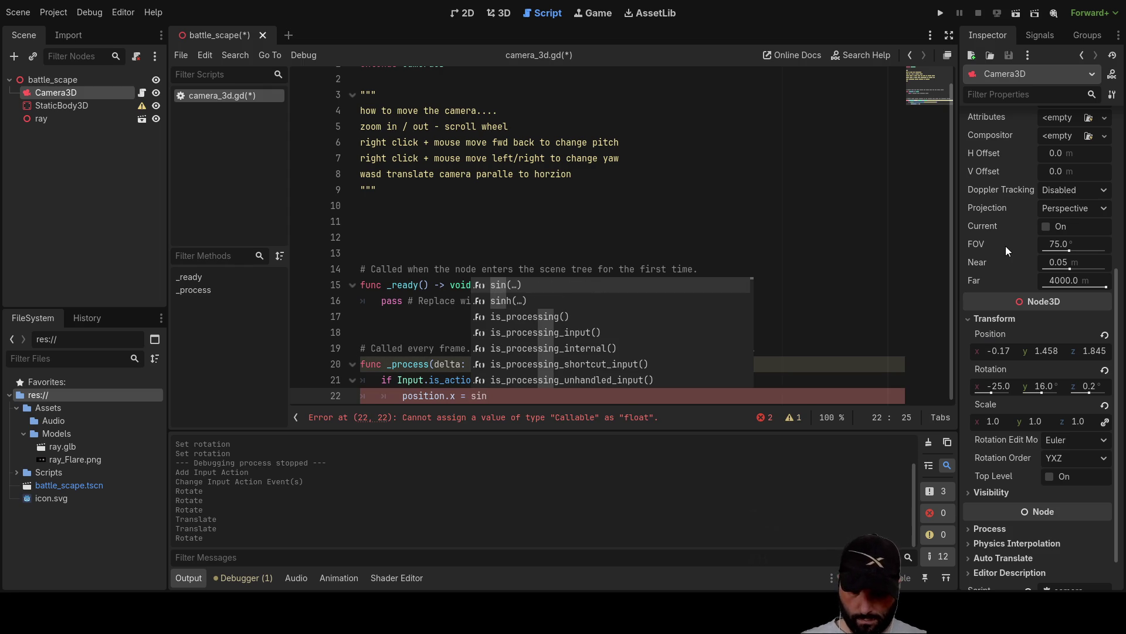
pyautogui.press('Return')
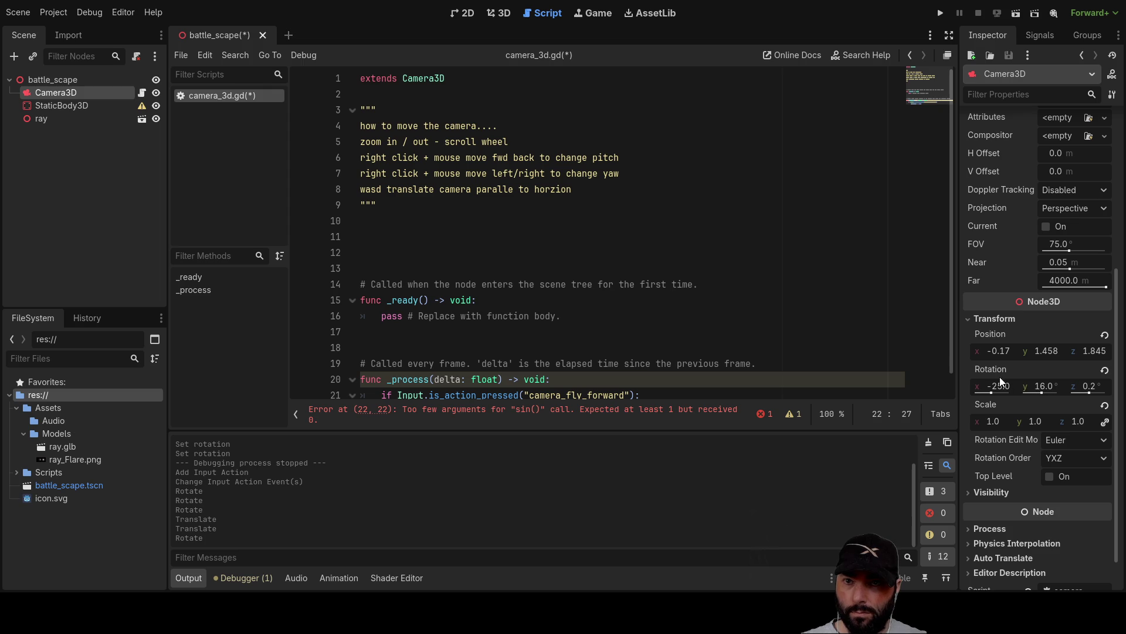
pyautogui.scroll(-1, 637, 354)
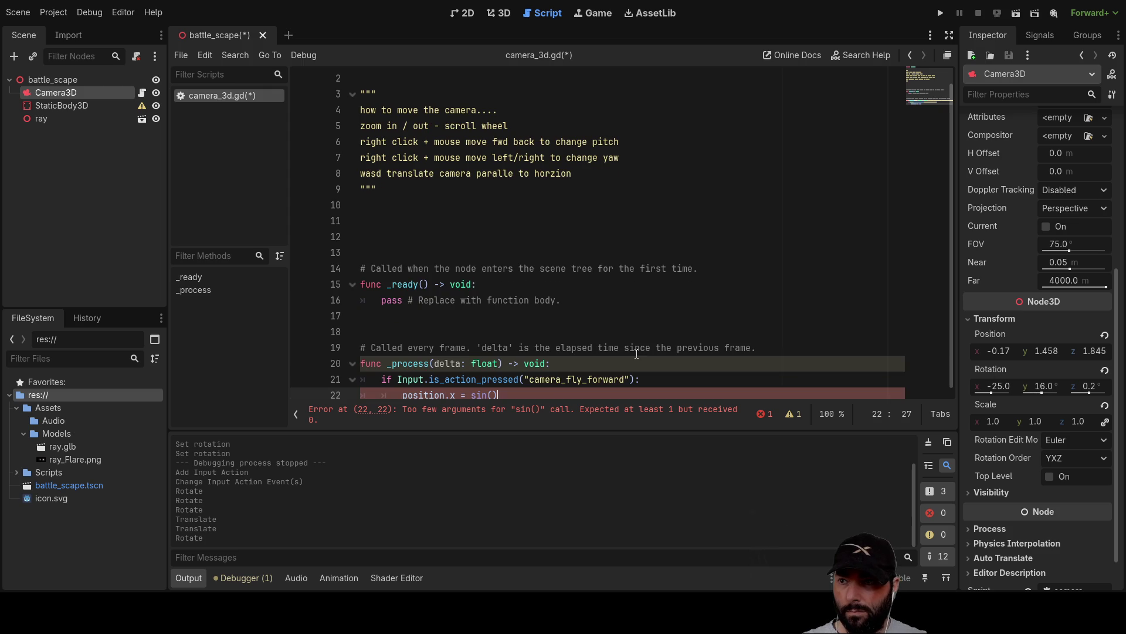
pyautogui.click(496, 395)
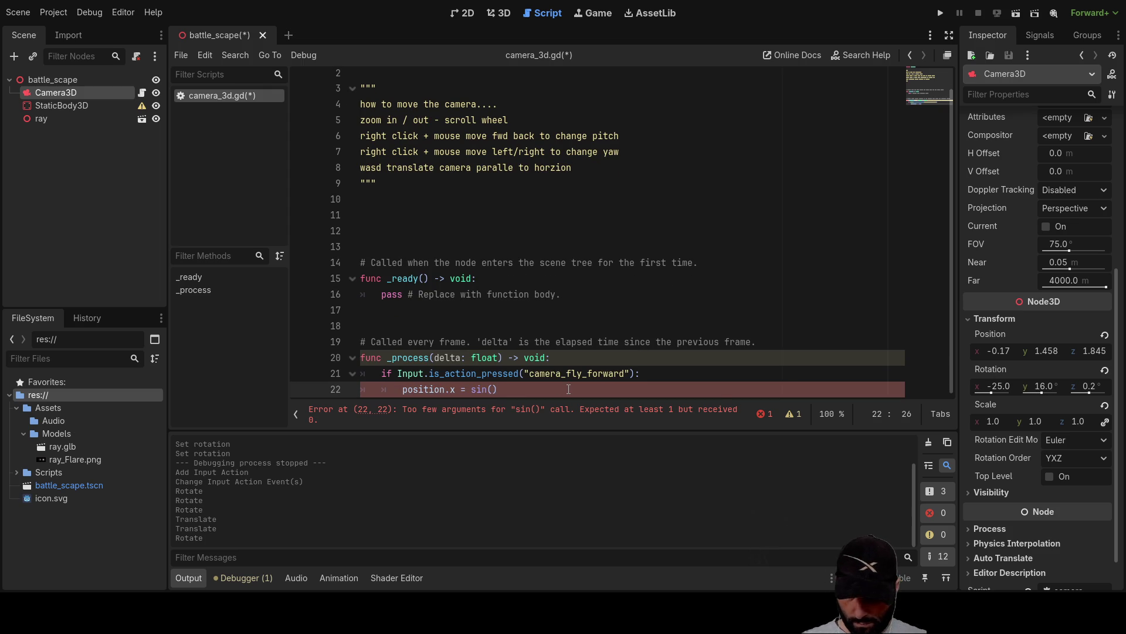
pyautogui.write('rot')
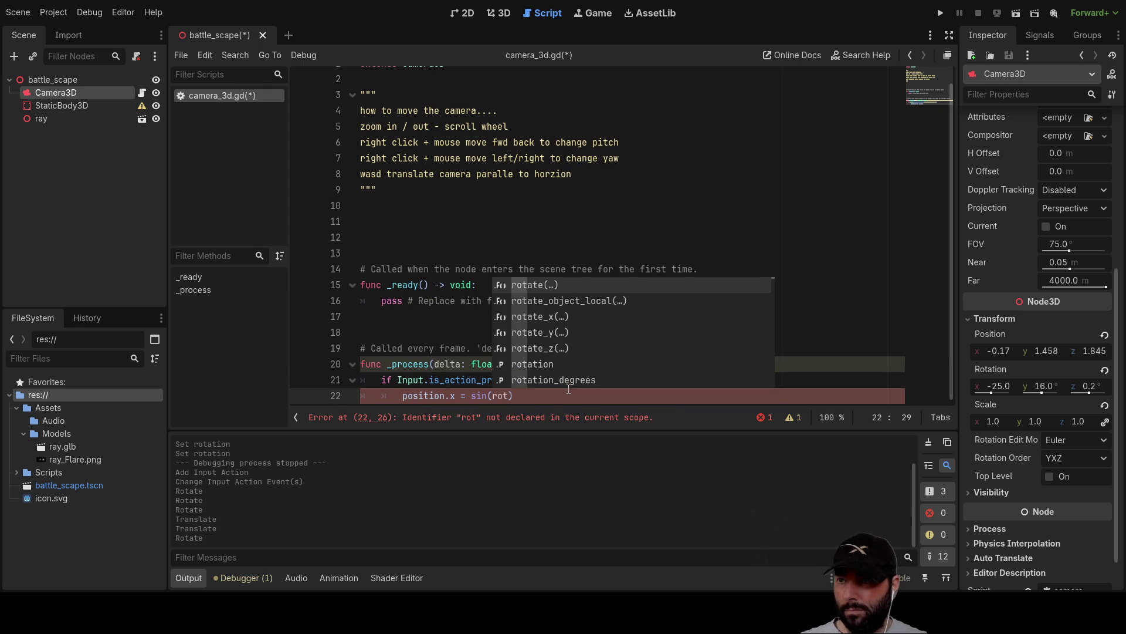
pyautogui.press('Return')
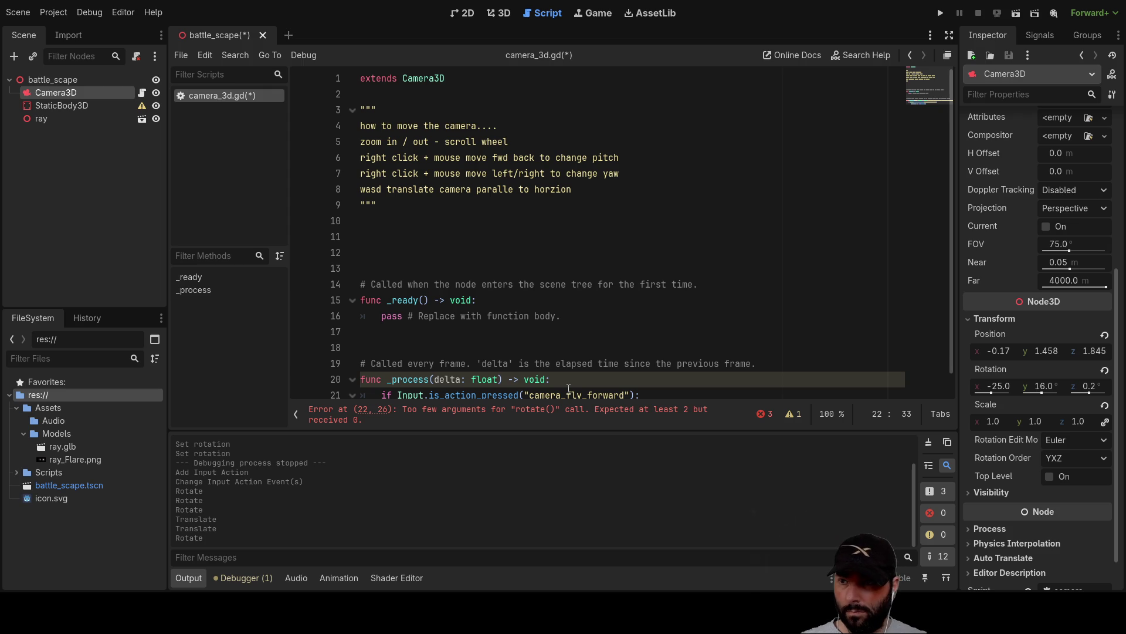
# Step: Replace the wrong rotate argument so line 22 reads position.x = sin(rotation.y)*1
pyautogui.scroll(-1, 578, 305)
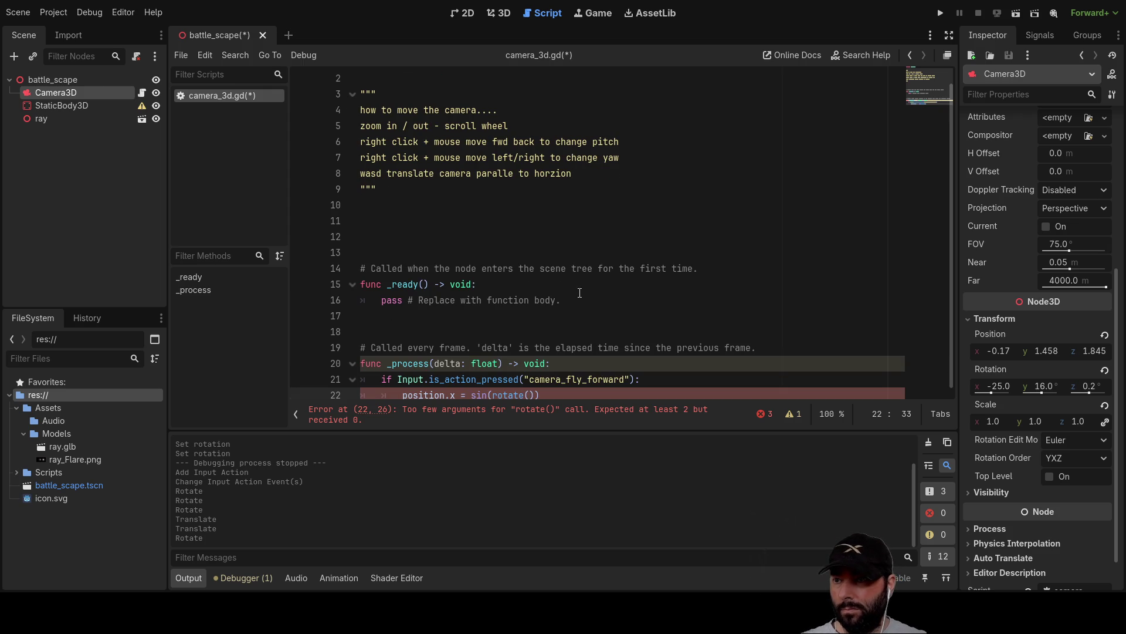
pyautogui.press('Right')
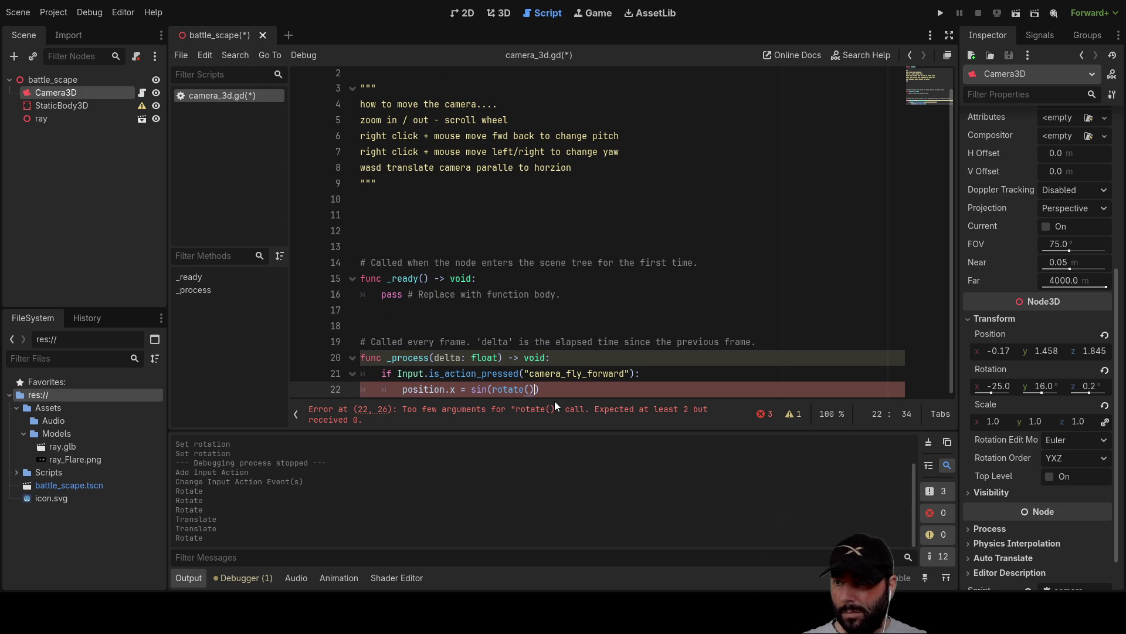
pyautogui.press('BackSpace')
pyautogui.press('BackSpace')
pyautogui.press('BackSpace')
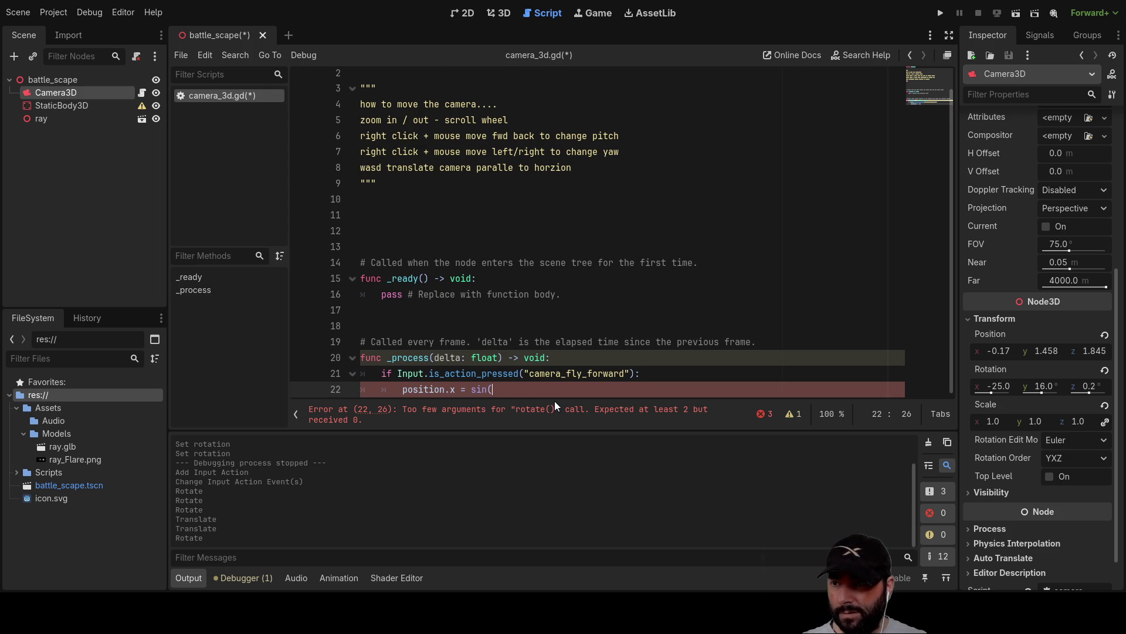
pyautogui.write('rota')
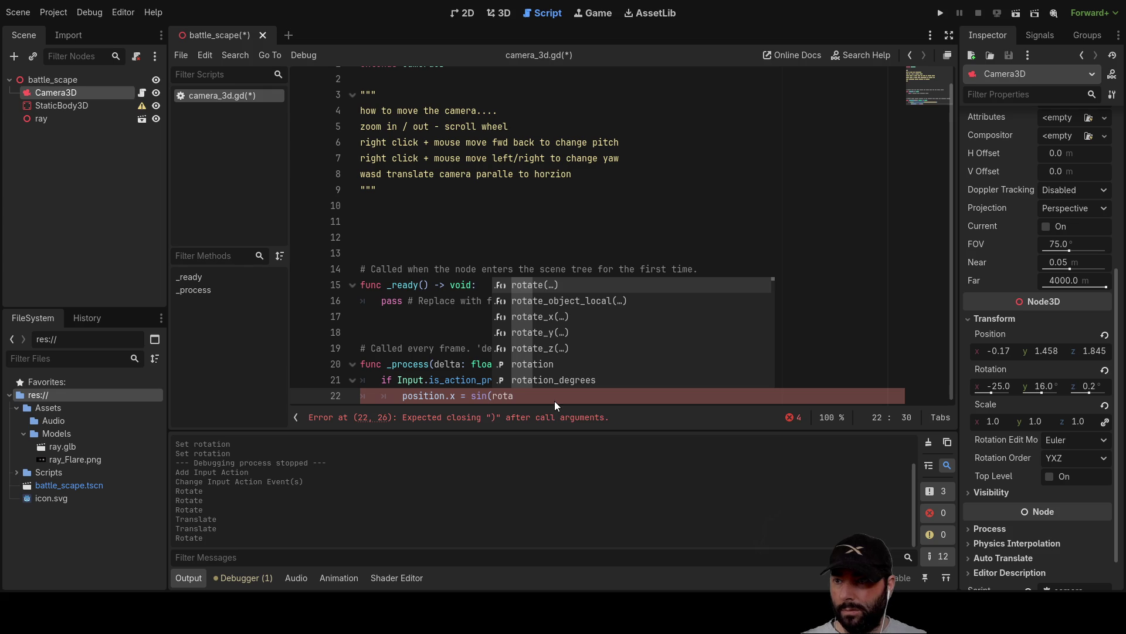
pyautogui.press('Escape')
pyautogui.scroll(-2, 672, 385)
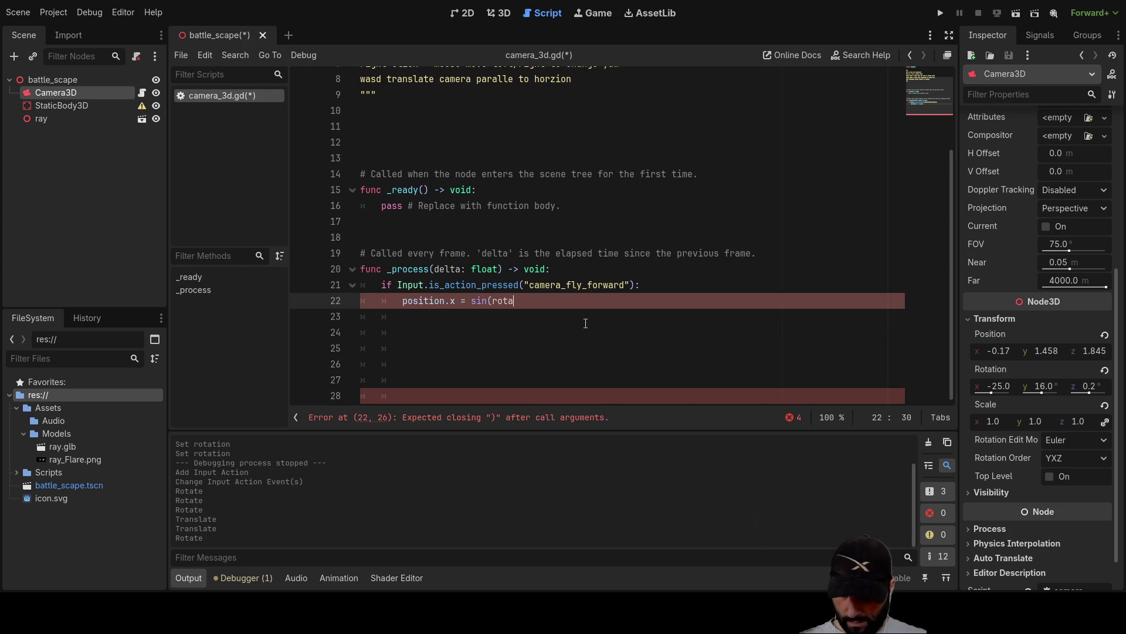
pyautogui.press('BackSpace')
pyautogui.press('BackSpace')
pyautogui.press('BackSpace')
pyautogui.write('o')
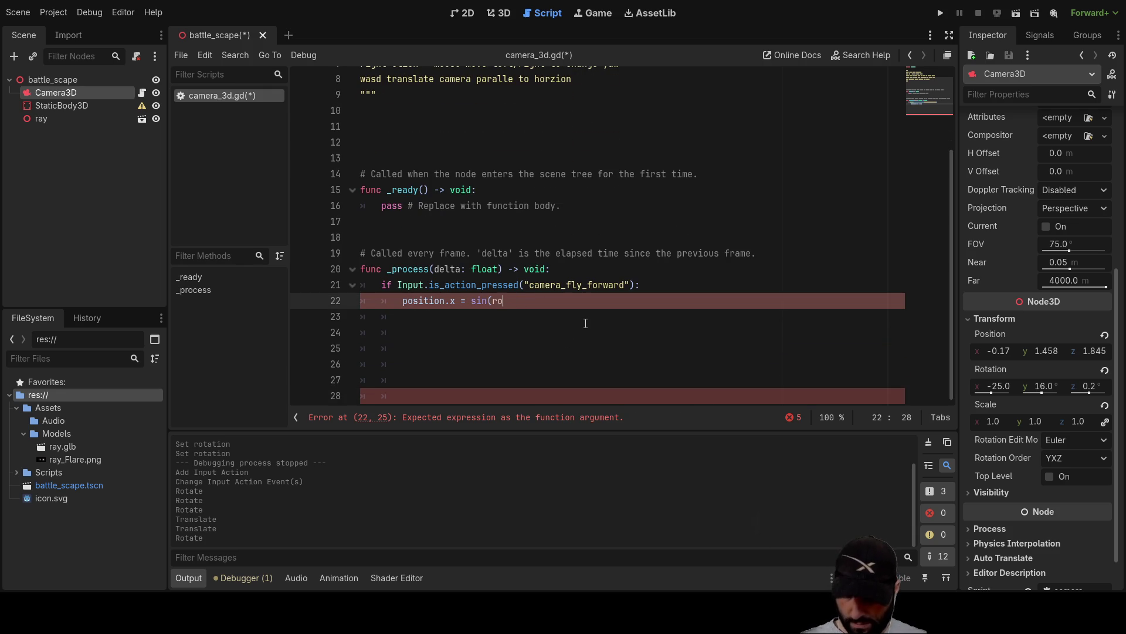
pyautogui.write('ta')
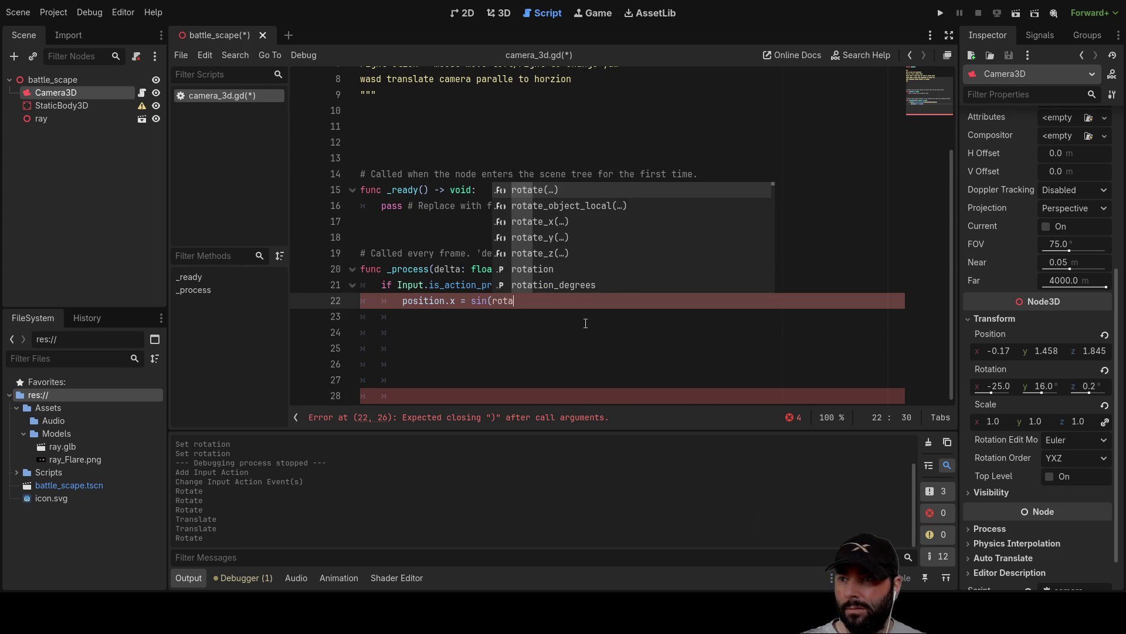
pyautogui.press('Down')
pyautogui.press('Down')
pyautogui.press('Down')
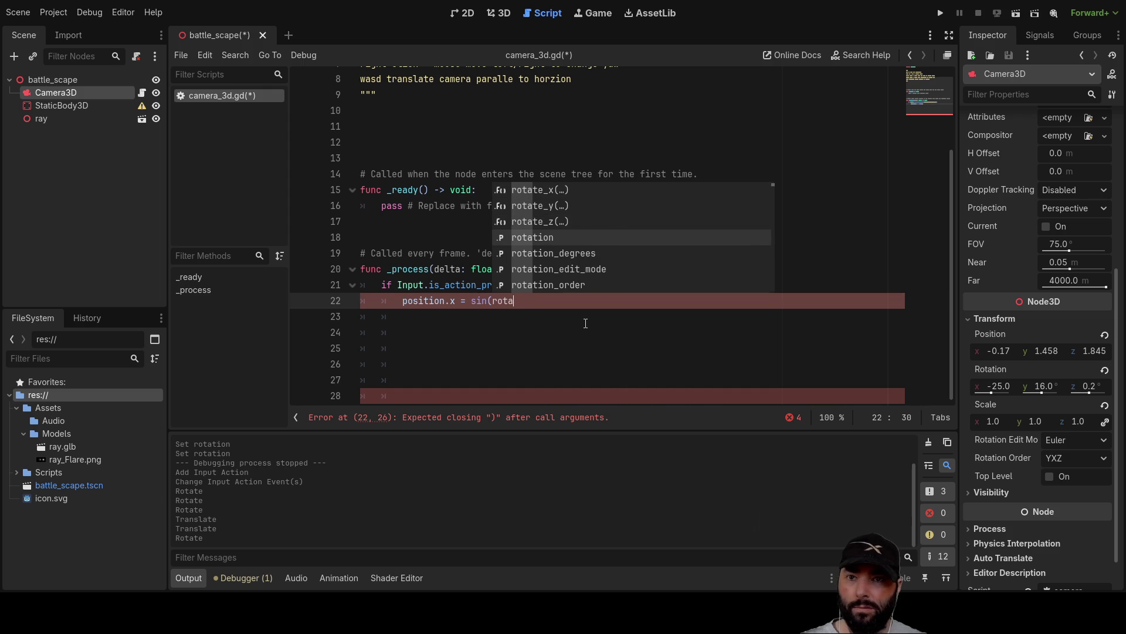
pyautogui.press('Return')
pyautogui.write('.y')
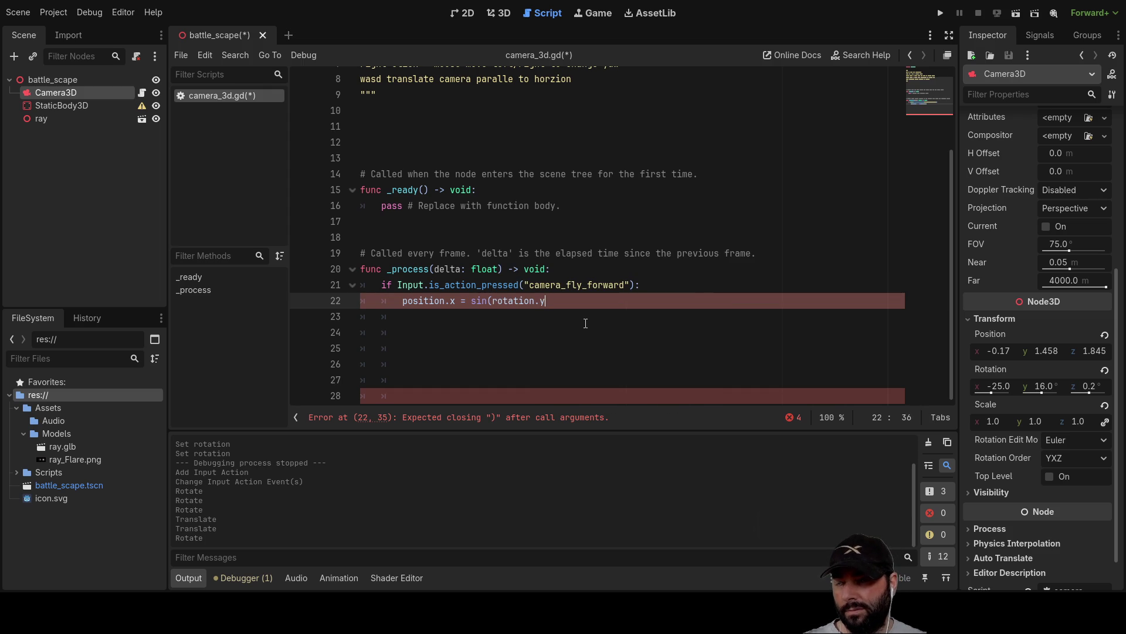
pyautogui.write(')*')
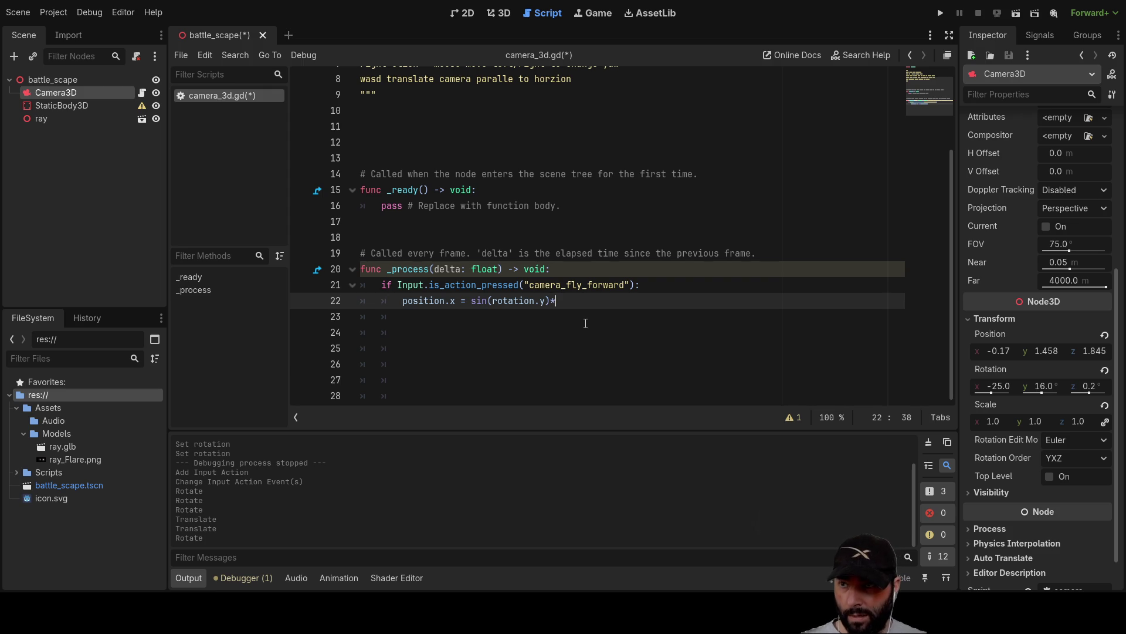
pyautogui.write('1')
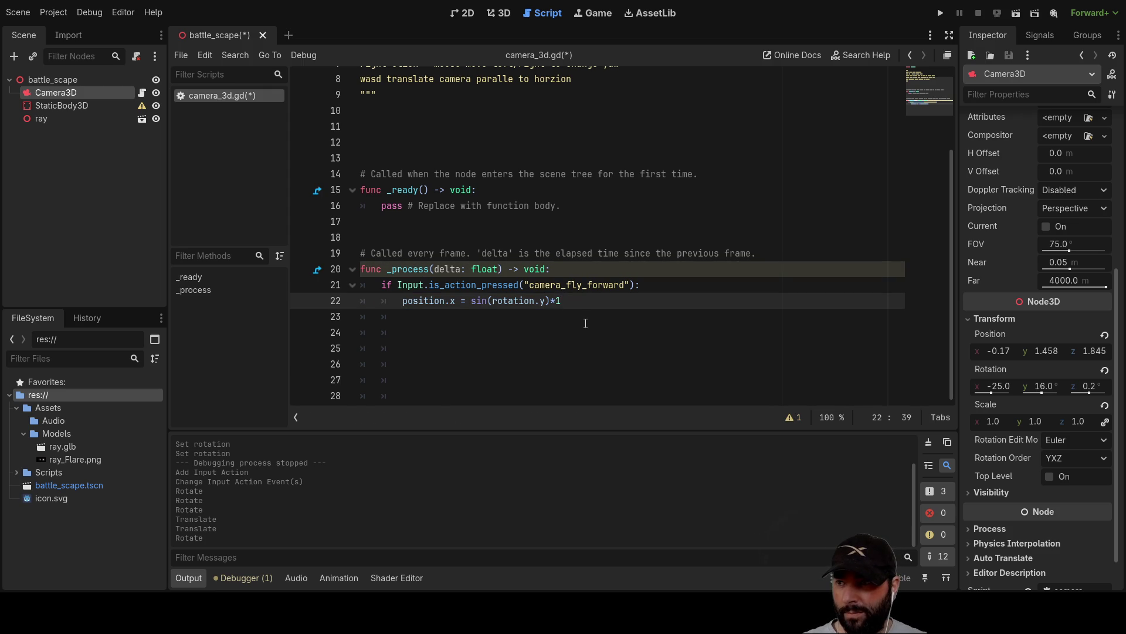
# Step: Add position.z = cos(rotation.y)*1 on the next line, pasting the copied argument
pyautogui.press('Return')
pyautogui.write('pos')
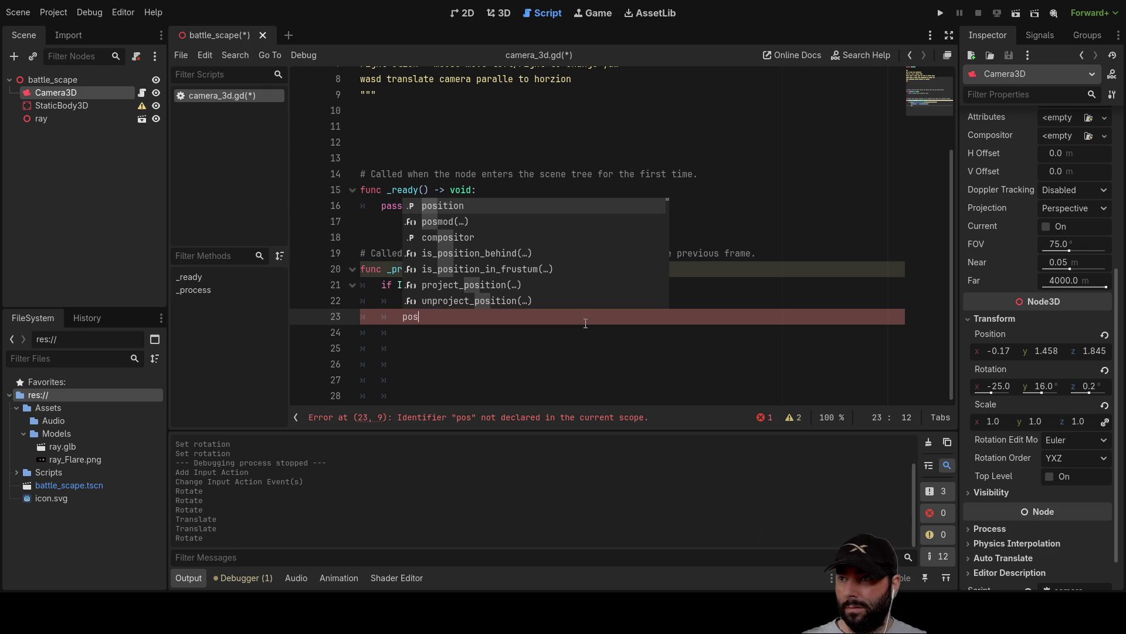
pyautogui.press('Return')
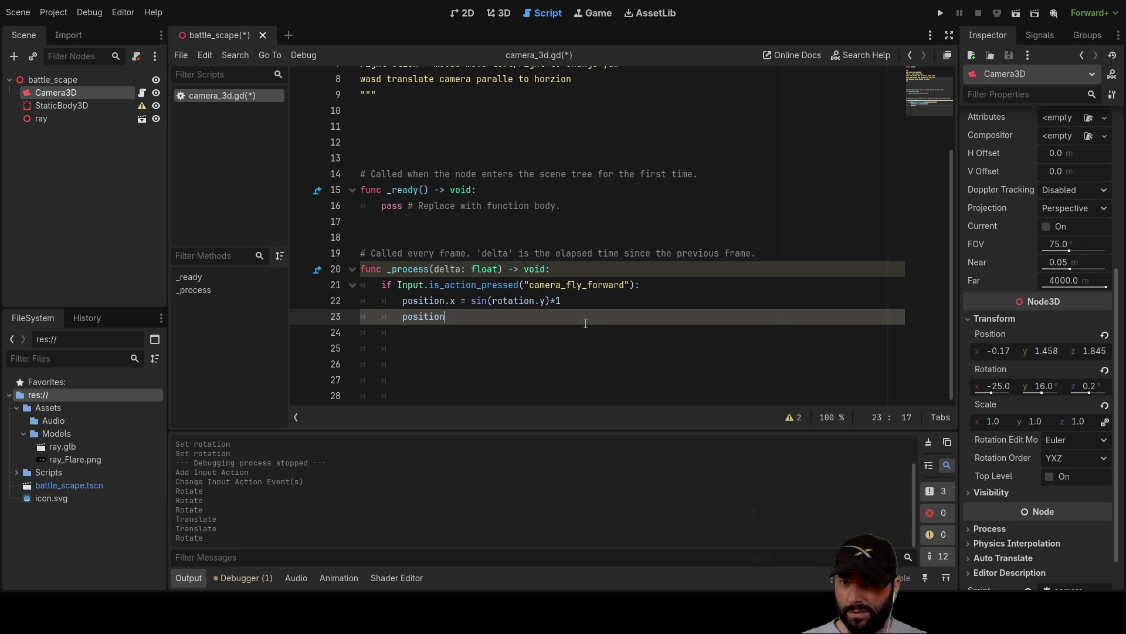
pyautogui.write('.z ')
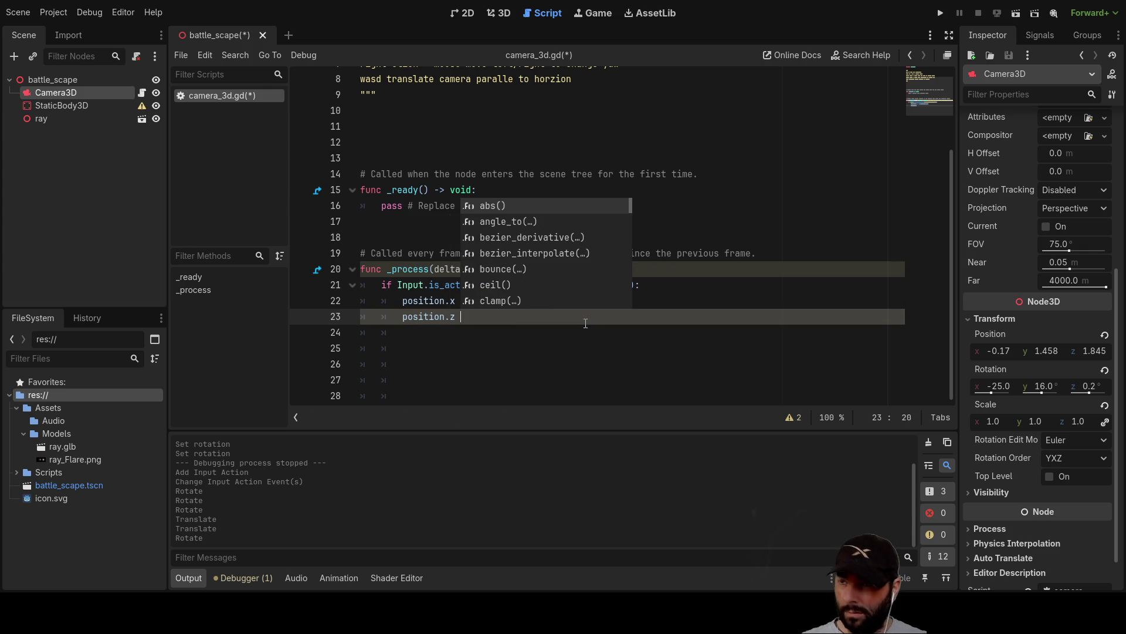
pyautogui.write('= cos')
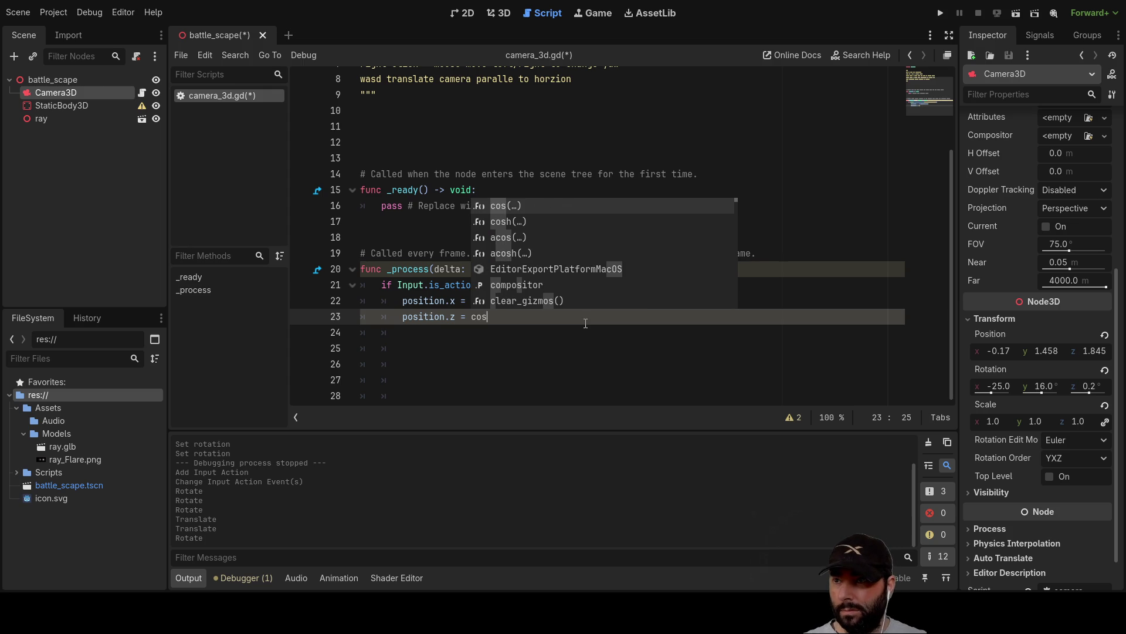
pyautogui.press('Return')
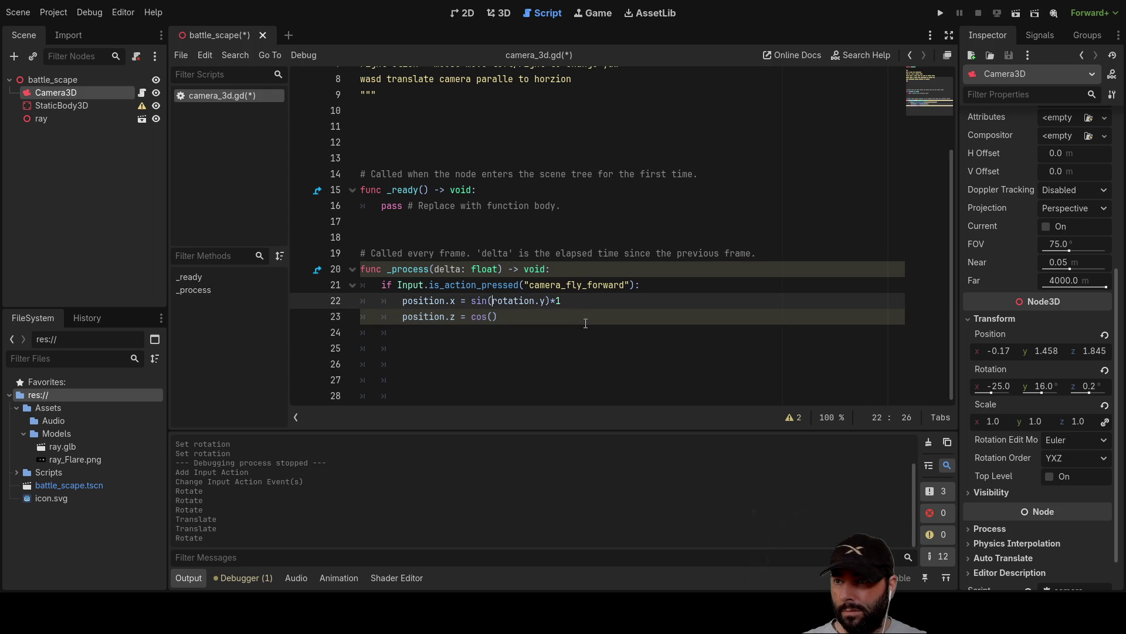
pyautogui.press('Up')
pyautogui.hotkey('shift', 'Right')
pyautogui.hotkey('shift', 'Right')
pyautogui.hotkey('shift', 'Right')
pyautogui.hotkey('shift', 'Right')
pyautogui.hotkey('ctrl', 'c')
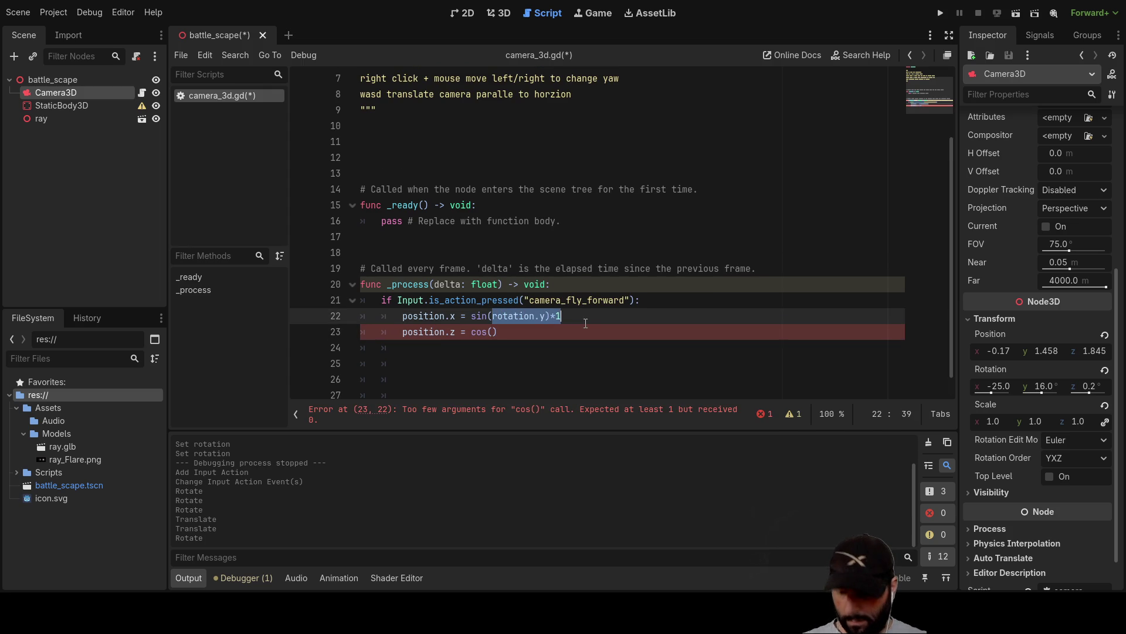
pyautogui.press('Down')
pyautogui.press('BackSpace')
pyautogui.hotkey('ctrl', 'v')
pyautogui.press('Up')
pyautogui.press('Up')
pyautogui.press('Up')
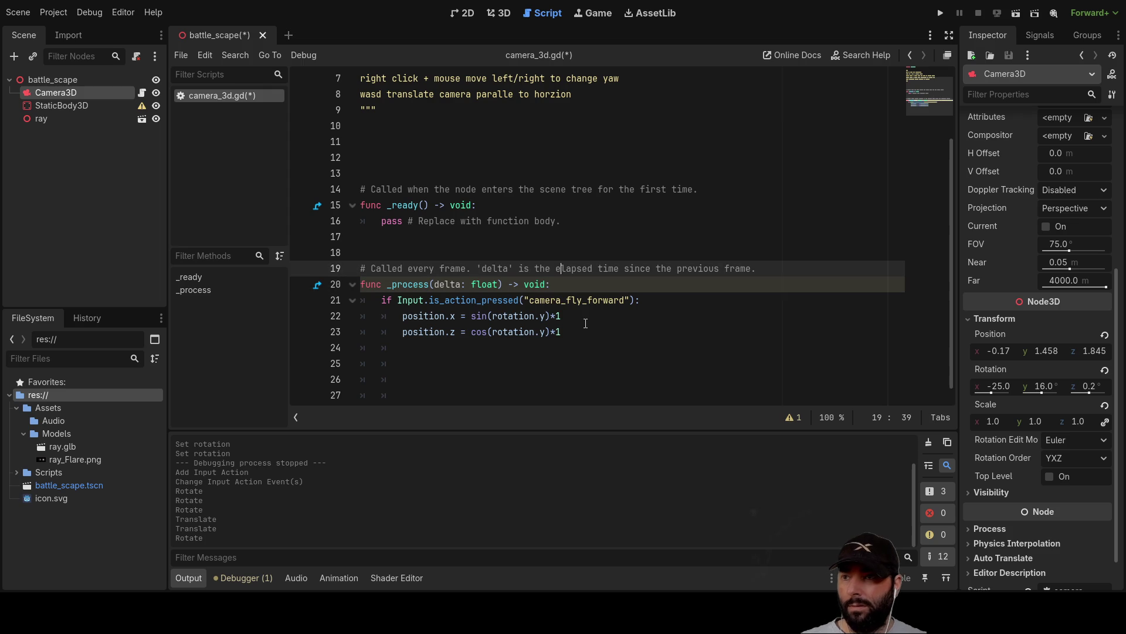
# Step: Run the game to test the fly-forward code, close it, and return to line 22
pyautogui.click(937, 17)
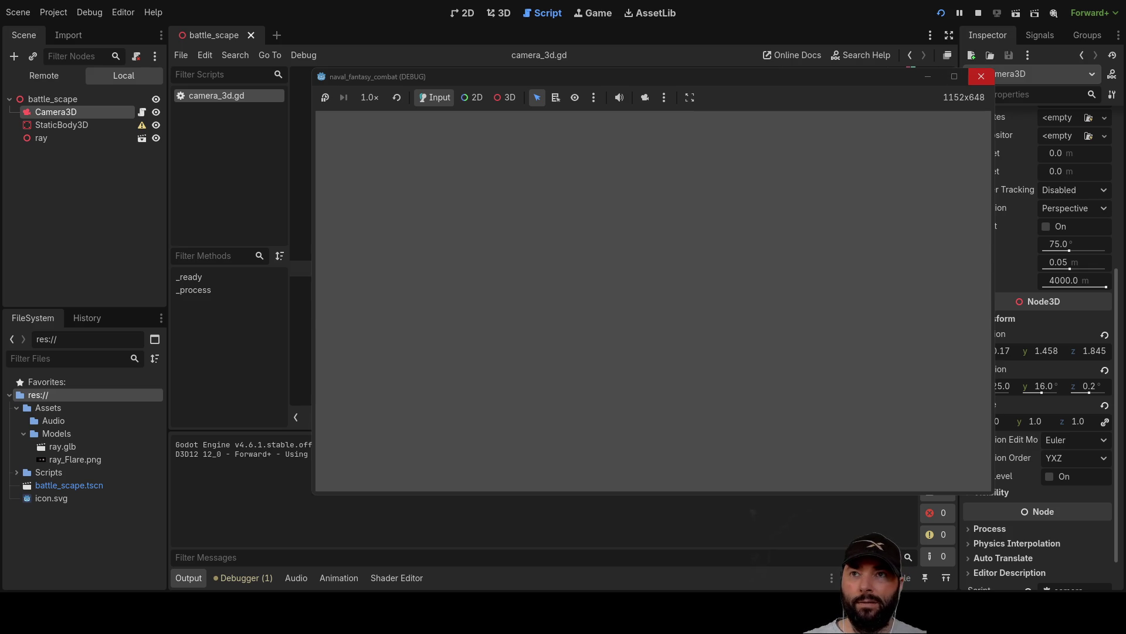
pyautogui.click(981, 76)
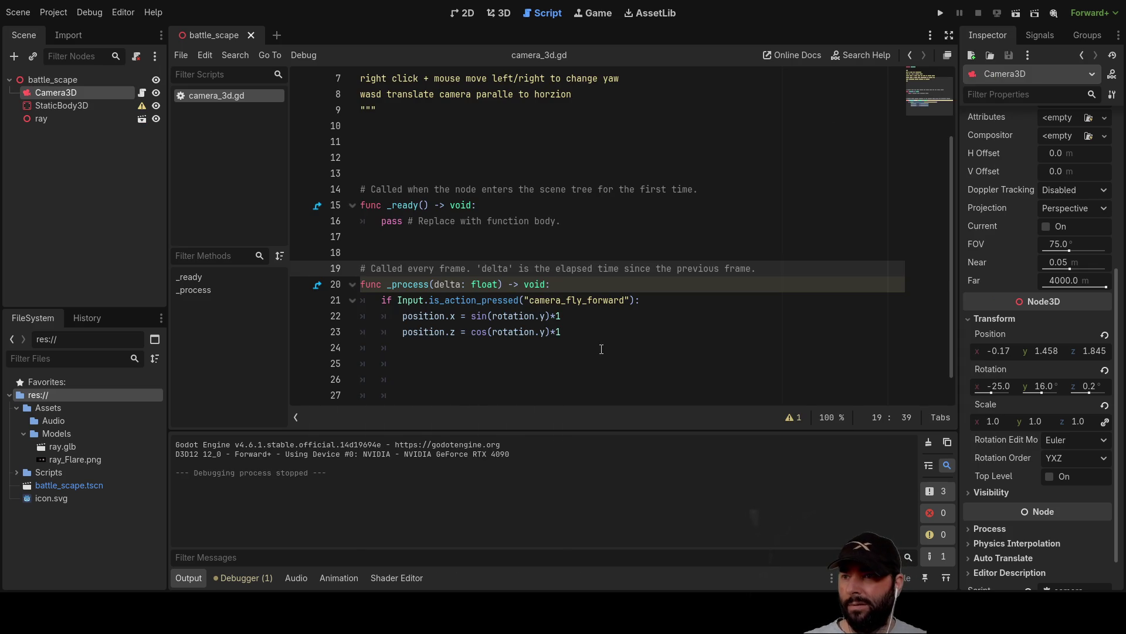
pyautogui.click(592, 317)
# Step: Change line 22 to position.x = position.x + sin(rotation.y)*1
pyautogui.press('Left')
pyautogui.press('Left')
pyautogui.press('Left')
pyautogui.press('Left')
pyautogui.press('Left')
pyautogui.press('Left')
pyautogui.hotkey('shift', 'Right')
pyautogui.hotkey('shift', 'Right')
pyautogui.hotkey('shift', 'Right')
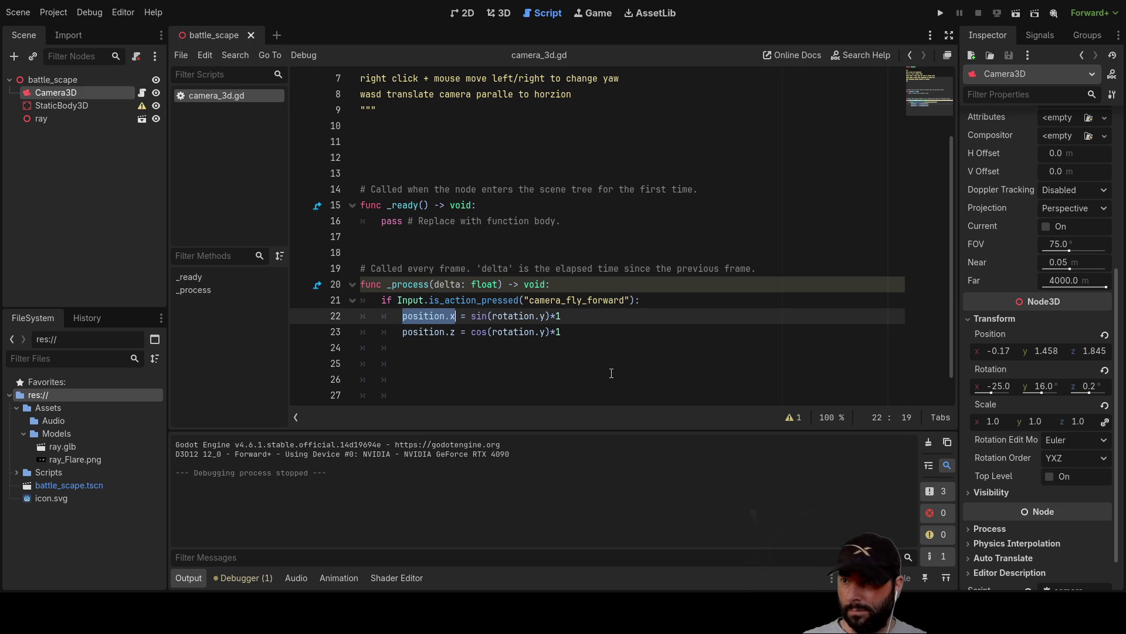
pyautogui.press('Right')
pyautogui.press('Right')
pyautogui.write('position.x')
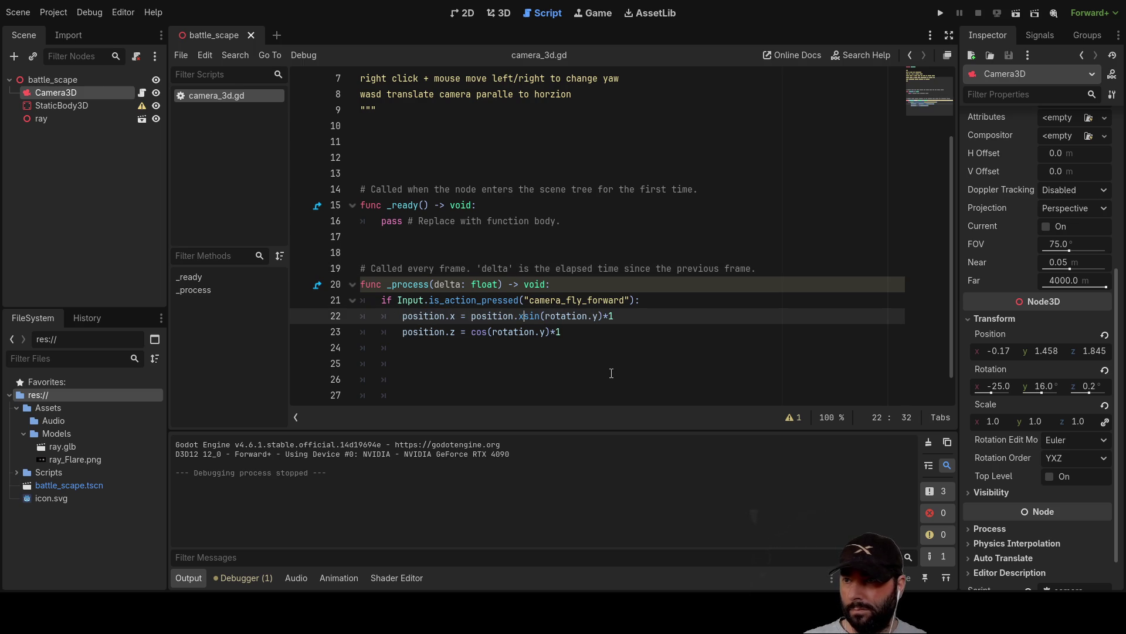
pyautogui.write('+')
# Step: Change line 23 to position.z = position.z + cos(rotation.y)*1
pyautogui.press('Down')
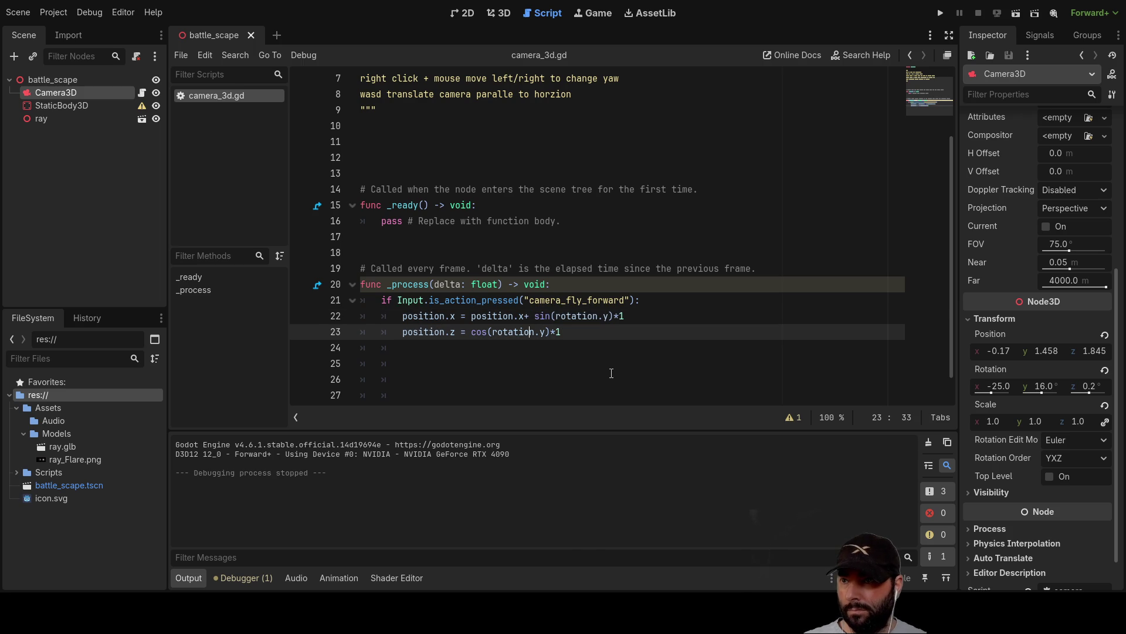
pyautogui.press('Home')
pyautogui.press('Left')
pyautogui.hotkey('shift', 'Right')
pyautogui.hotkey('shift', 'Right')
pyautogui.hotkey('shift', 'Right')
pyautogui.hotkey('ctrl', 'c')
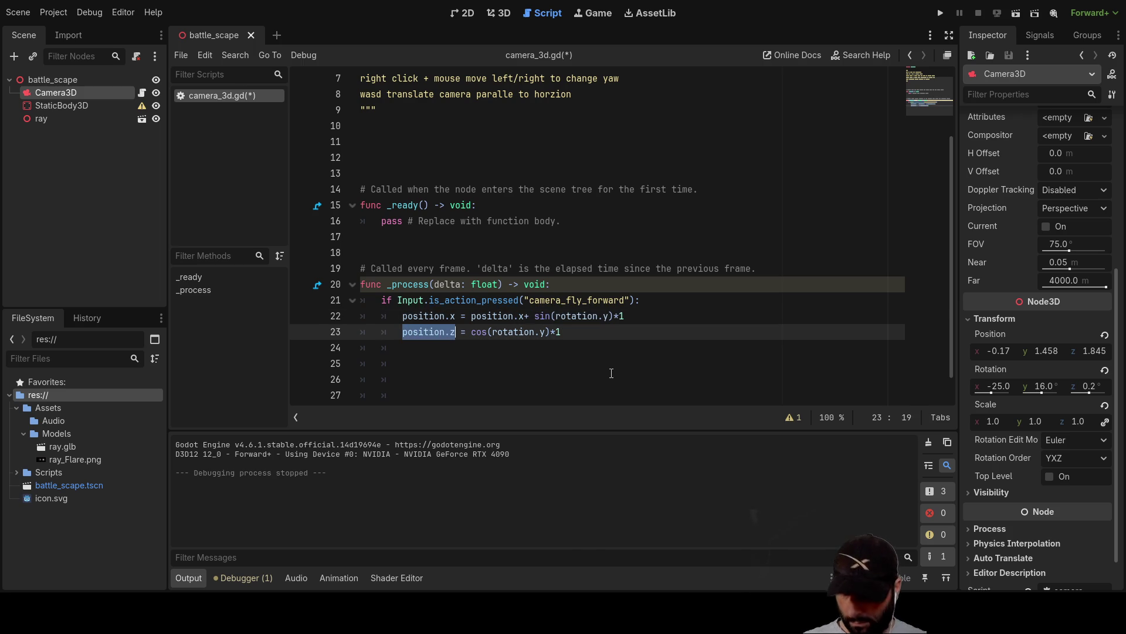
pyautogui.press('Right')
pyautogui.press('Right')
pyautogui.hotkey('ctrl', 'v')
pyautogui.write('+')
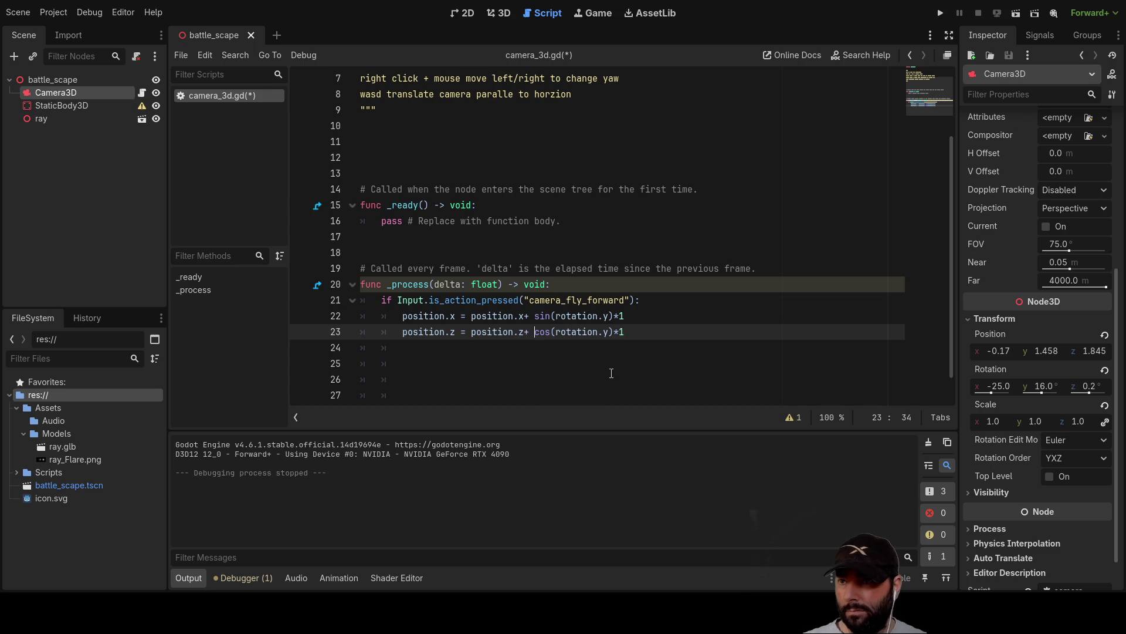
# Step: Tidy spacing around the plus and multiplication signs on lines 22–23, then run the game
pyautogui.press('Left')
pyautogui.press('Left')
pyautogui.press('Up')
pyautogui.press('Left')
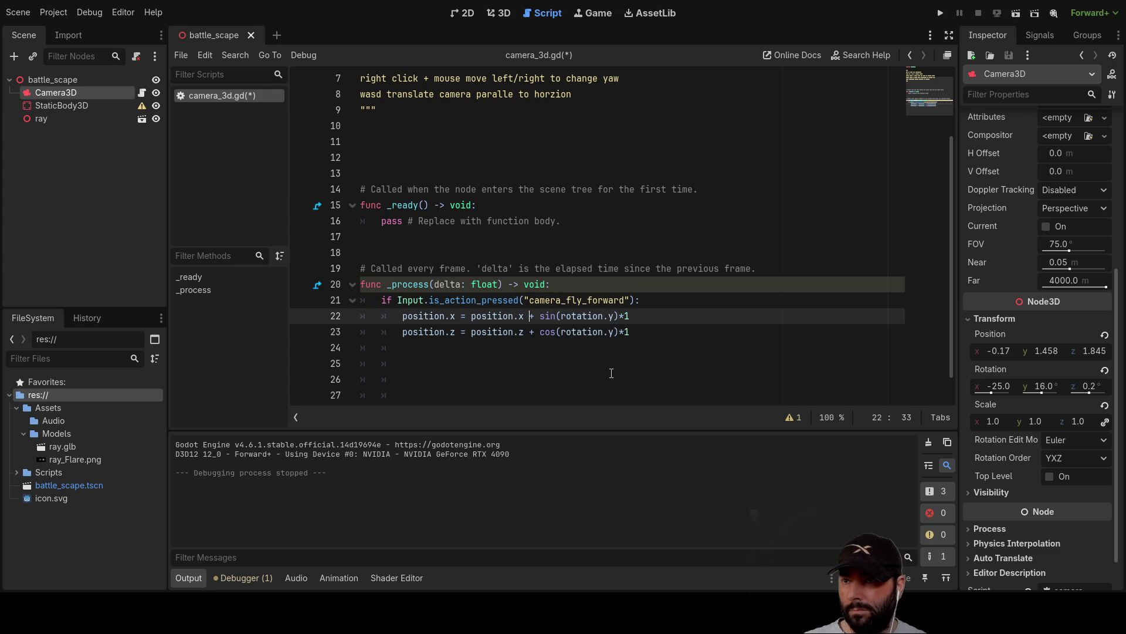
pyautogui.press('End')
pyautogui.press('Left')
pyautogui.press('Left')
pyautogui.press('Right')
pyautogui.press('Down')
pyautogui.press('Left')
pyautogui.press('Left')
pyautogui.press('Right')
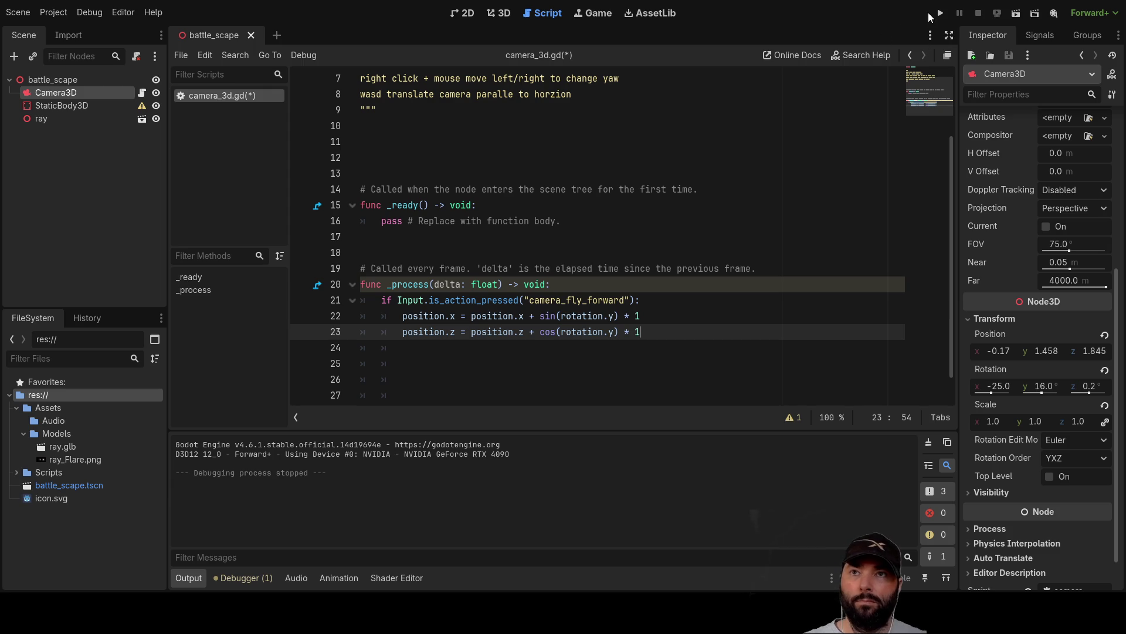
pyautogui.click(941, 13)
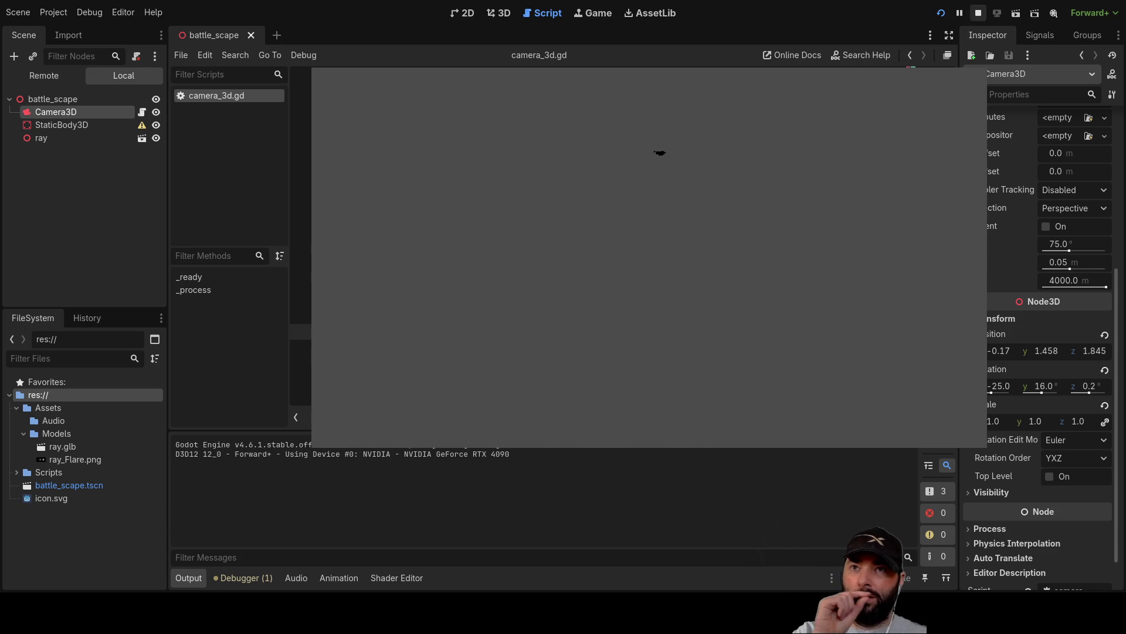
# Step: Stop the test run and bring up battle_scape in the 3D view
pyautogui.click(977, 13)
pyautogui.click(460, 16)
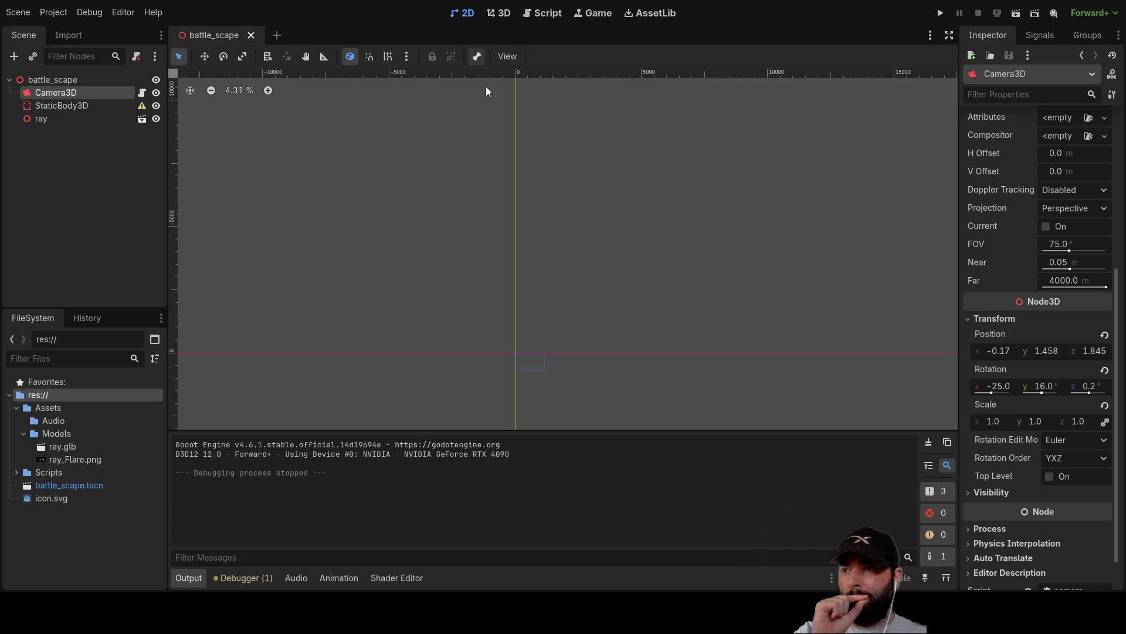
pyautogui.click(84, 82)
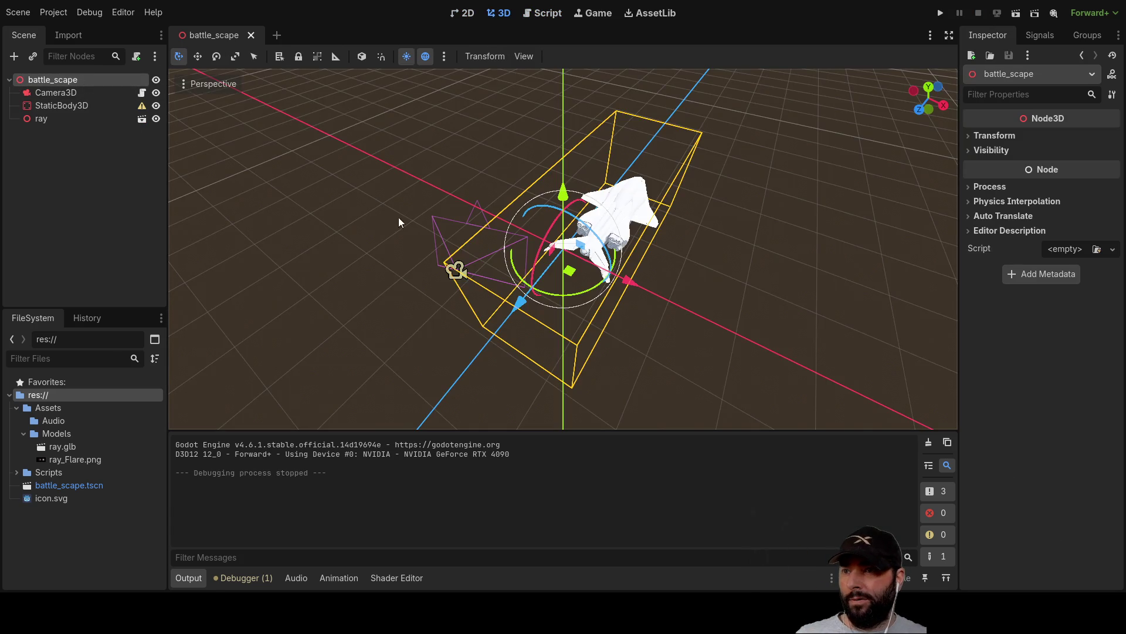
# Step: Select Camera3D, yaw it to -89.3°, and launch the game to test it
pyautogui.moveTo(825, 208)
pyautogui.mouseDown()
pyautogui.moveTo(727, 212)
pyautogui.moveTo(727, 239)
pyautogui.moveTo(752, 209)
pyautogui.moveTo(579, 267)
pyautogui.moveTo(418, 255)
pyautogui.moveTo(558, 266)
pyautogui.mouseUp()
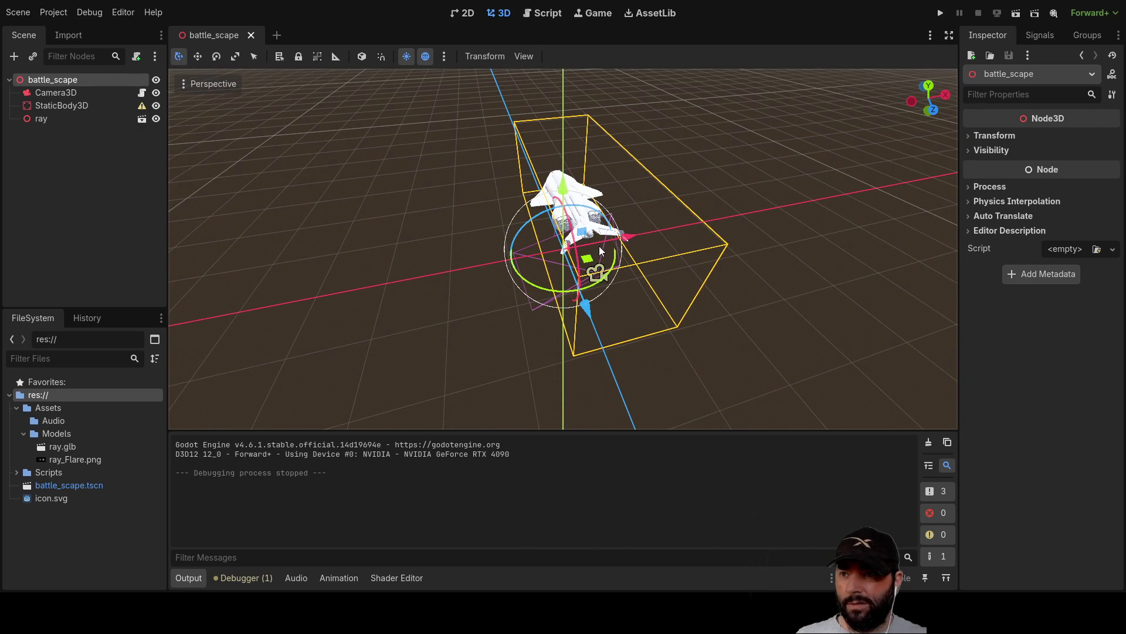
pyautogui.click(603, 253)
pyautogui.moveTo(652, 259)
pyautogui.mouseDown()
pyautogui.moveTo(660, 301)
pyautogui.moveTo(607, 365)
pyautogui.moveTo(518, 389)
pyautogui.moveTo(537, 387)
pyautogui.moveTo(535, 258)
pyautogui.moveTo(501, 248)
pyautogui.moveTo(716, 244)
pyautogui.moveTo(590, 221)
pyautogui.moveTo(538, 248)
pyautogui.moveTo(511, 248)
pyautogui.moveTo(498, 231)
pyautogui.mouseUp()
pyautogui.moveTo(754, 214)
pyautogui.mouseDown()
pyautogui.moveTo(491, 110)
pyautogui.moveTo(527, 123)
pyautogui.mouseUp()
pyautogui.click(941, 13)
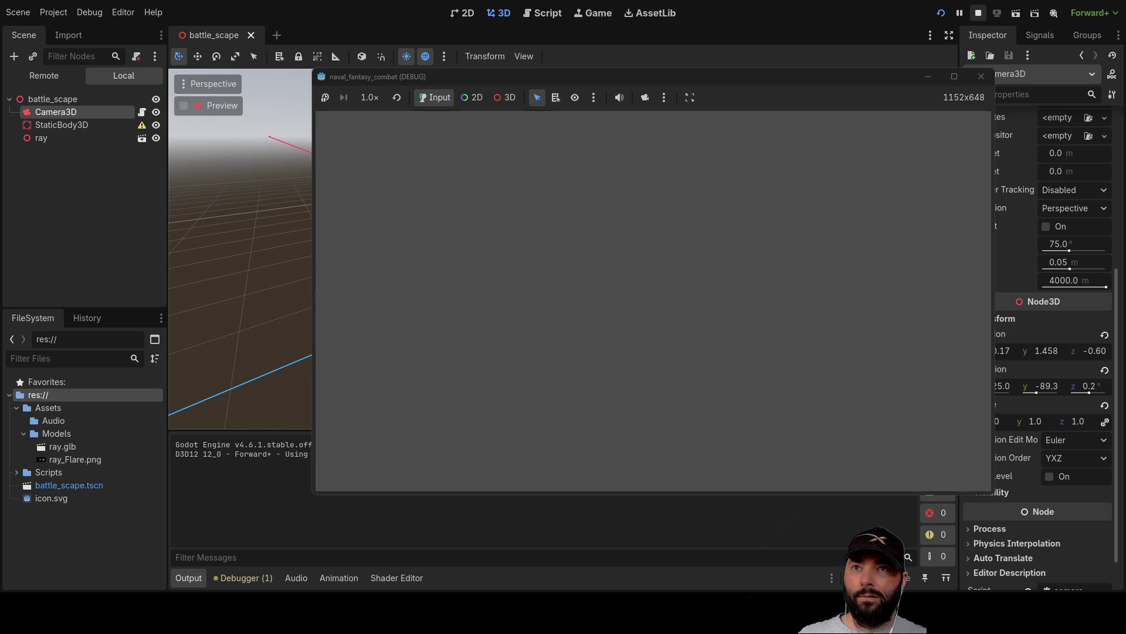
pyautogui.click(978, 13)
pyautogui.click(941, 13)
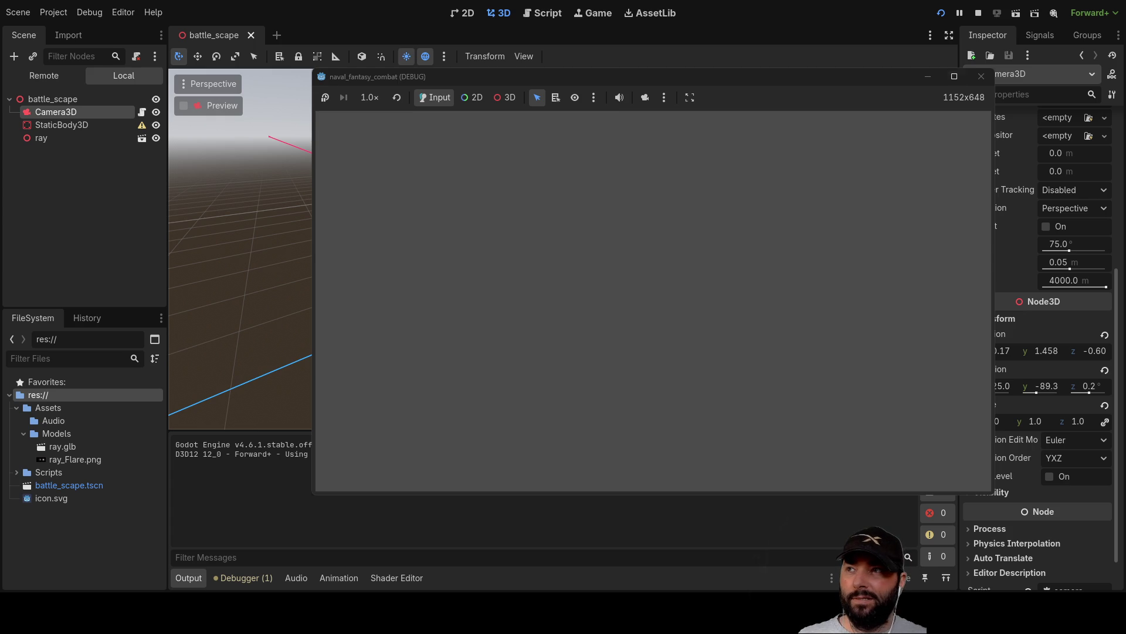
pyautogui.click(981, 77)
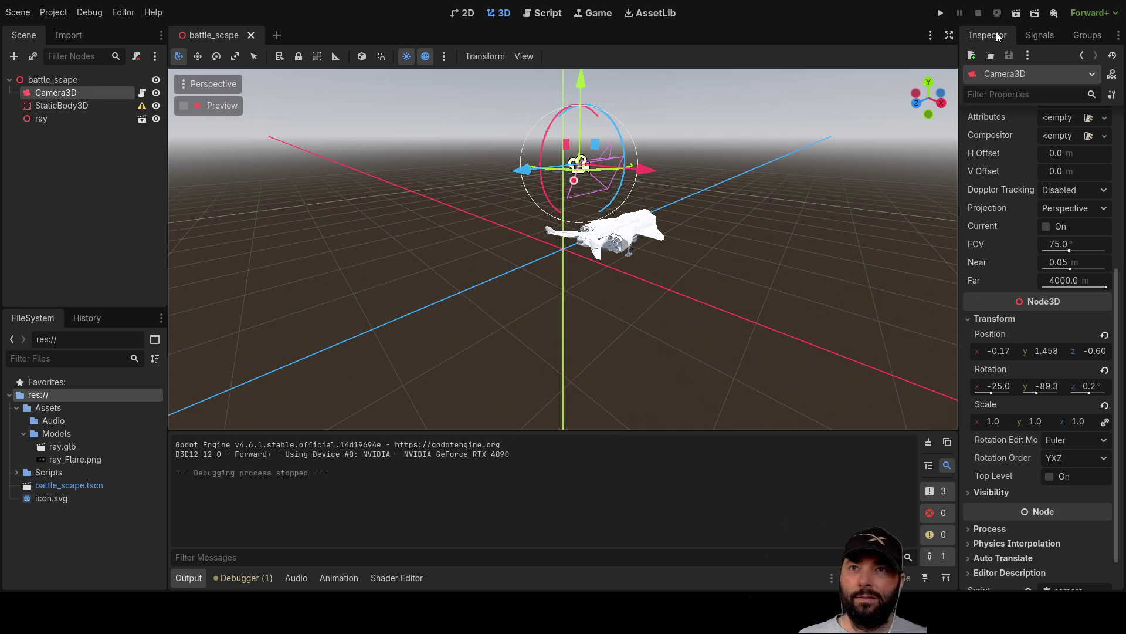
pyautogui.click(940, 13)
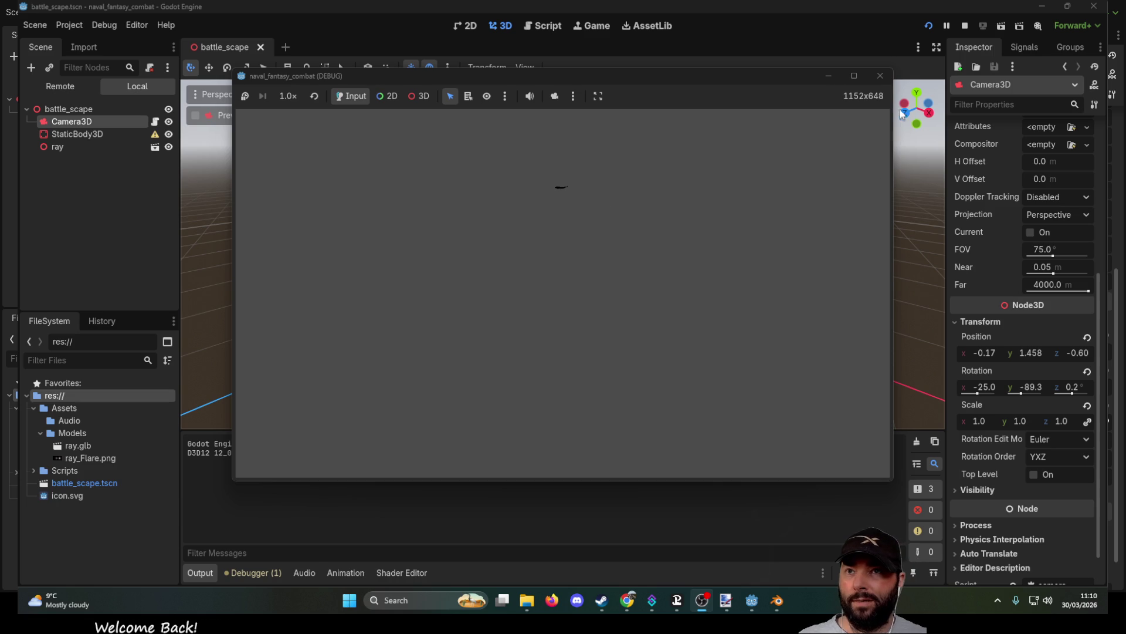
# Step: Stop the game, switch to the 2D workspace, and open Project Settings from the Project menu
pyautogui.click(880, 76)
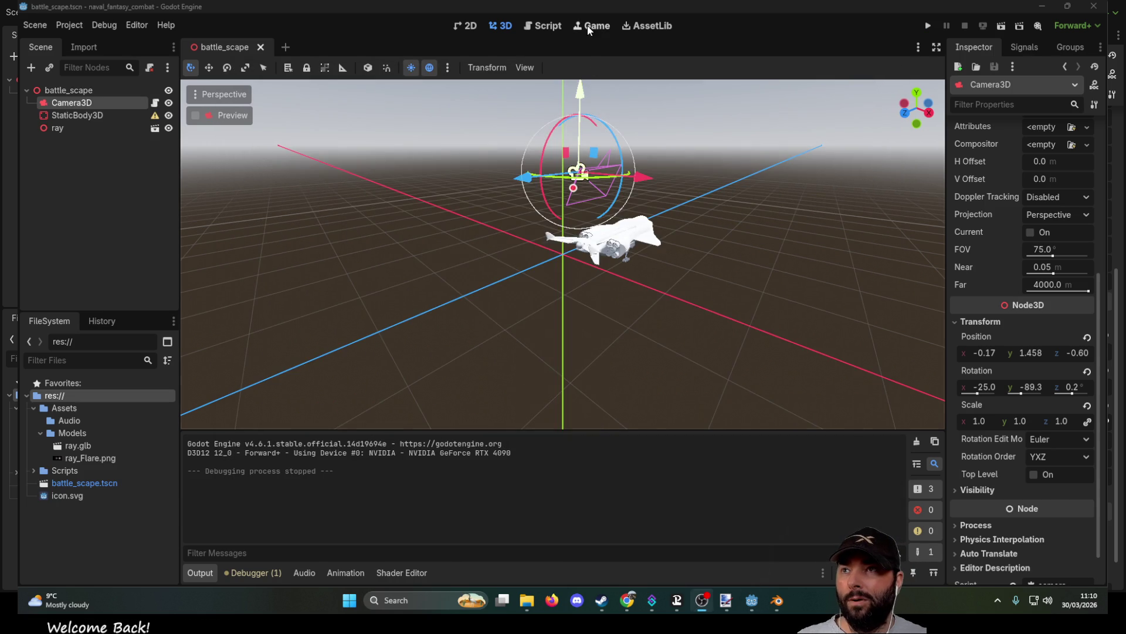
pyautogui.click(592, 26)
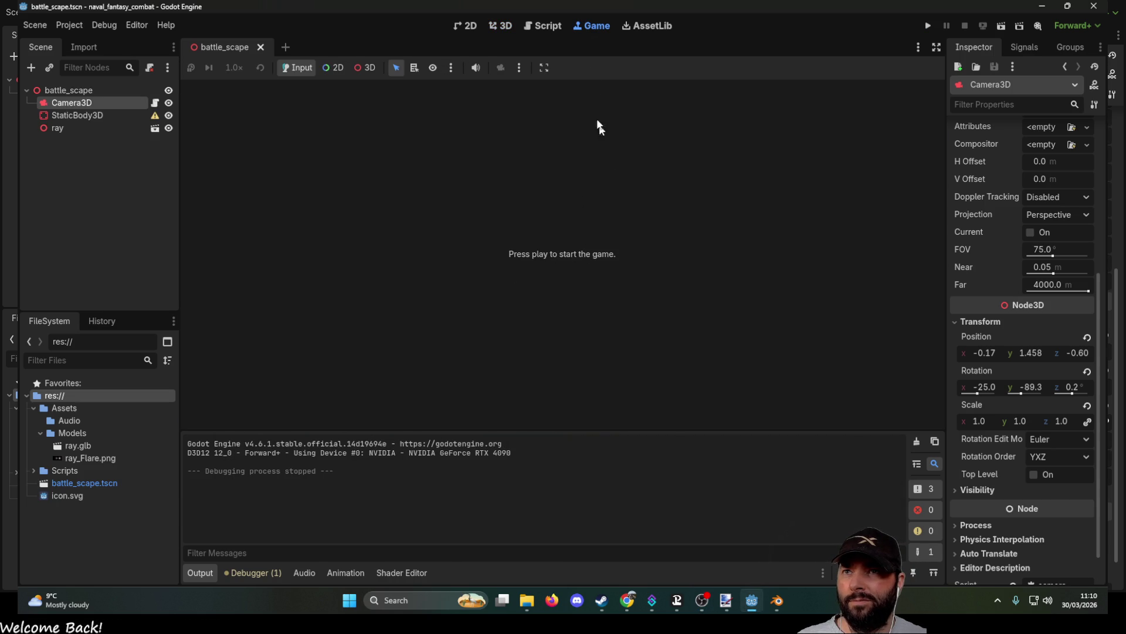
pyautogui.click(469, 27)
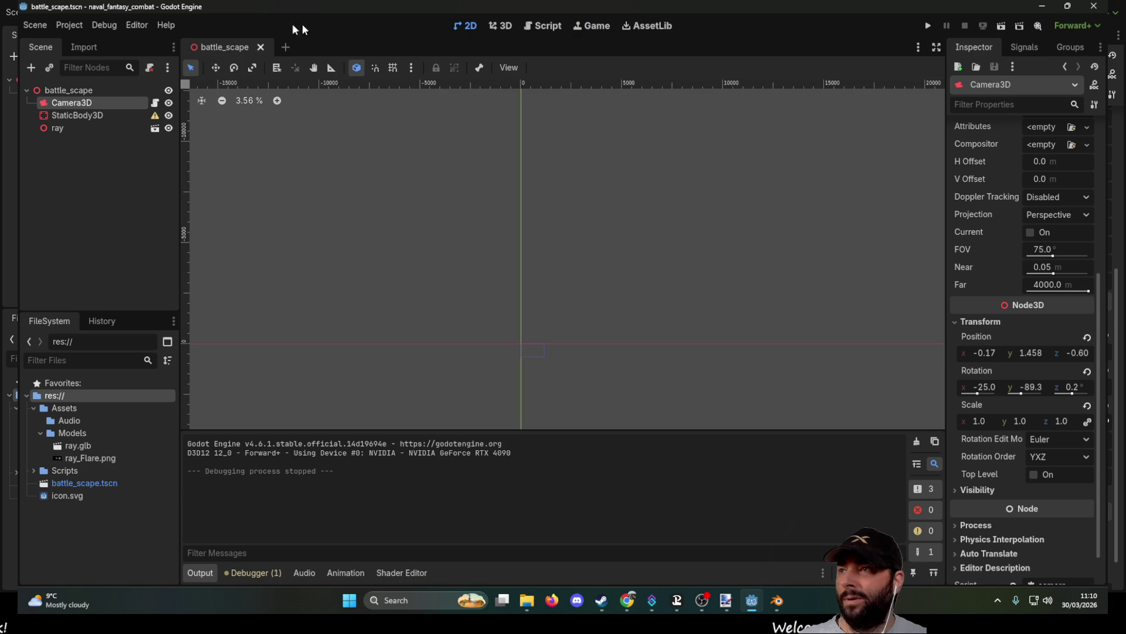
pyautogui.click(69, 25)
pyautogui.click(97, 41)
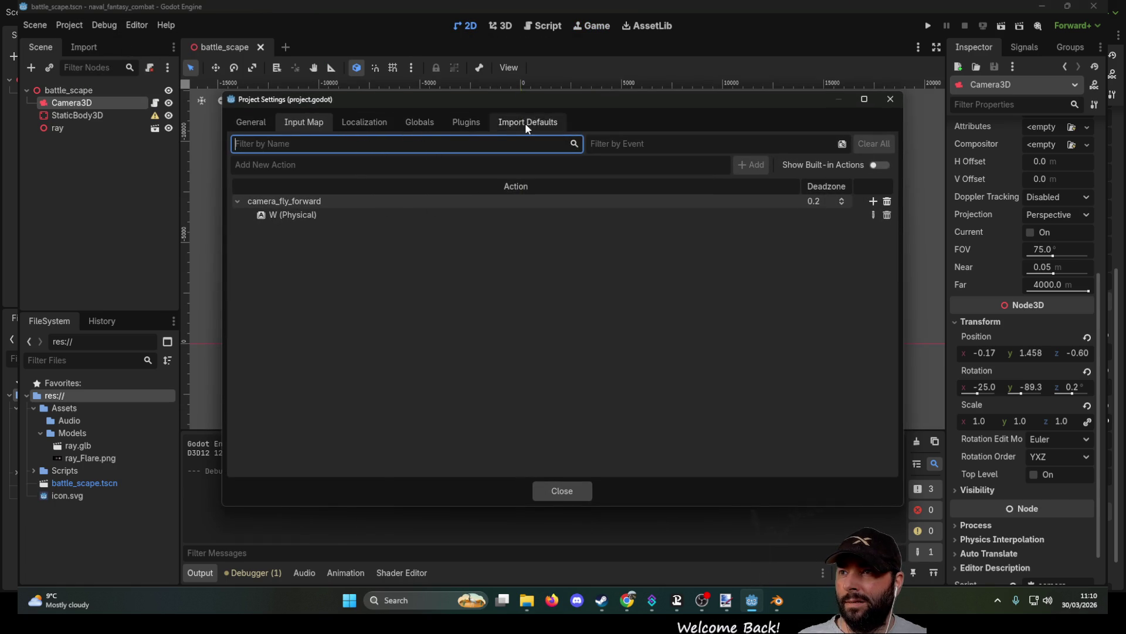
pyautogui.click(251, 122)
pyautogui.scroll(-3, 287, 332)
pyautogui.scroll(-3, 288, 336)
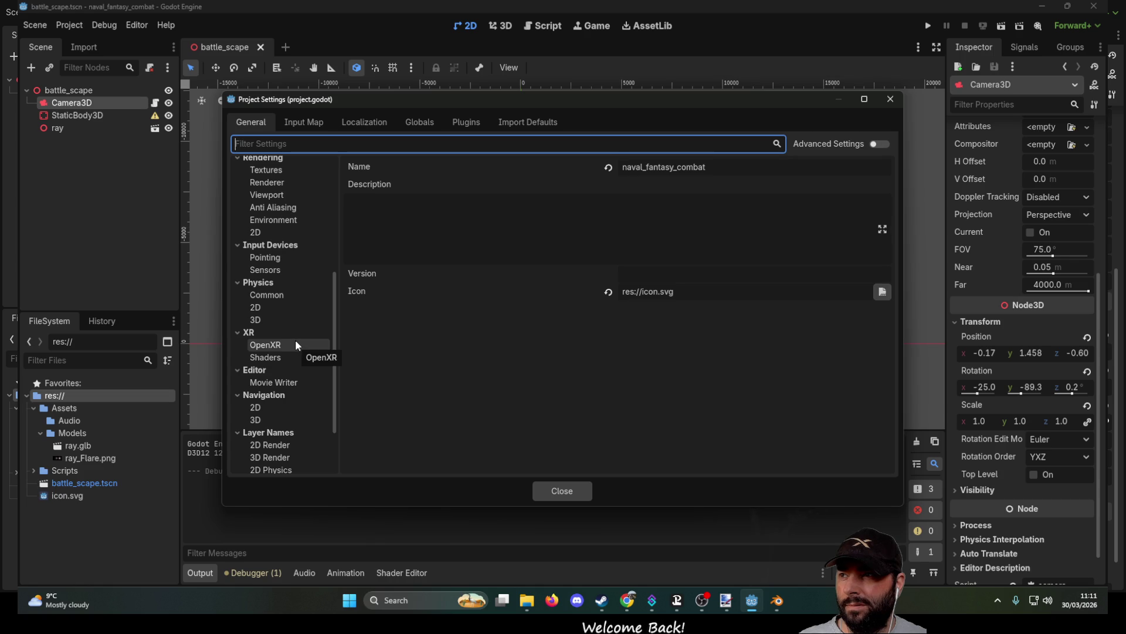
pyautogui.scroll(5, 295, 340)
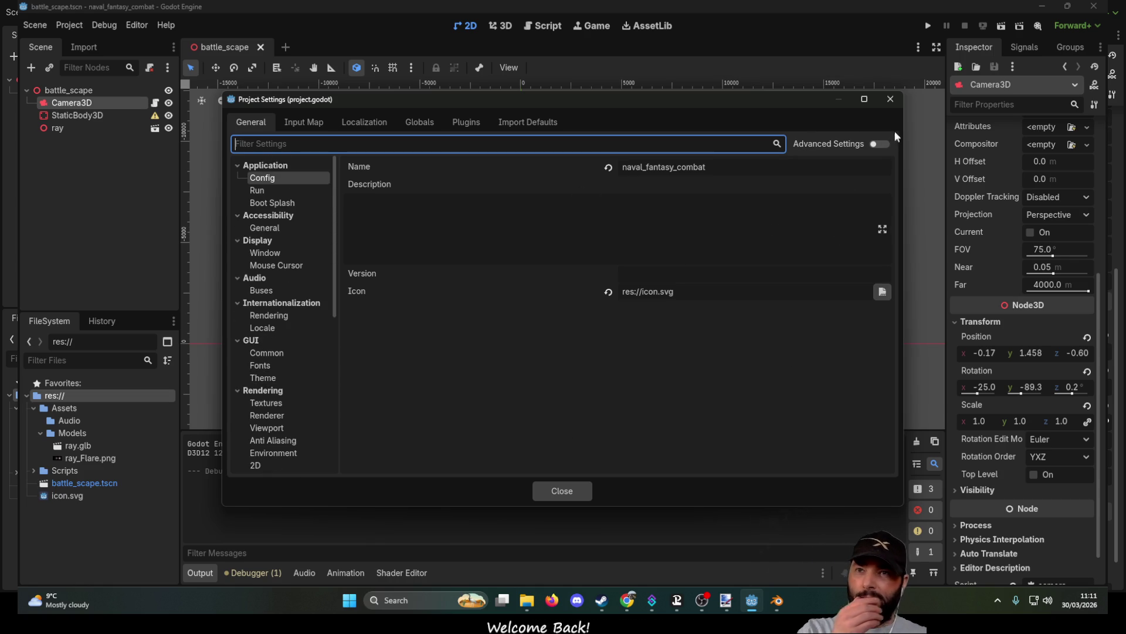
pyautogui.click(891, 99)
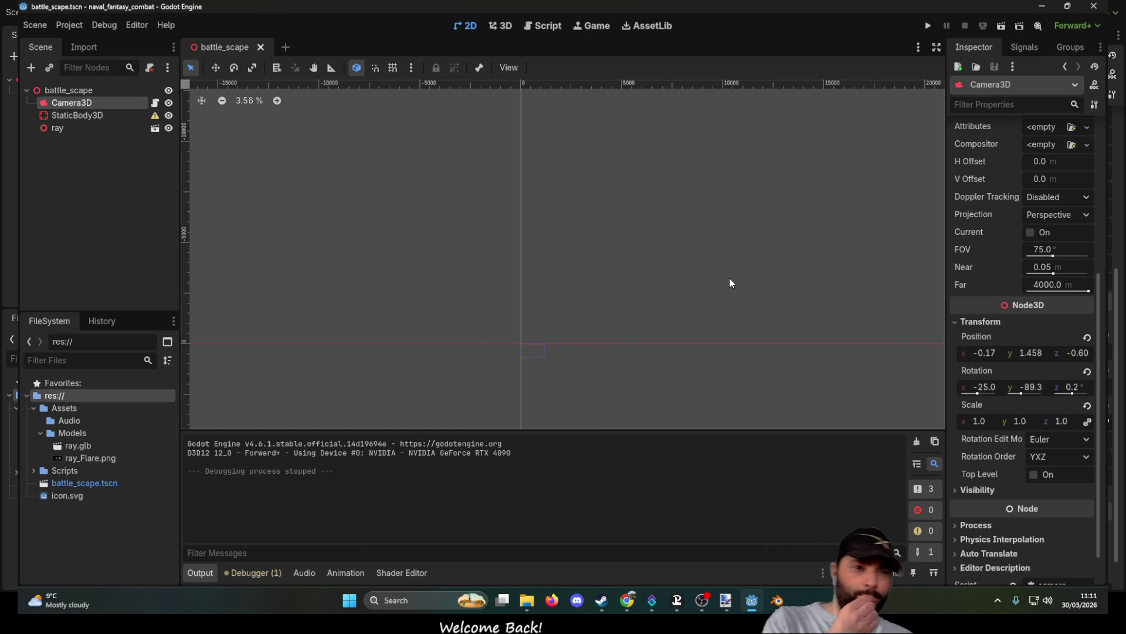
pyautogui.click(545, 25)
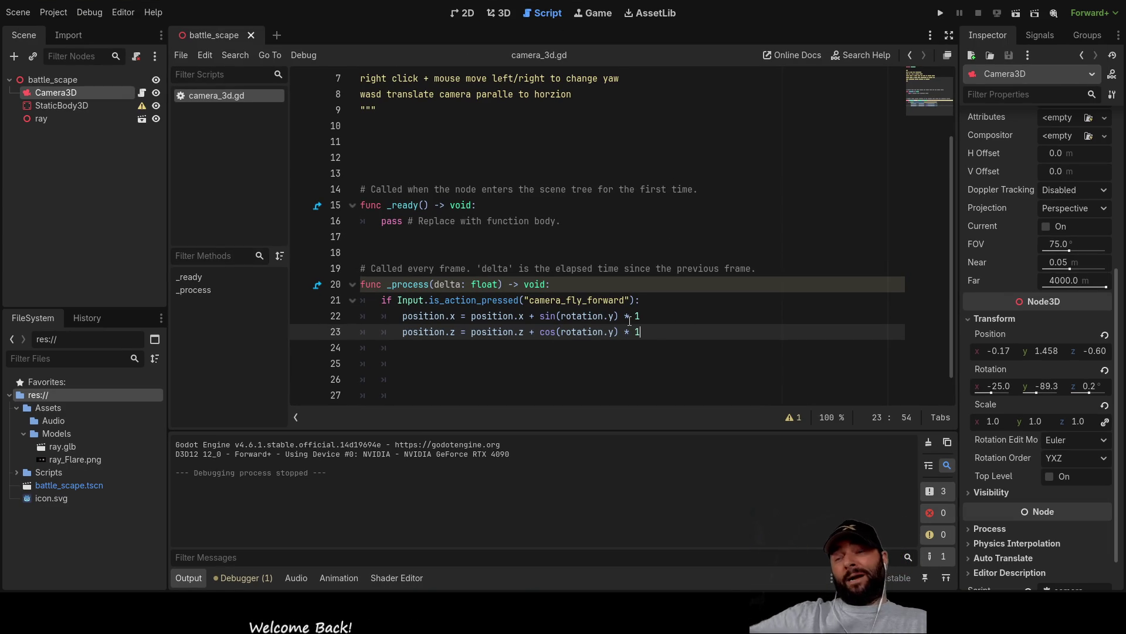
# Step: Change the multipliers at the end of lines 22 and 23 from * 1 to * -1
pyautogui.press('Up')
pyautogui.press('Left')
pyautogui.write('-')
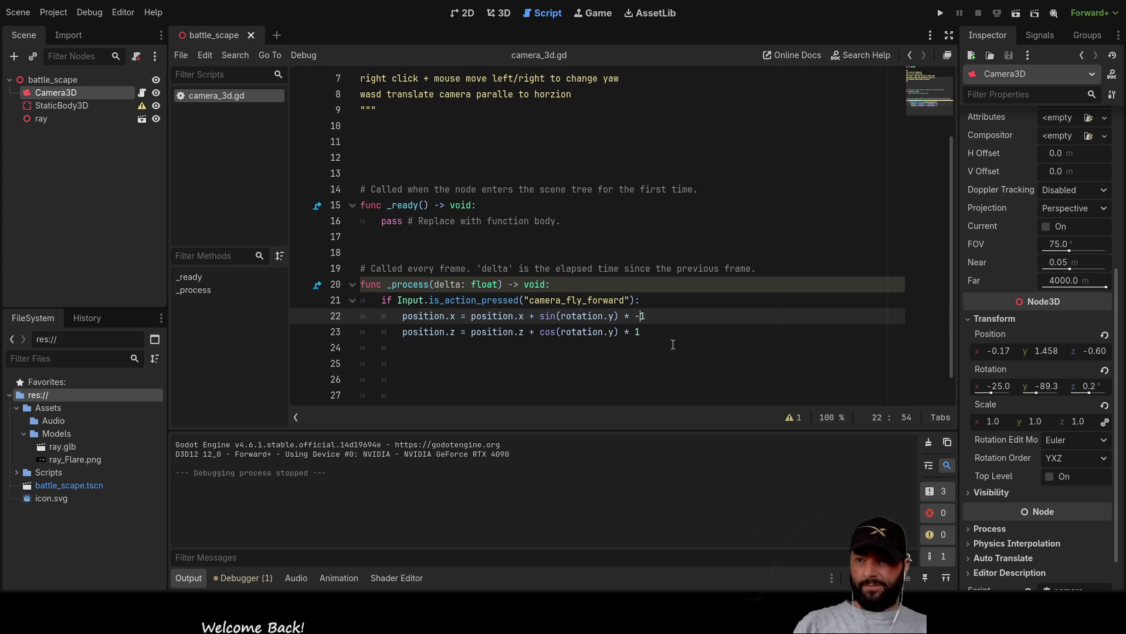
pyautogui.press('Down')
pyautogui.press('Left')
pyautogui.write('-')
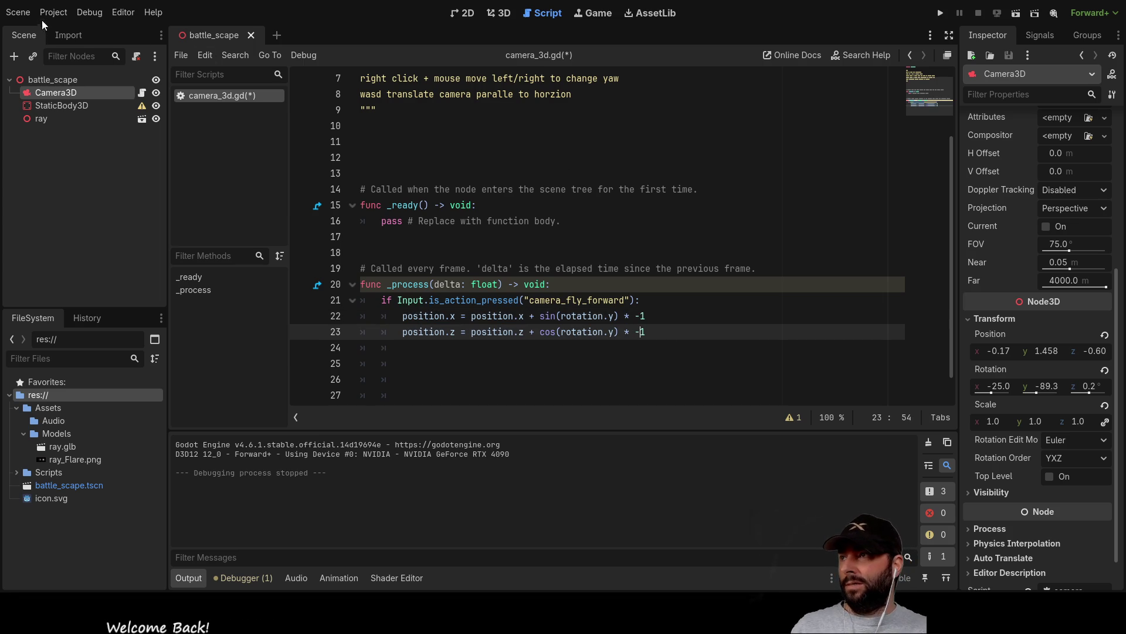
pyautogui.click(69, 26)
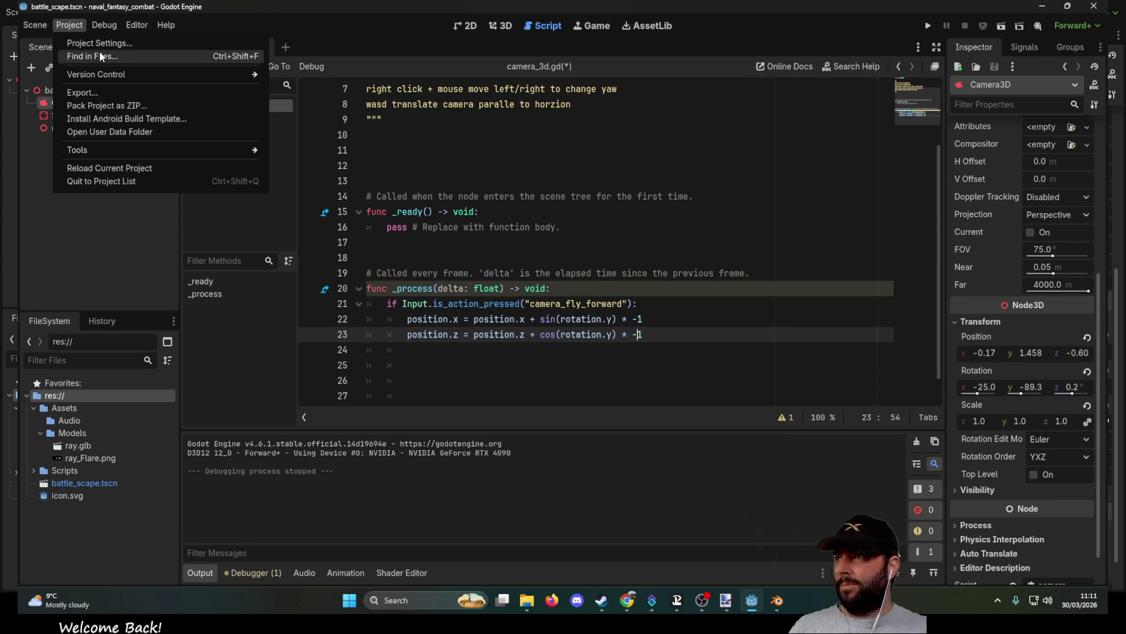
# Step: In Project Settings' Input Map, create a new action named camera_fly_backwards
pyautogui.click(103, 42)
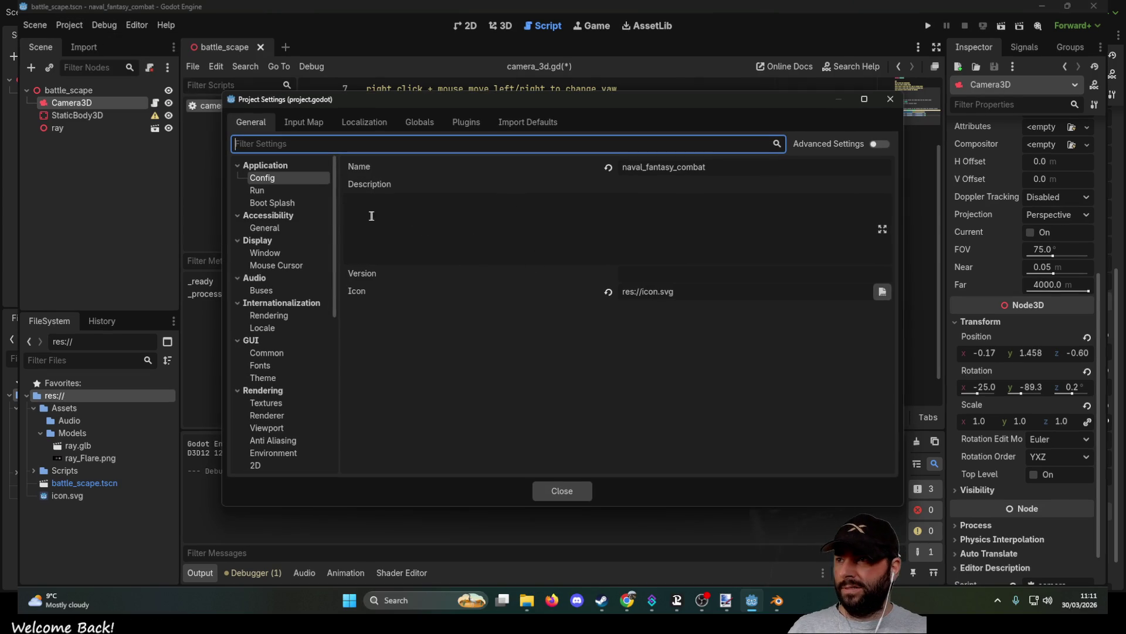
pyautogui.click(306, 121)
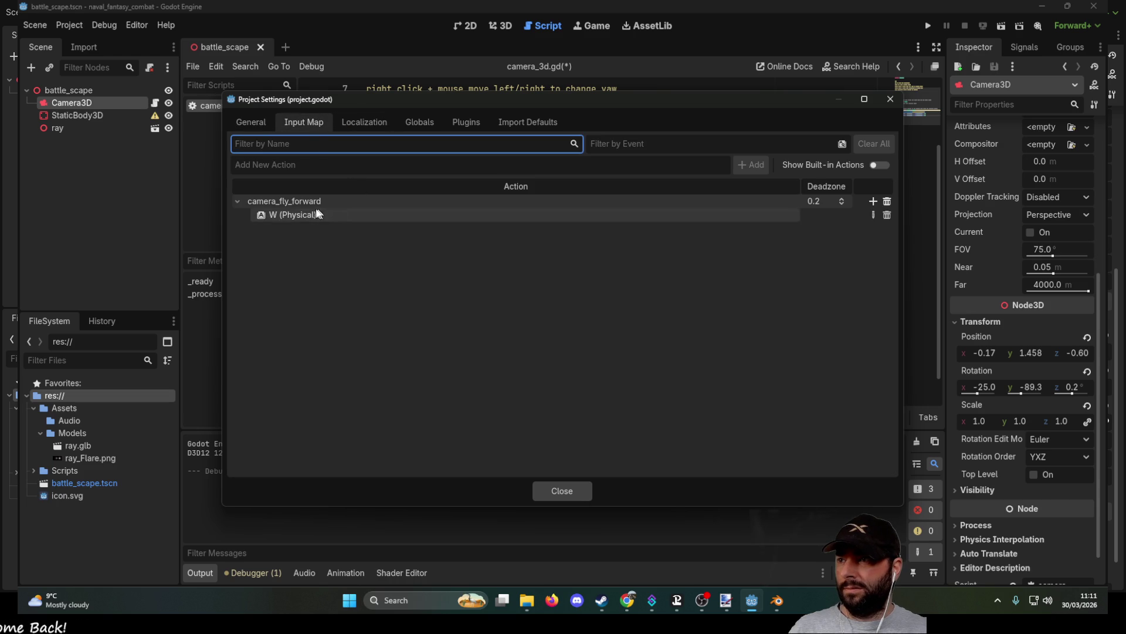
pyautogui.click(310, 165)
pyautogui.write('cam')
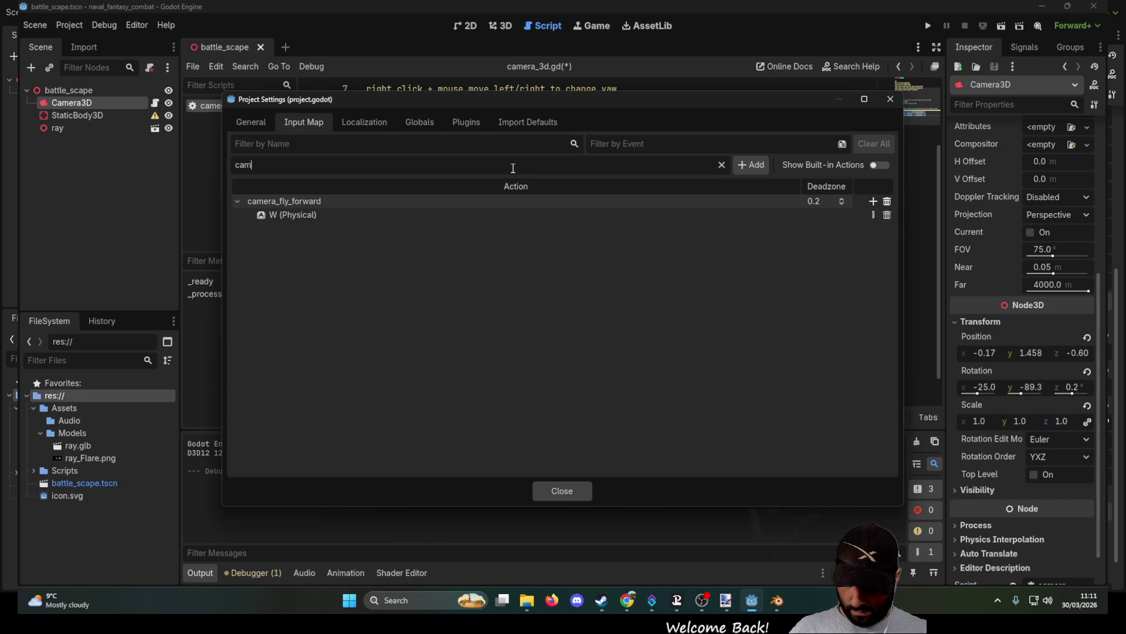
pyautogui.write('era_fly')
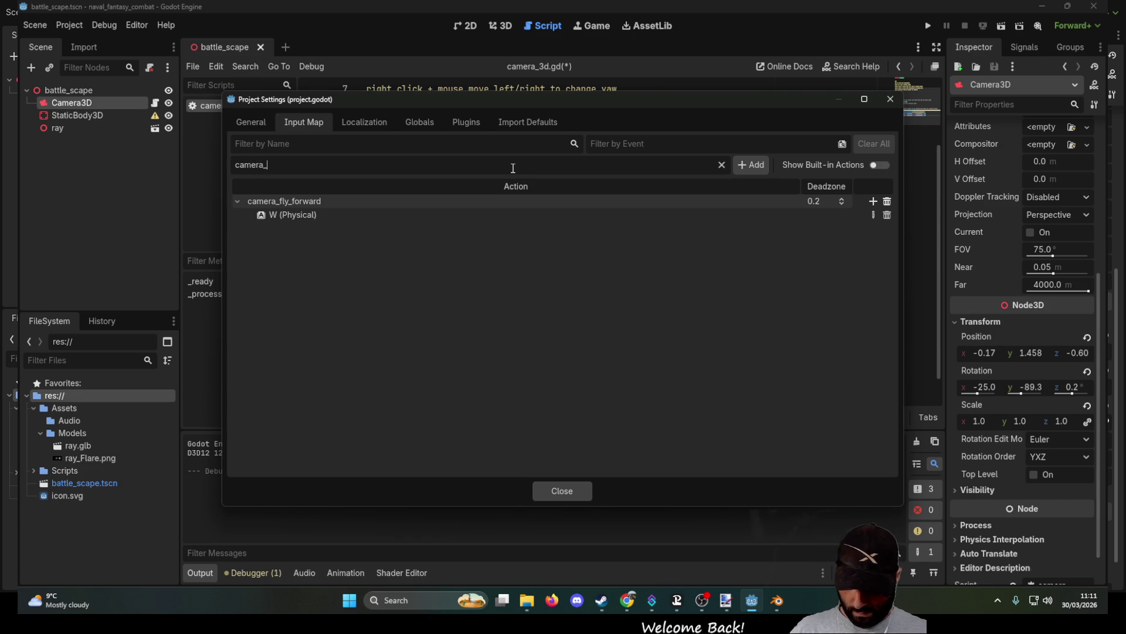
pyautogui.write('_forward')
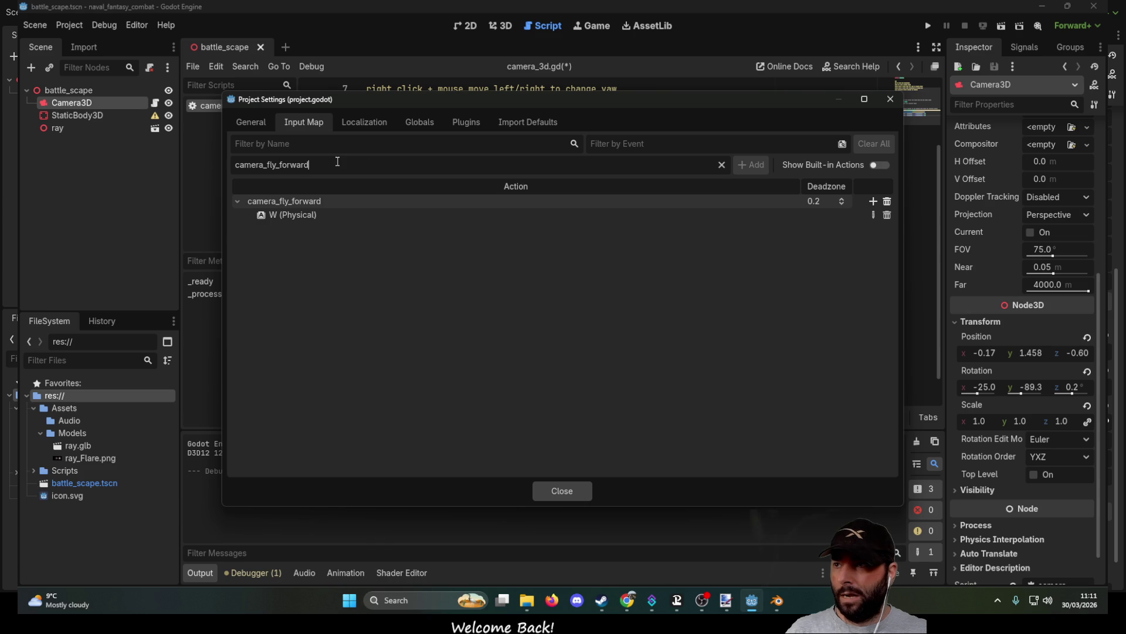
pyautogui.press('BackSpace')
pyautogui.press('BackSpace')
pyautogui.press('BackSpace')
pyautogui.press('BackSpace')
pyautogui.press('BackSpace')
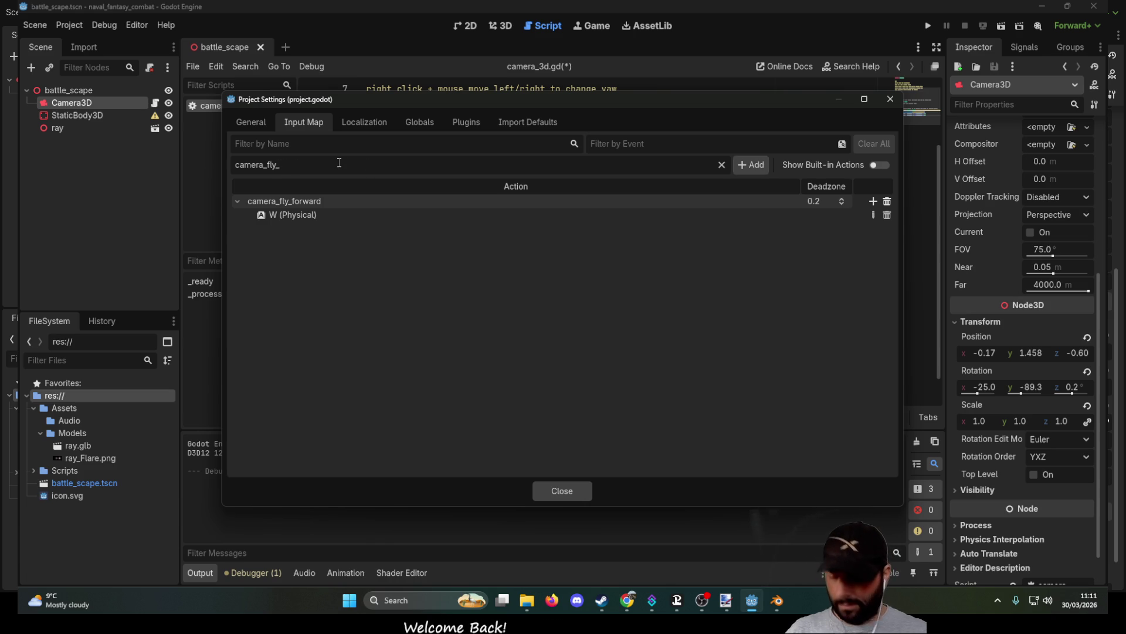
pyautogui.write('backwards')
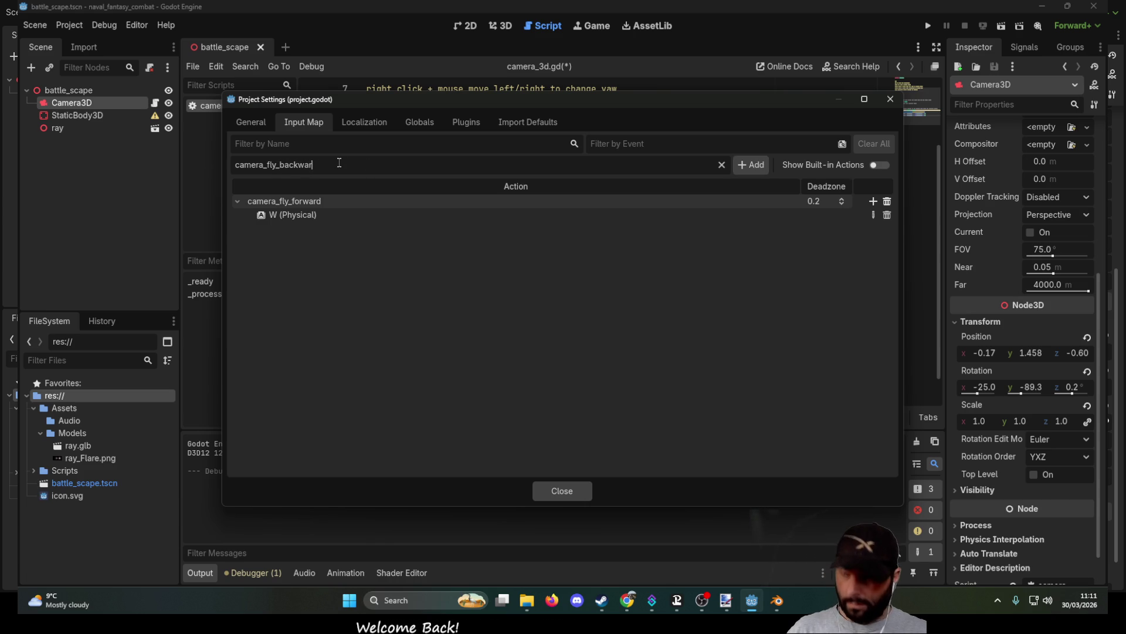
pyautogui.click(746, 164)
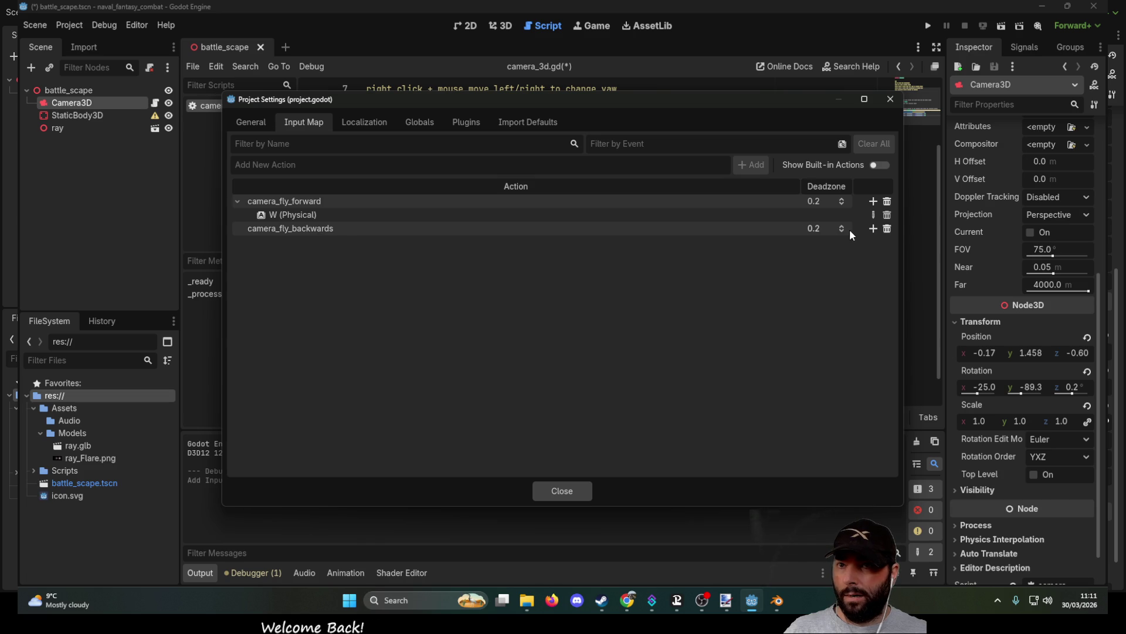
pyautogui.click(872, 230)
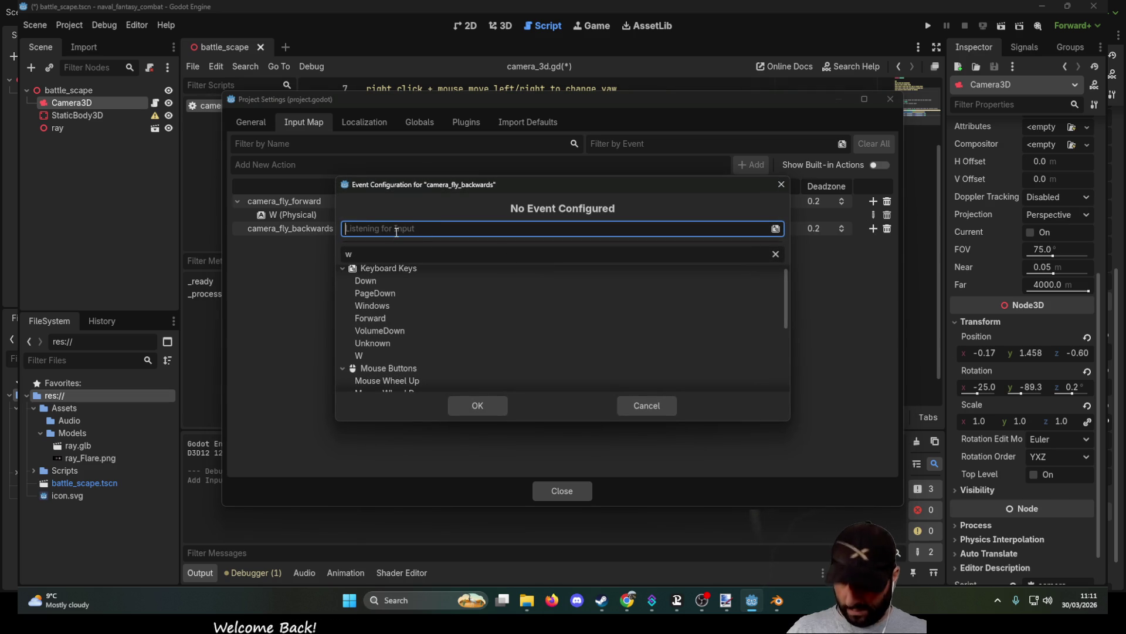
# Step: Assign S (Physical) as the camera_fly_backwards key, confirm it, and close Project Settings
pyautogui.press('s')
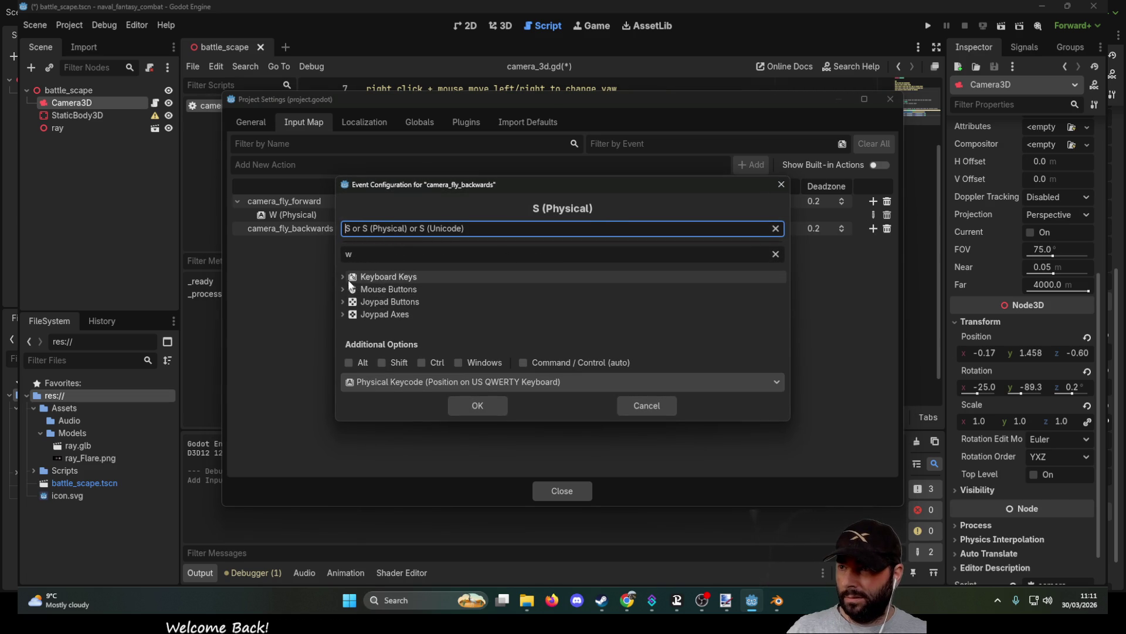
pyautogui.click(344, 277)
pyautogui.scroll(-3, 401, 304)
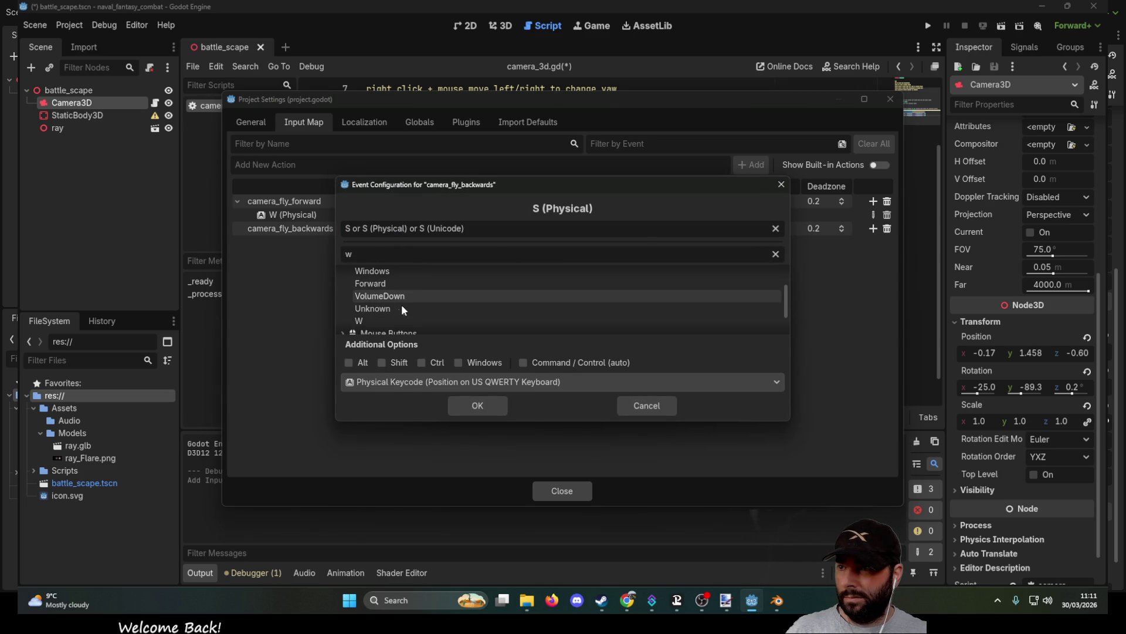
pyautogui.scroll(-1, 381, 310)
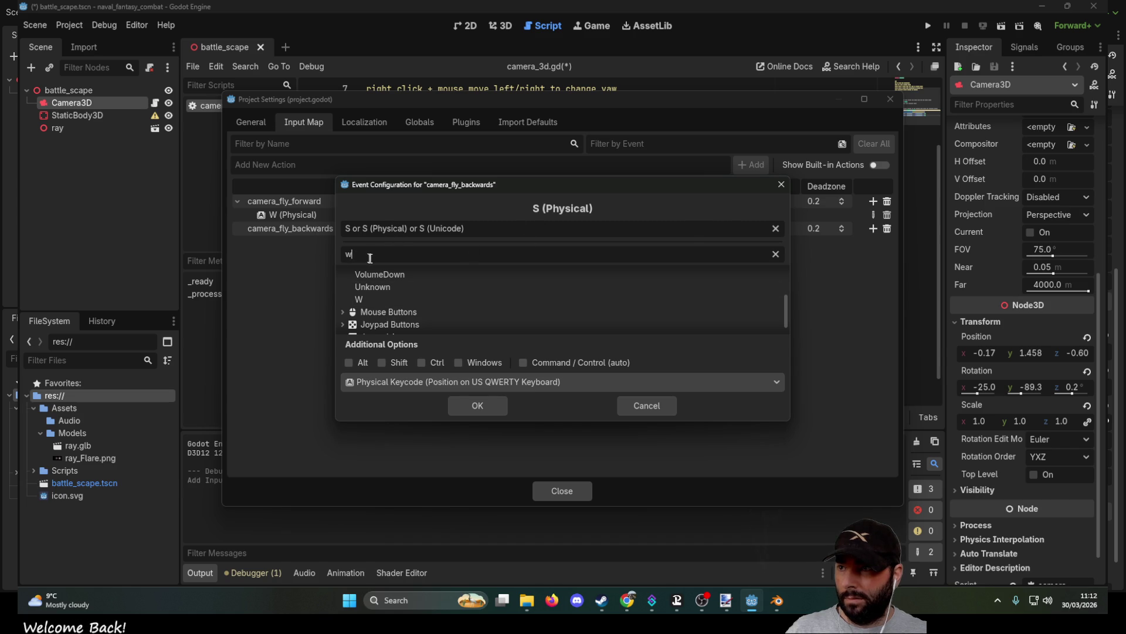
pyautogui.press('BackSpace')
pyautogui.write('s')
pyautogui.scroll(-2, 375, 291)
pyautogui.scroll(-15, 378, 296)
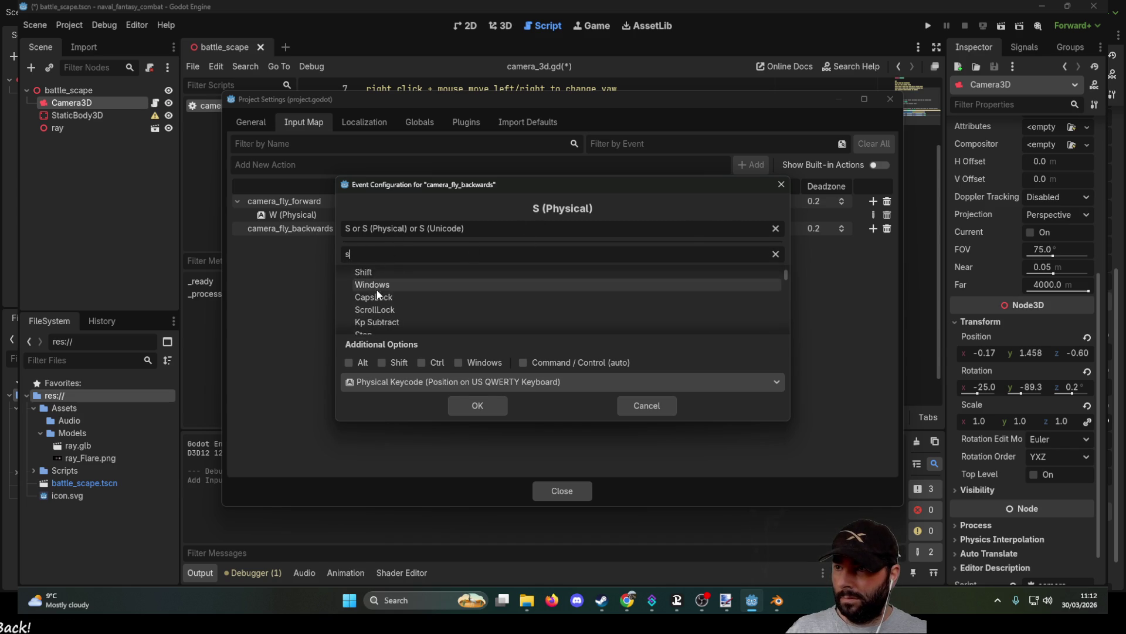
pyautogui.scroll(-5, 391, 297)
pyautogui.click(369, 310)
pyautogui.click(481, 406)
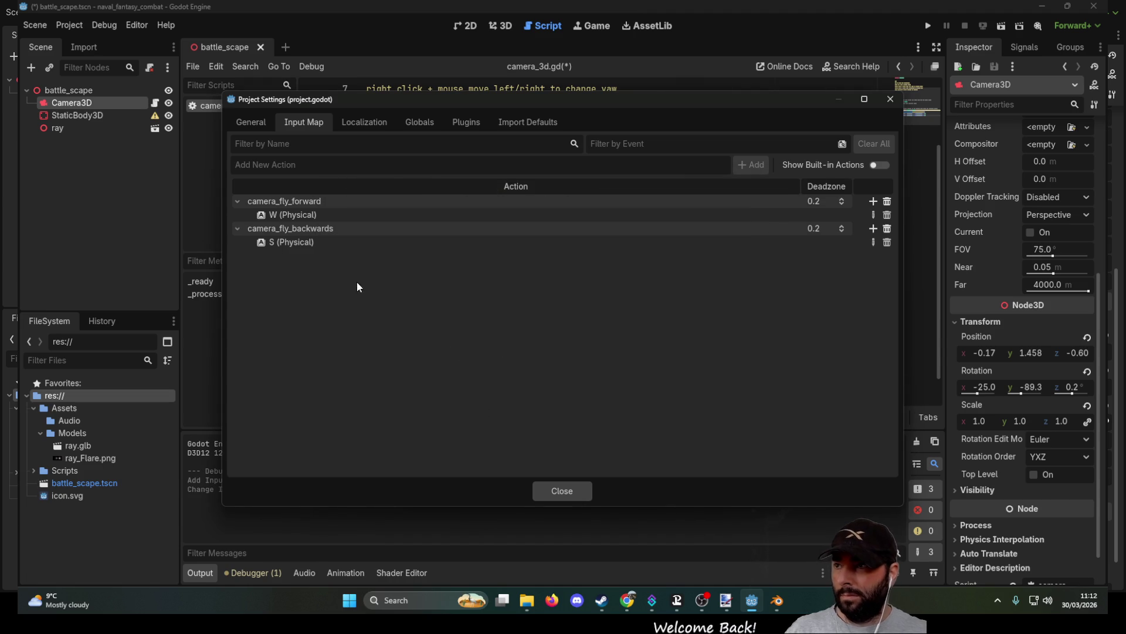
pyautogui.click(576, 497)
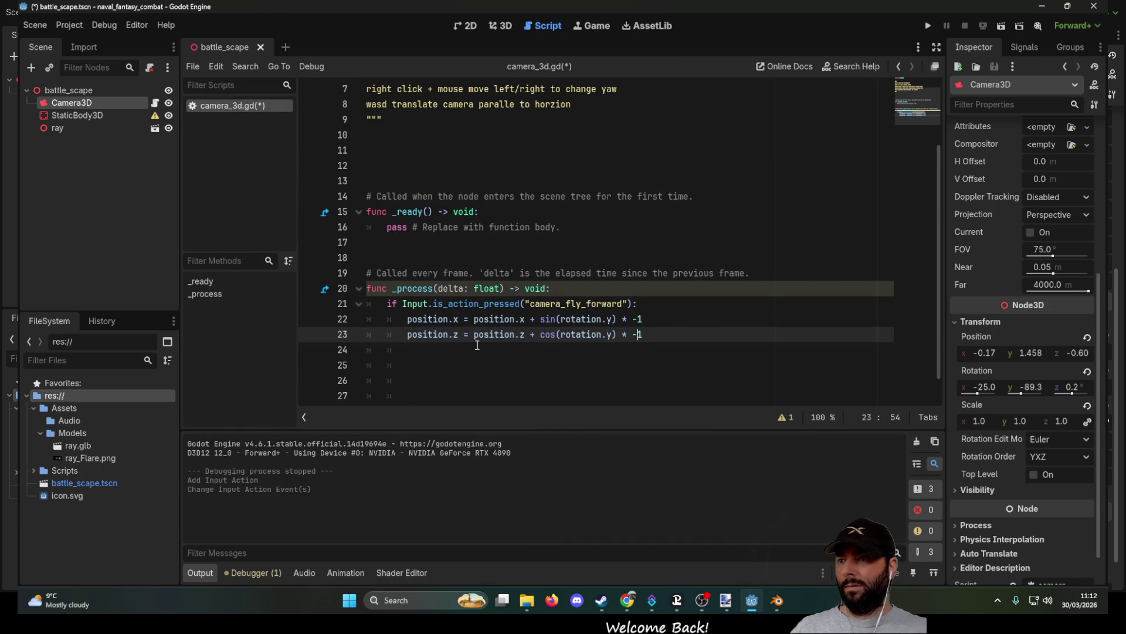
# Step: Duplicate the forward movement block and rename its action to camera_fly_backwards
pyautogui.moveTo(651, 335)
pyautogui.mouseDown()
pyautogui.moveTo(413, 320)
pyautogui.moveTo(385, 305)
pyautogui.mouseUp()
pyautogui.hotkey('ctrl', 'c')
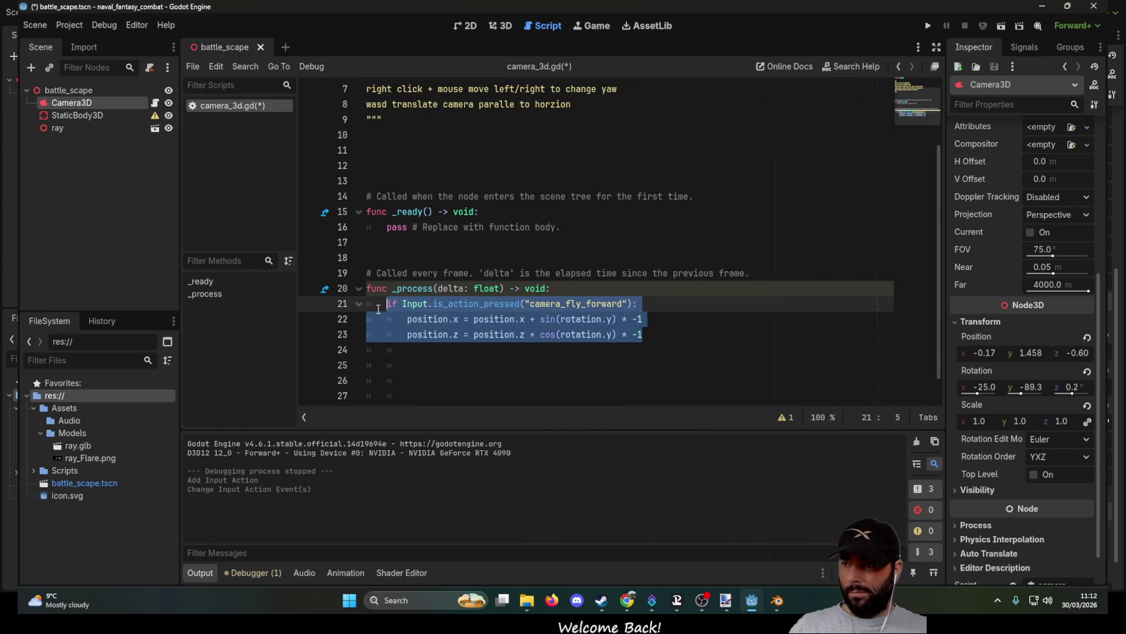
pyautogui.press('Down')
pyautogui.press('Down')
pyautogui.press('Down')
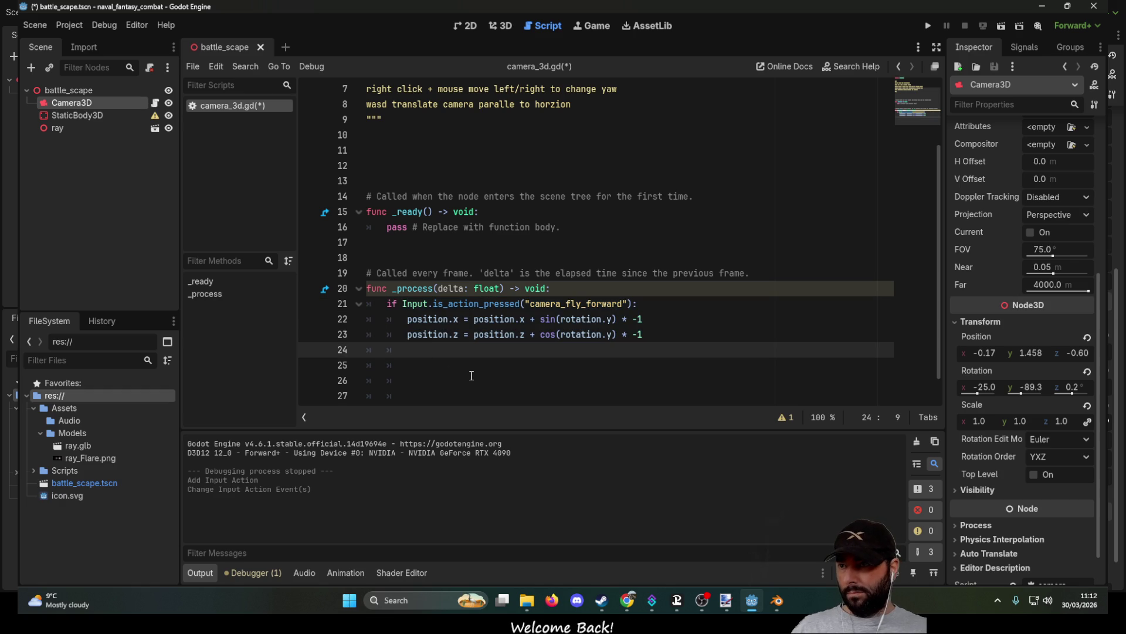
pyautogui.hotkey('ctrl', 'v')
pyautogui.press('Up')
pyautogui.press('Up')
pyautogui.press('Left')
pyautogui.press('Left')
pyautogui.press('Left')
pyautogui.press('BackSpace')
pyautogui.press('BackSpace')
pyautogui.press('BackSpace')
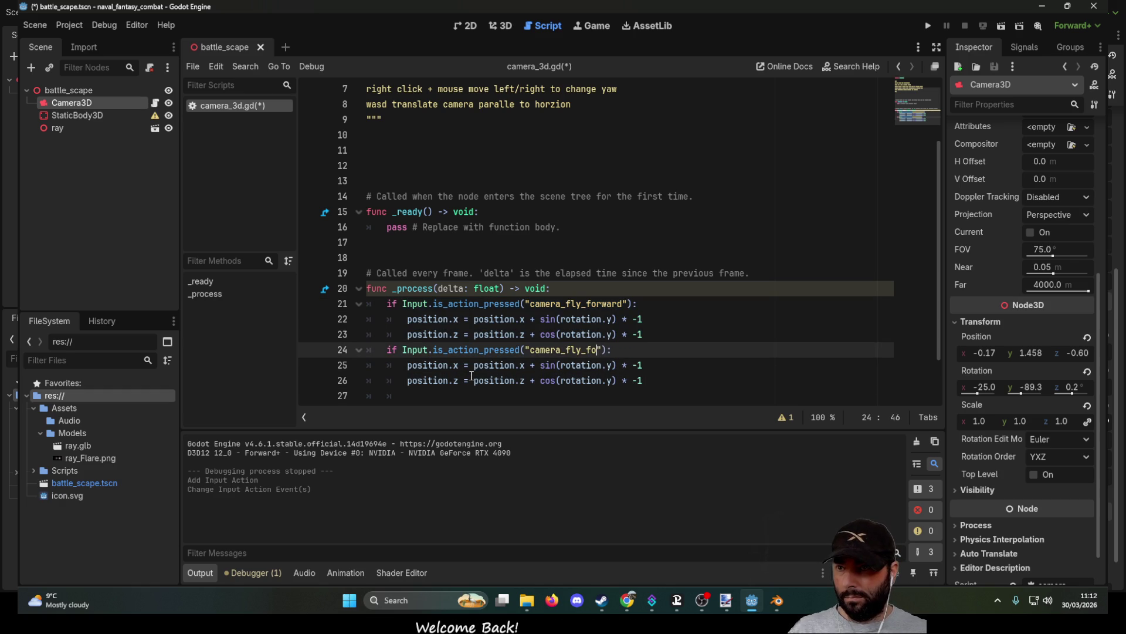
pyautogui.write('ba')
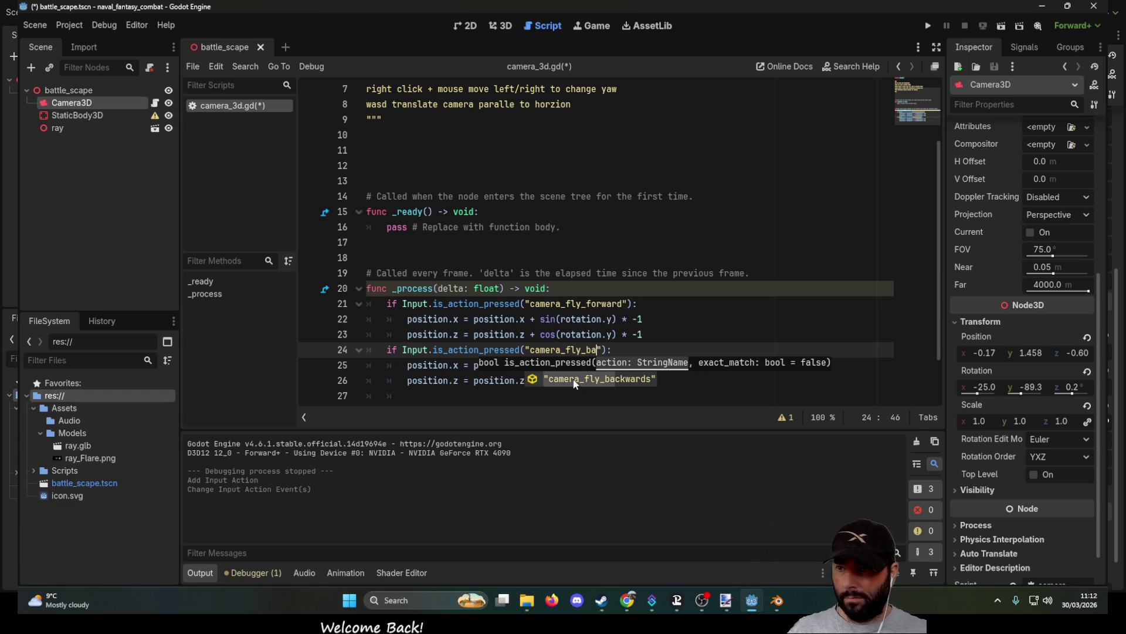
pyautogui.press('Return')
# Step: Remove the minus signs on lines 25 and 26, then save and run the game
pyautogui.click(650, 365)
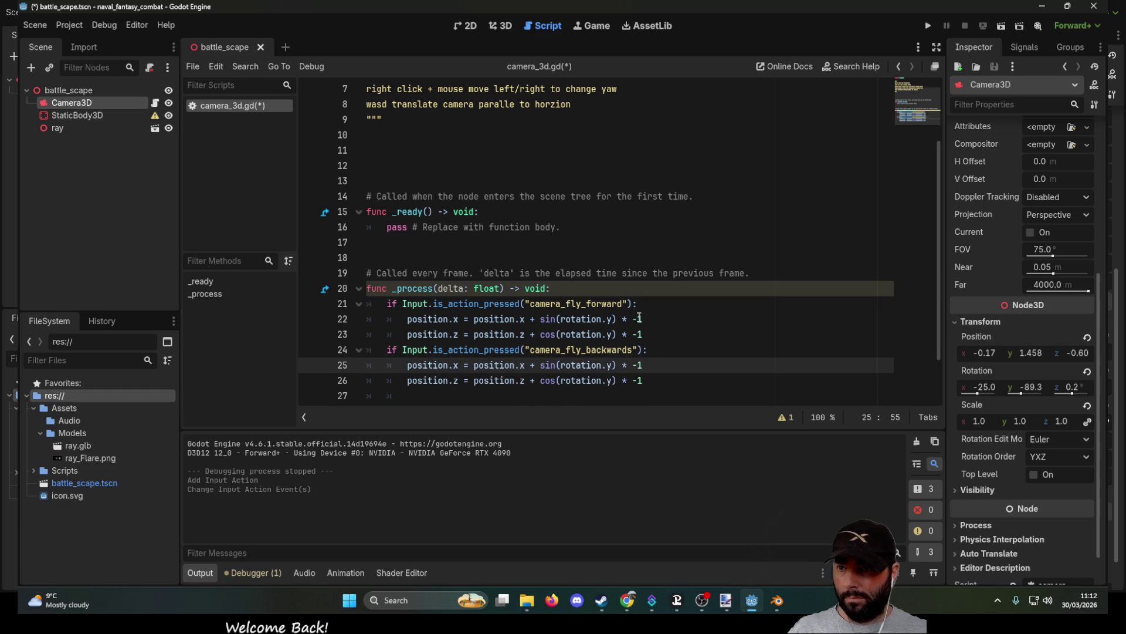
pyautogui.click(639, 365)
pyautogui.press('BackSpace')
pyautogui.press('Down')
pyautogui.press('Delete')
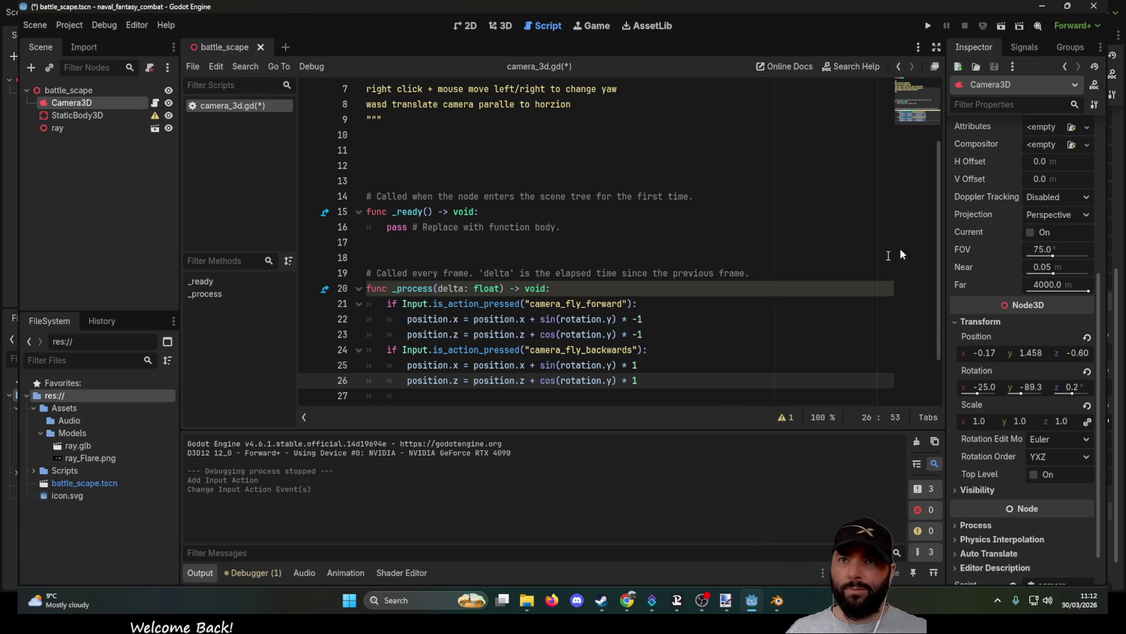
pyautogui.click(928, 25)
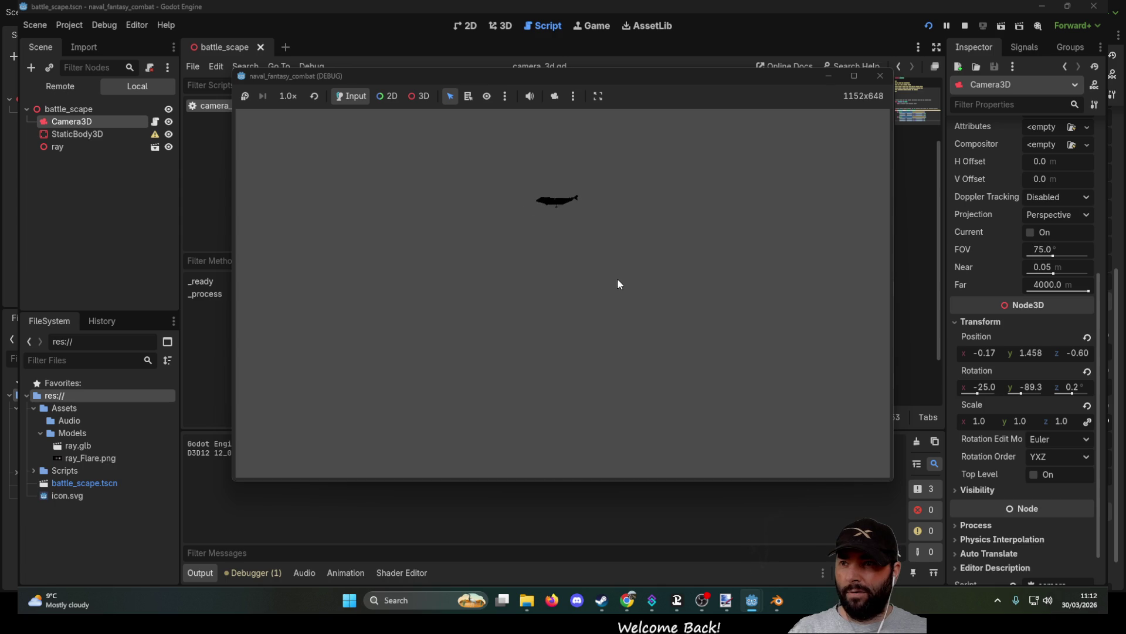
# Step: Close the running game window after checking the camera's forward and backward movement
pyautogui.click(885, 80)
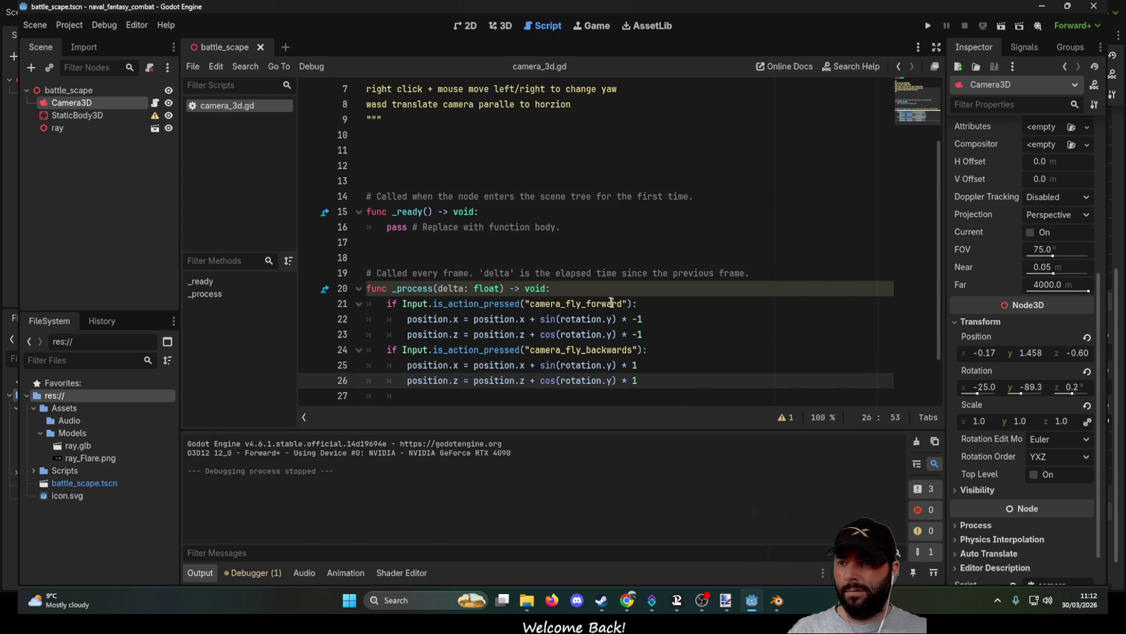
# Step: Change the multipliers on forward lines 22 and 23 from -1 to -0.5
pyautogui.click(651, 319)
pyautogui.press('BackSpace')
pyautogui.write('0.5')
pyautogui.click(690, 337)
pyautogui.press('BackSpace')
pyautogui.write('0.')
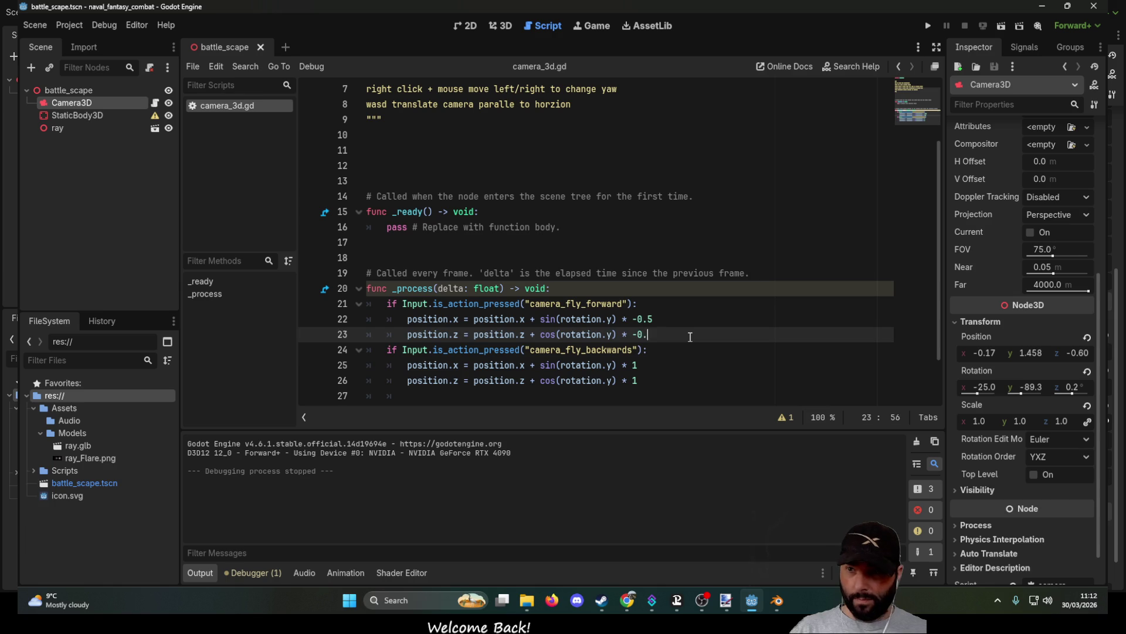
pyautogui.write('5')
# Step: Change the multipliers on backward lines 25 and 26 from 1 to 0.5
pyautogui.press('Down')
pyautogui.press('Down')
pyautogui.press('BackSpace')
pyautogui.write('0.5')
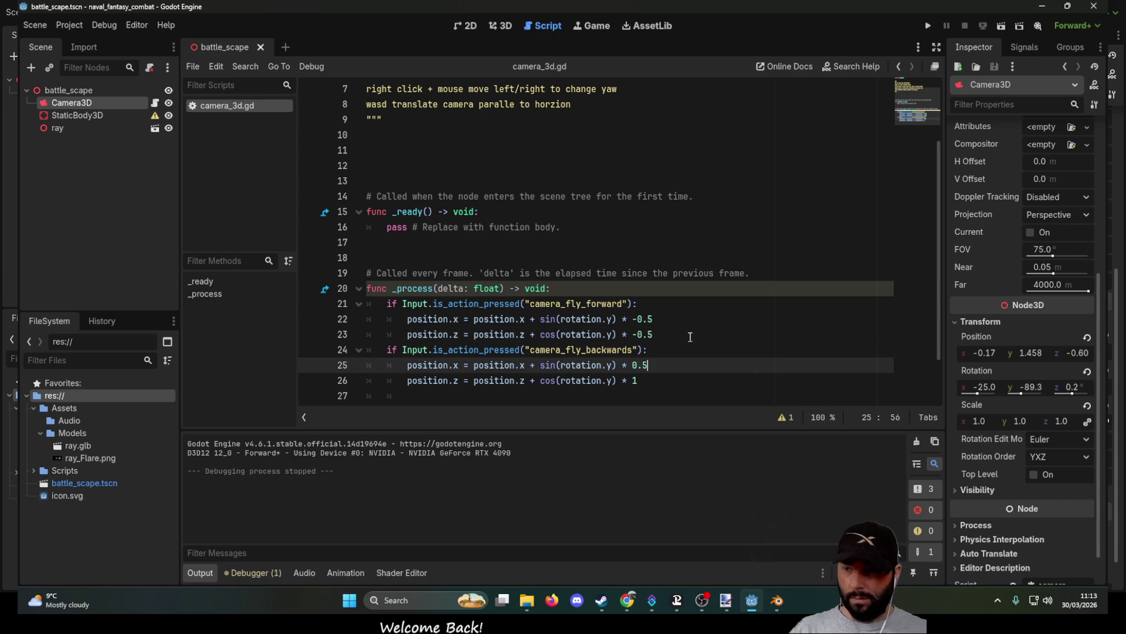
pyautogui.press('Down')
pyautogui.press('BackSpace')
pyautogui.write('0.5')
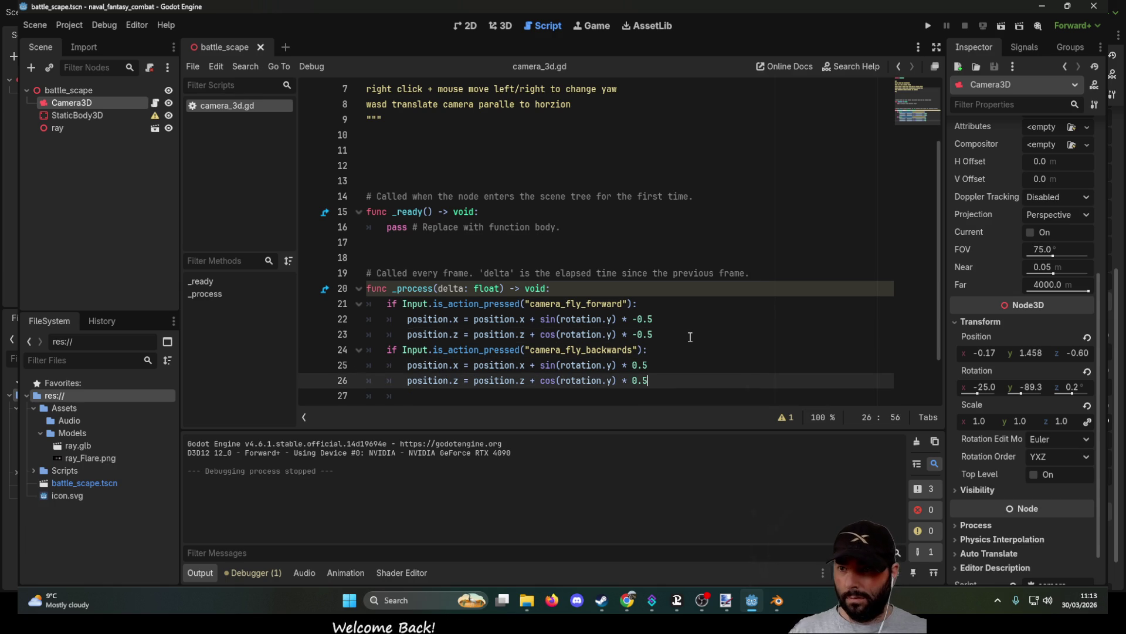
pyautogui.press('Up')
pyautogui.press('Up')
pyautogui.press('Up')
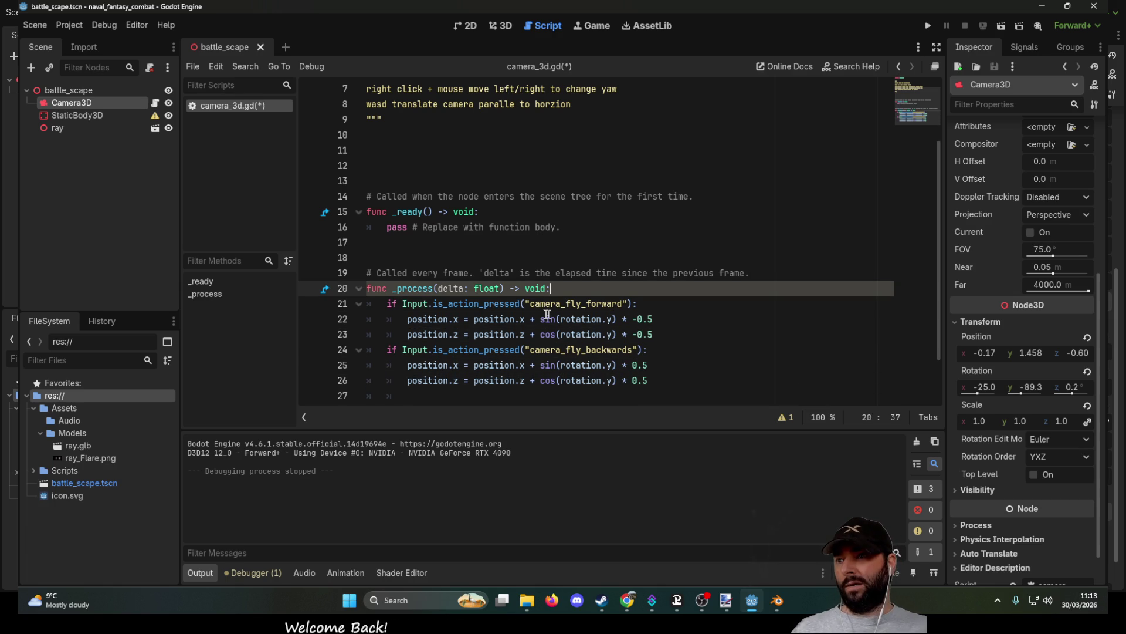
pyautogui.scroll(2, 513, 242)
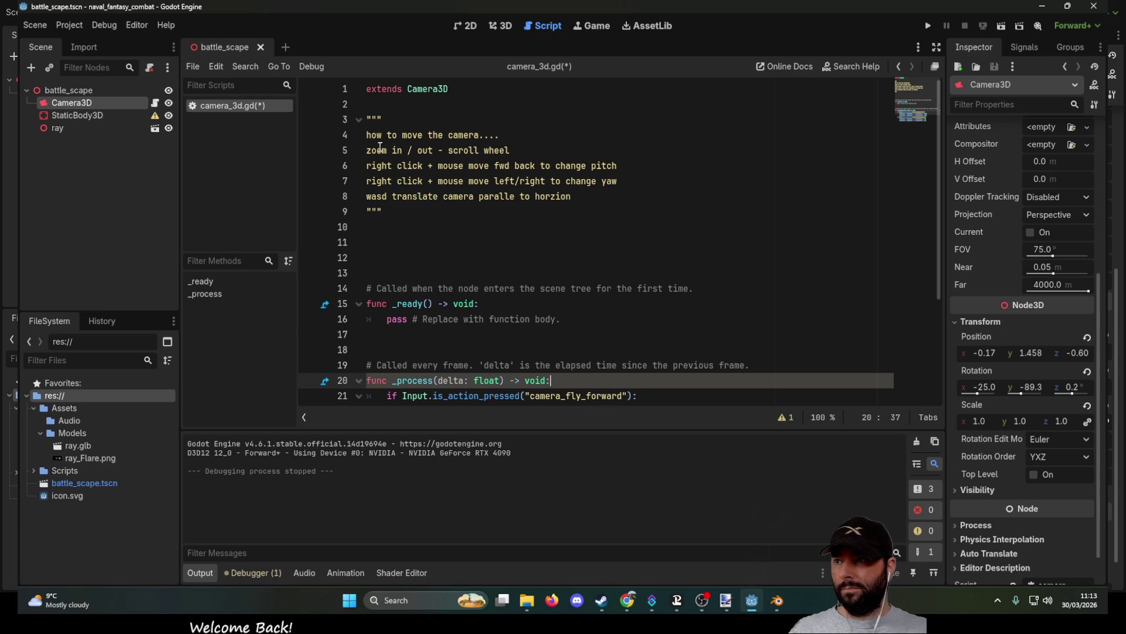
pyautogui.click(367, 197)
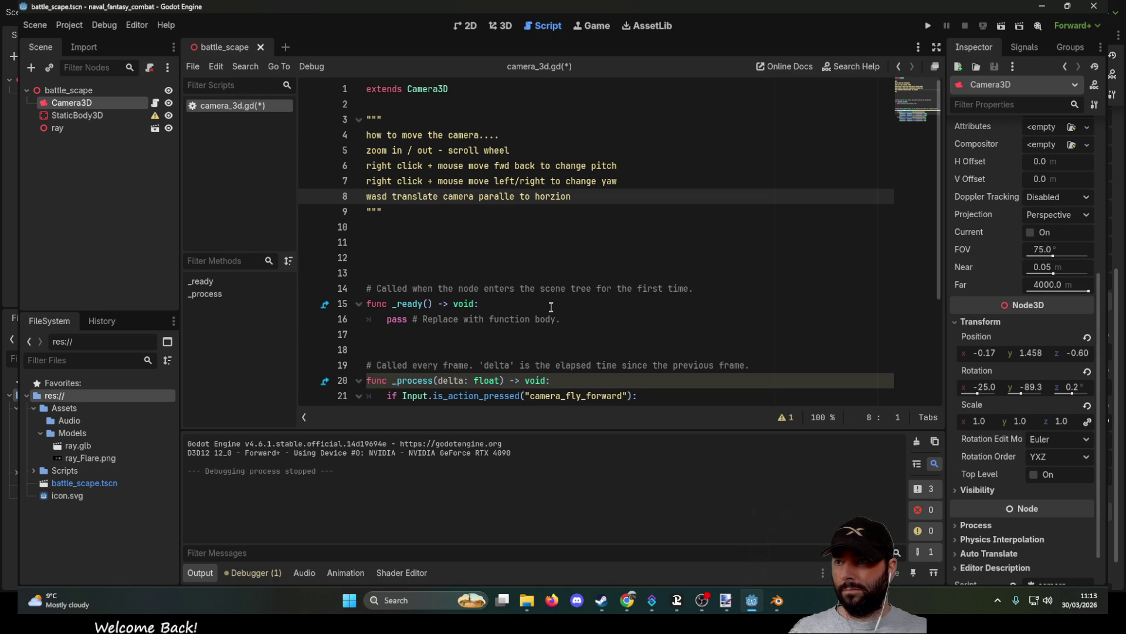
pyautogui.scroll(-3, 575, 277)
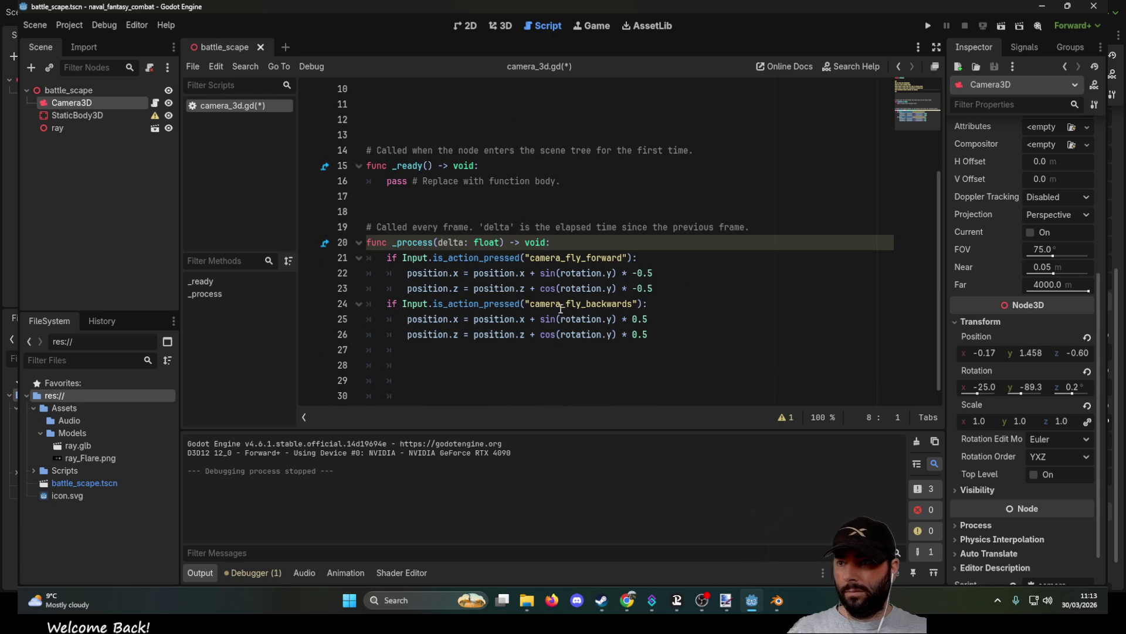
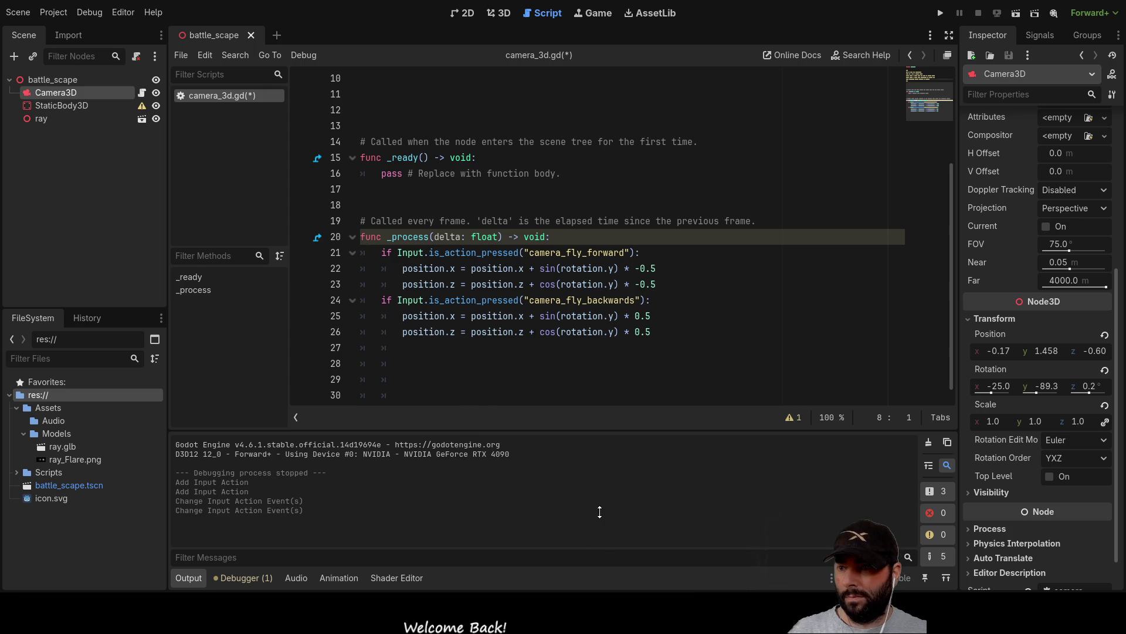
# Step: Remove the extra indentation on line 27 and select the forward and backward code on lines 21–26
pyautogui.scroll(-1, 566, 385)
pyautogui.click(487, 334)
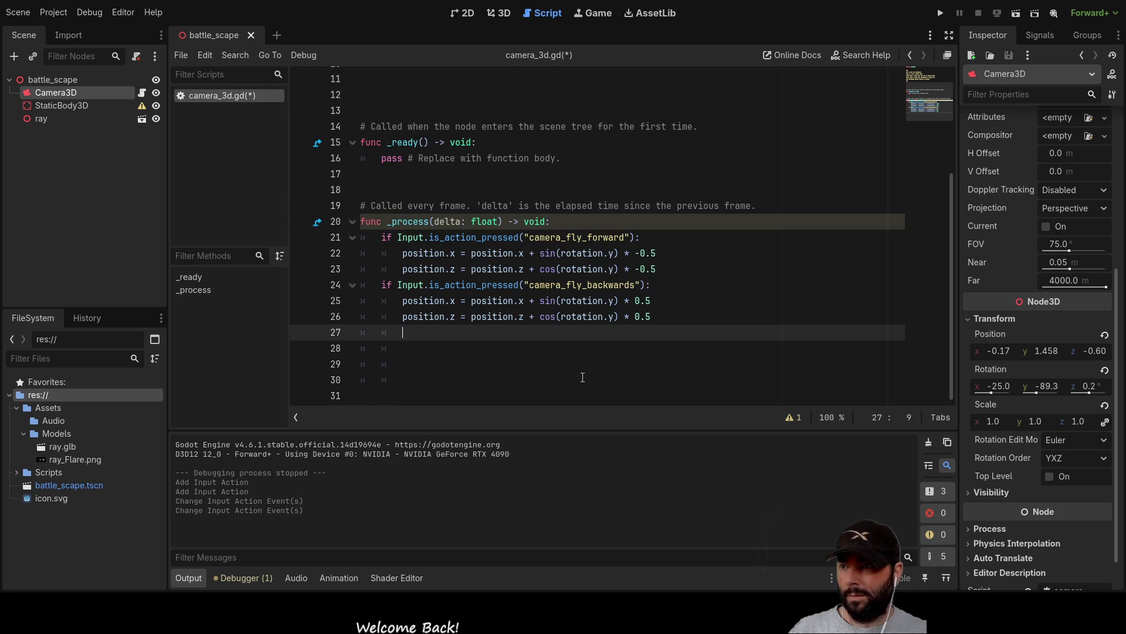
pyautogui.press('BackSpace')
pyautogui.press('Down')
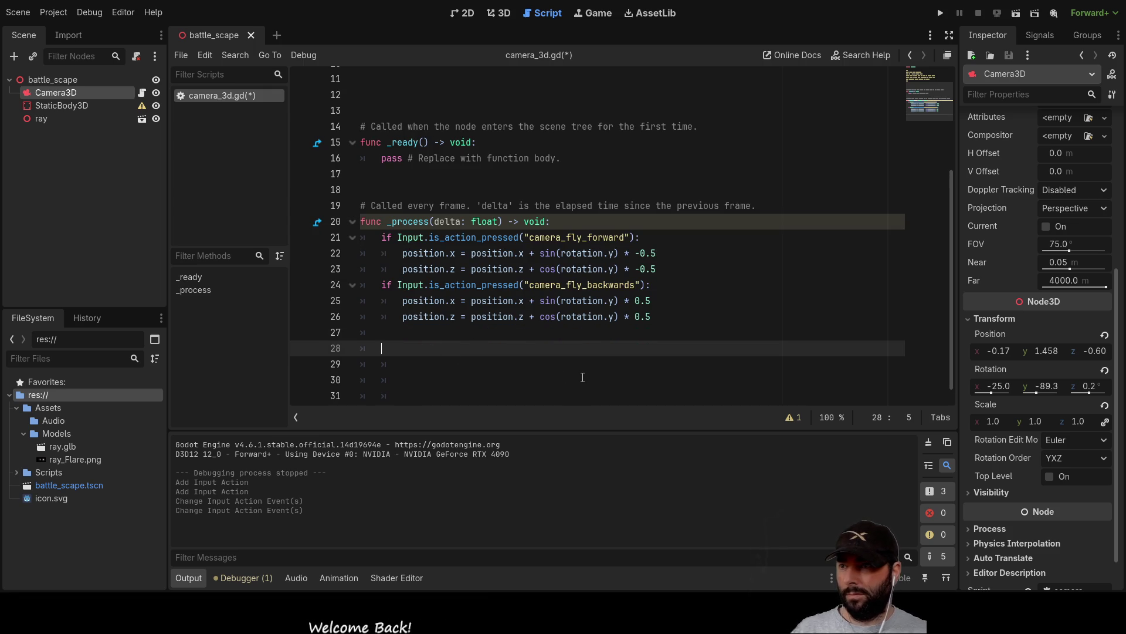
pyautogui.moveTo(670, 314)
pyautogui.mouseDown()
pyautogui.moveTo(361, 241)
pyautogui.moveTo(377, 241)
pyautogui.mouseUp()
pyautogui.hotkey('ctrl', 'c')
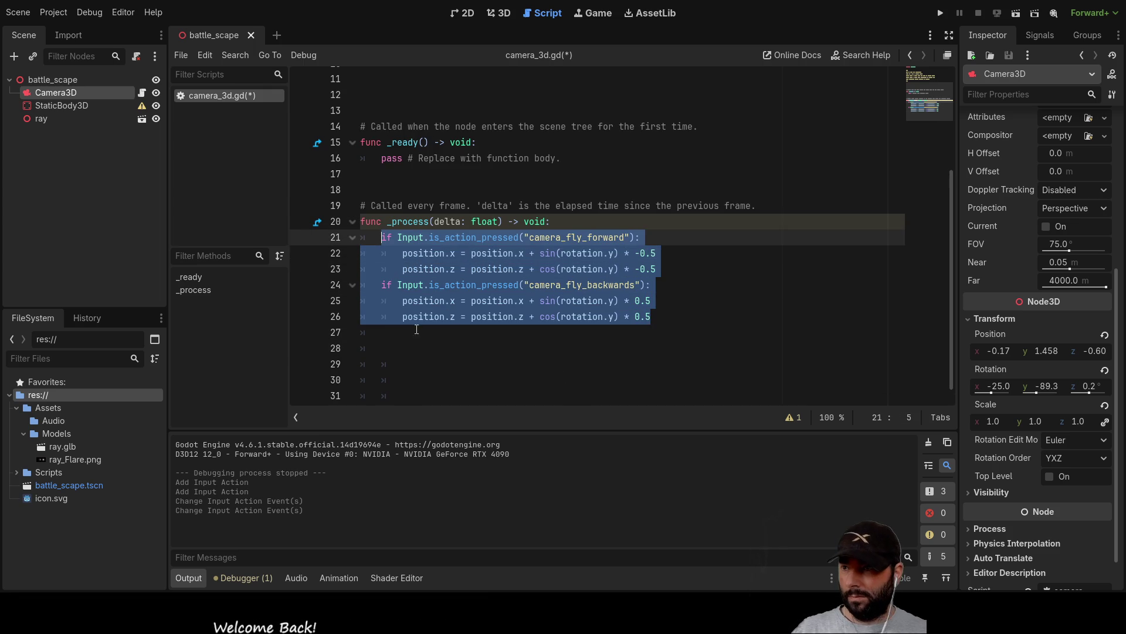
# Step: Paste the movement code as lines 27–32 and rename the first pasted action to camera_fly_left
pyautogui.click(411, 333)
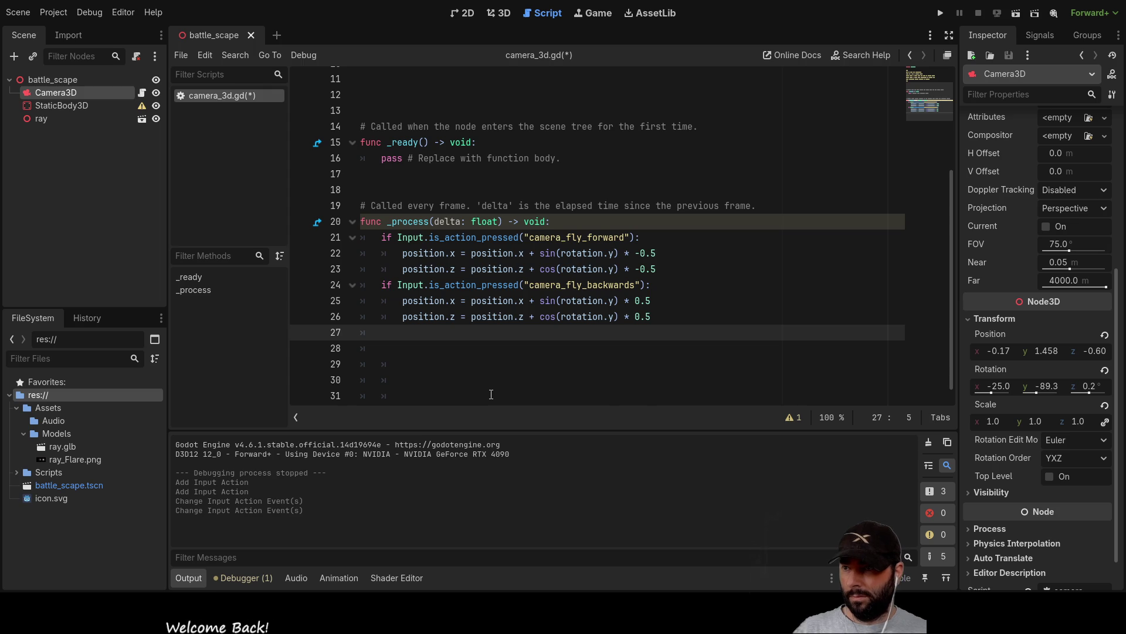
pyautogui.hotkey('ctrl', 'v')
pyautogui.press('Up')
pyautogui.press('Up')
pyautogui.press('Up')
pyautogui.press('Left')
pyautogui.press('BackSpace')
pyautogui.press('BackSpace')
pyautogui.press('BackSpace')
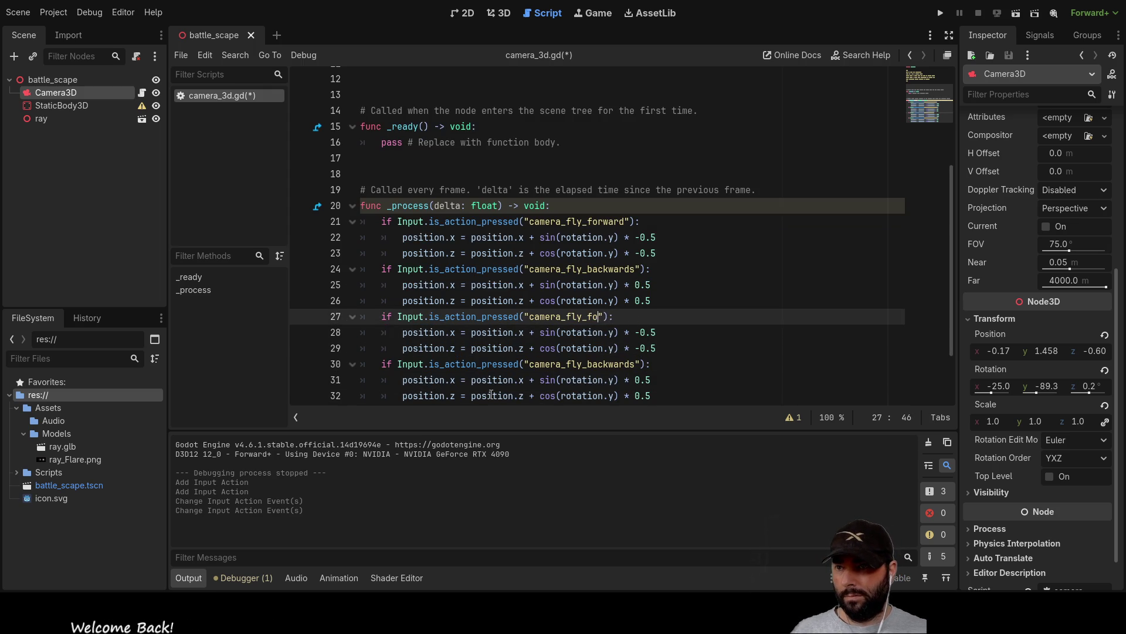
pyautogui.write('ft')
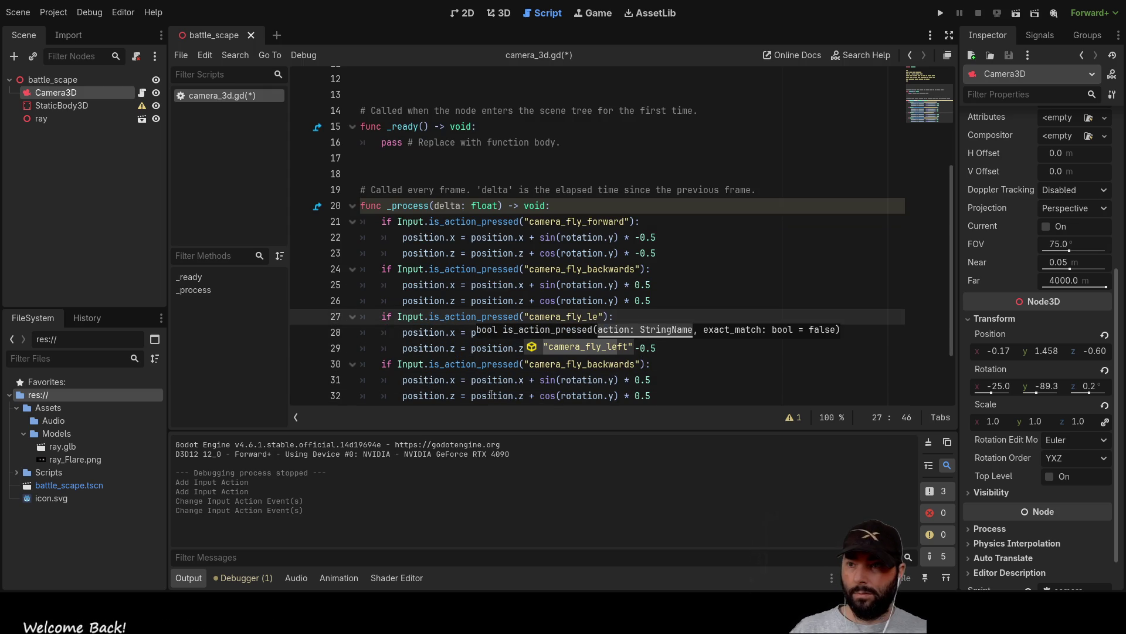
pyautogui.press('Return')
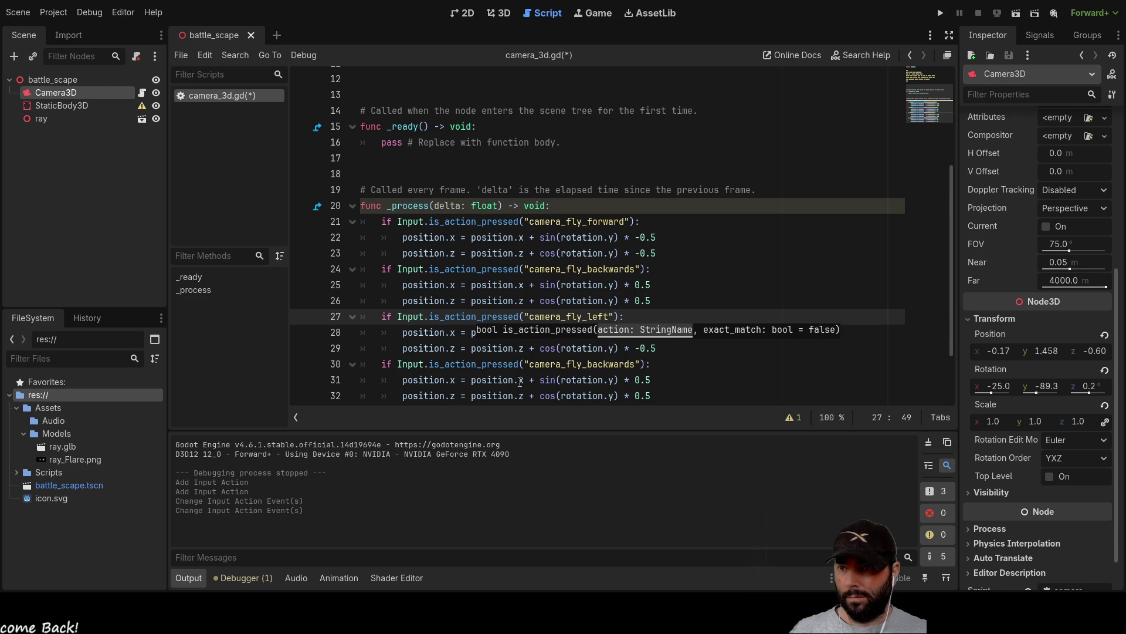
# Step: Rename the pasted camera_fly_backwards action to camera_fly_right
pyautogui.doubleClick(617, 363)
pyautogui.click(637, 364)
pyautogui.write('ight')
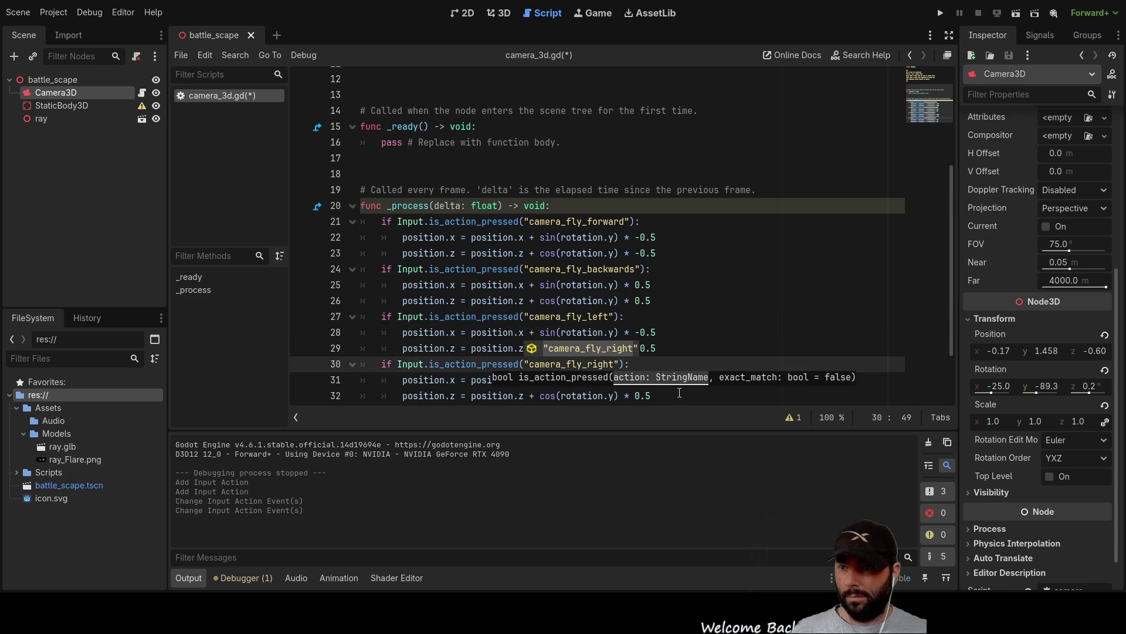
pyautogui.click(741, 332)
pyautogui.scroll(-2, 569, 339)
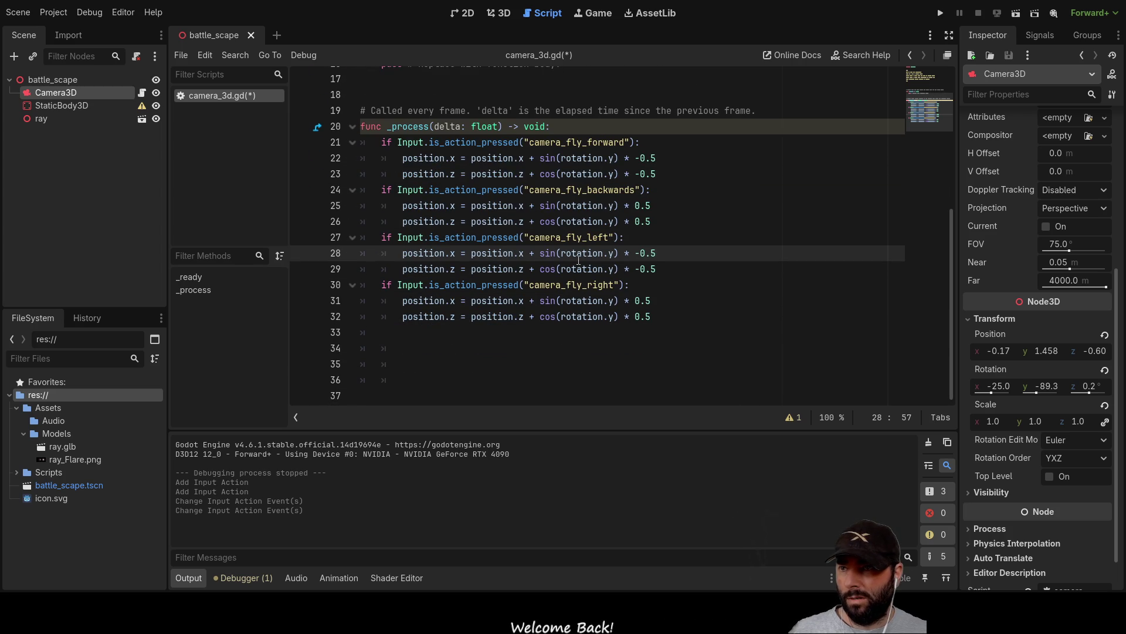
# Step: Swap sin and cos on lines 28–29 so position.x uses cos and position.z uses sin
pyautogui.click(556, 253)
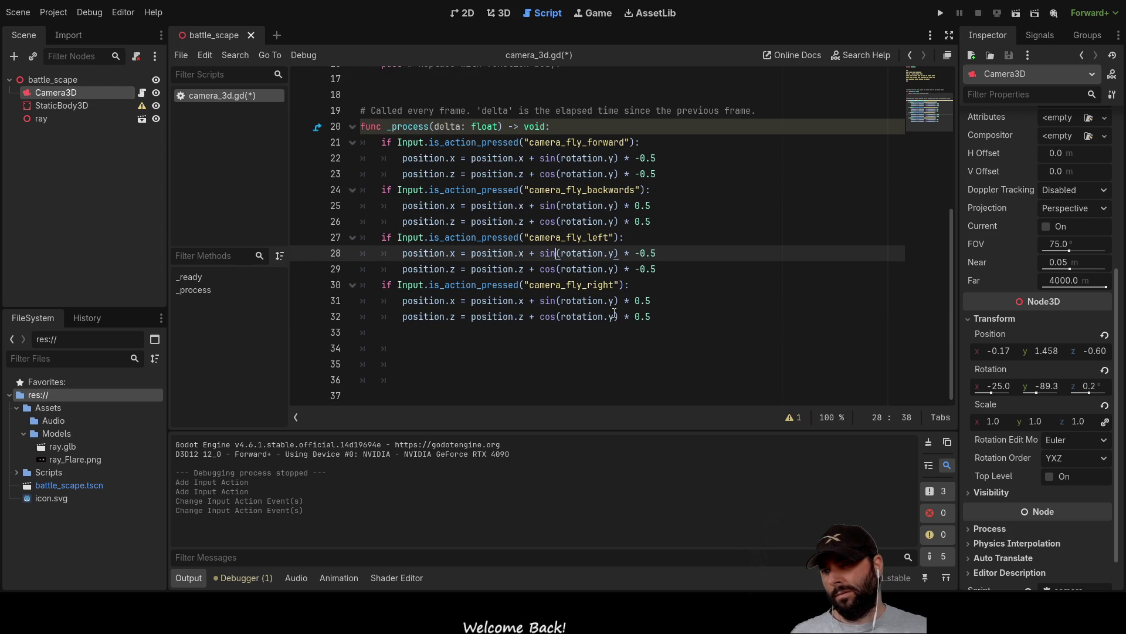
pyautogui.press('BackSpace')
pyautogui.press('BackSpace')
pyautogui.press('BackSpace')
pyautogui.write('cos')
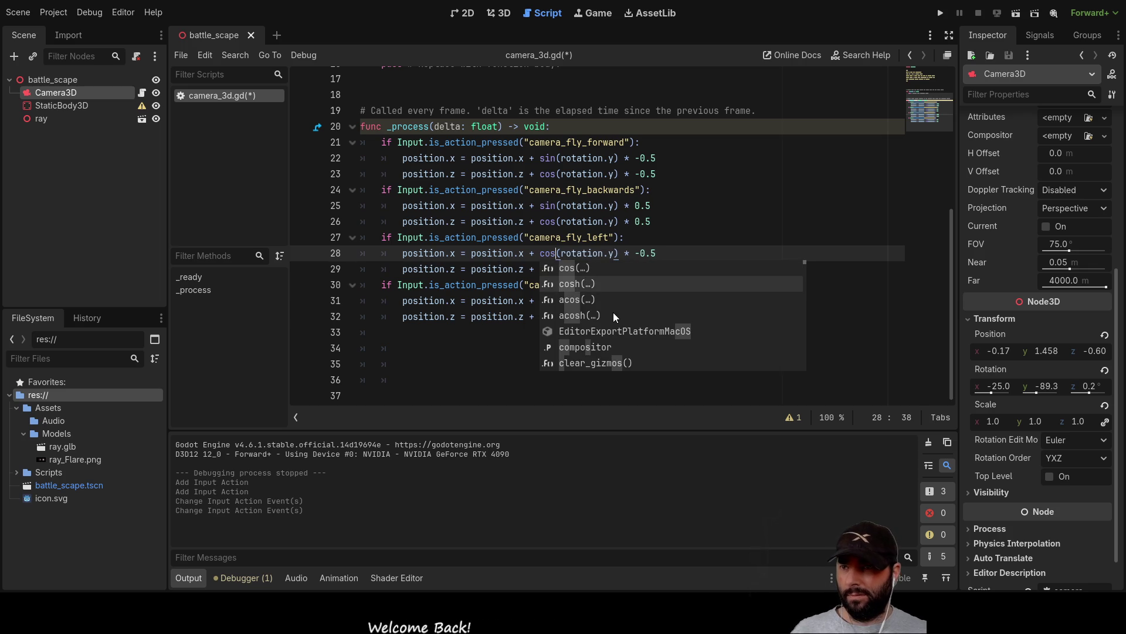
pyautogui.click(631, 237)
pyautogui.click(553, 268)
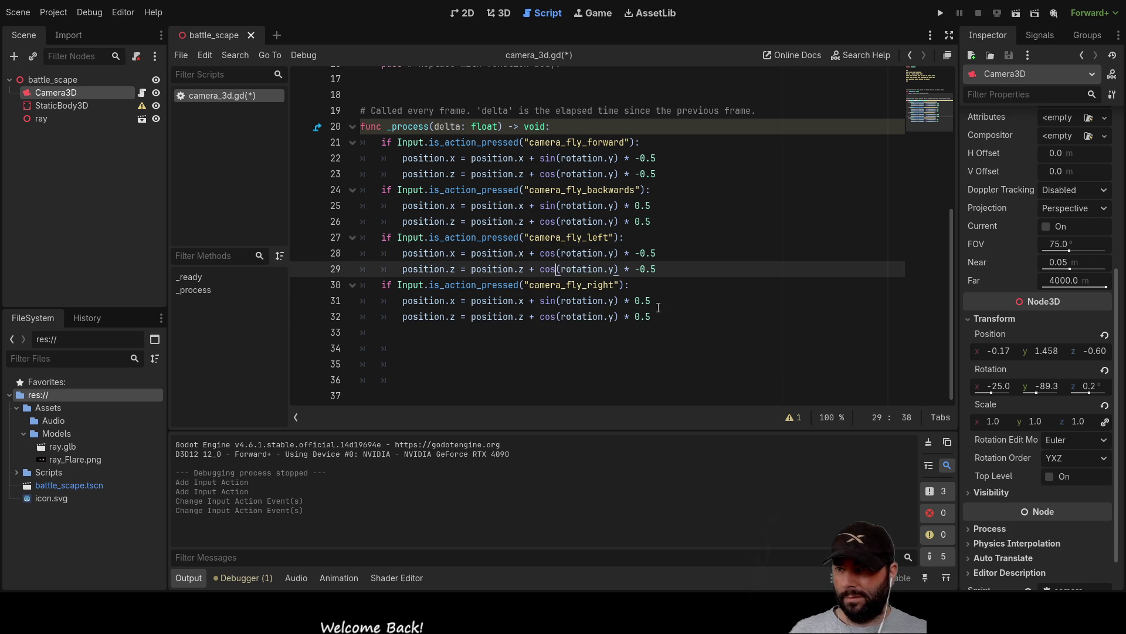
pyautogui.press('BackSpace')
pyautogui.press('BackSpace')
pyautogui.press('BackSpace')
pyautogui.write('sin')
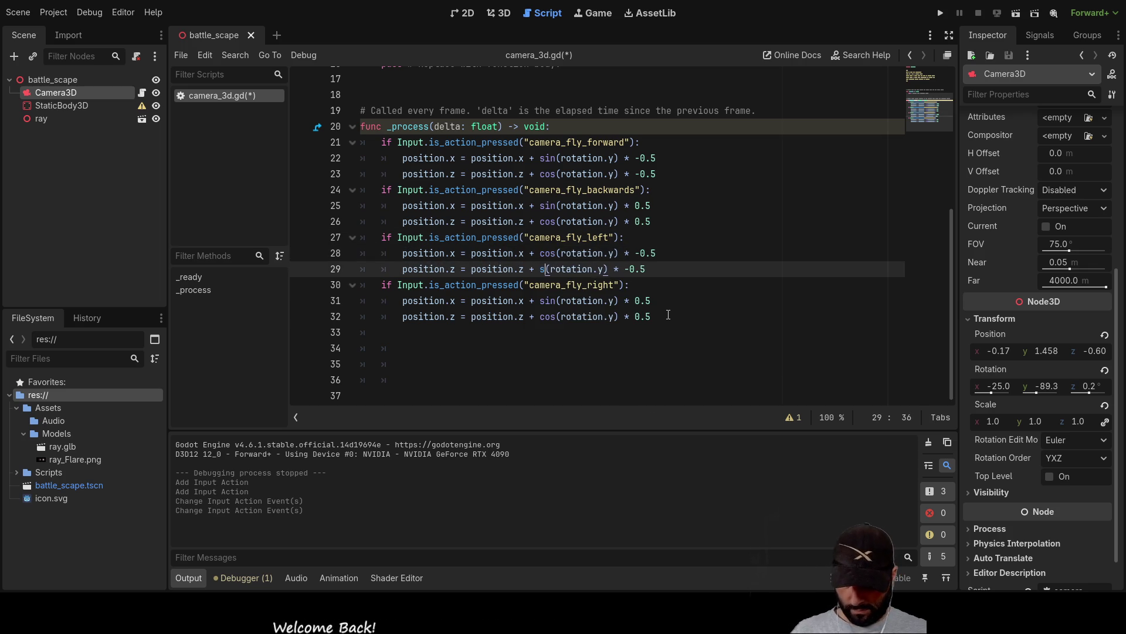
pyautogui.click(760, 206)
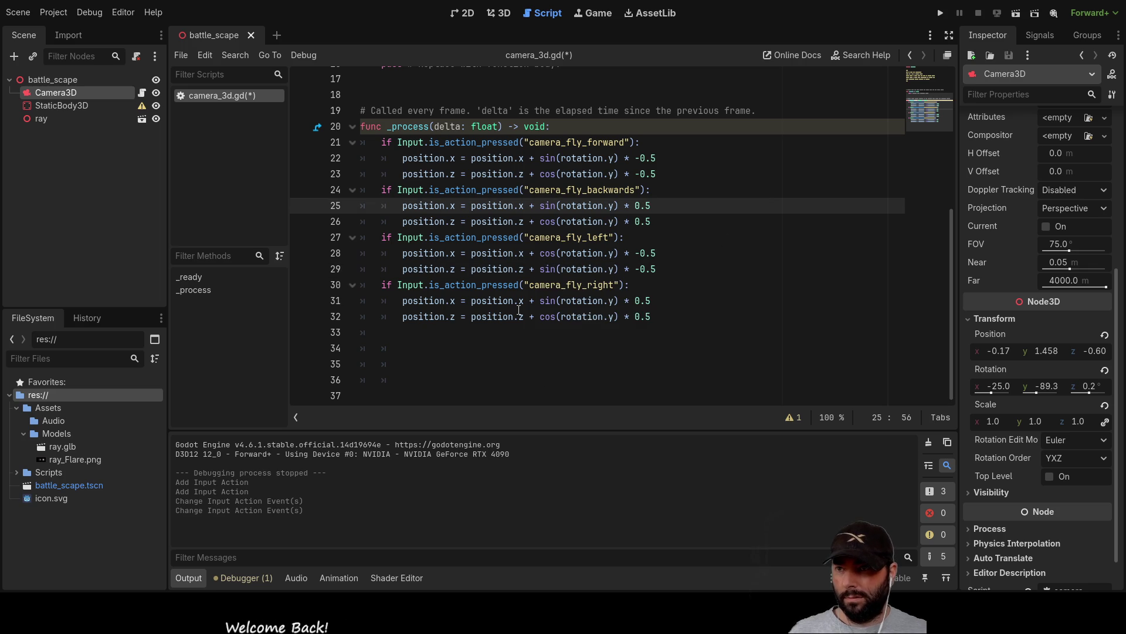
# Step: Make the same sin/cos swap on lines 31–32, then save and run the current scene
pyautogui.click(556, 302)
pyautogui.press('BackSpace')
pyautogui.press('BackSpace')
pyautogui.press('BackSpace')
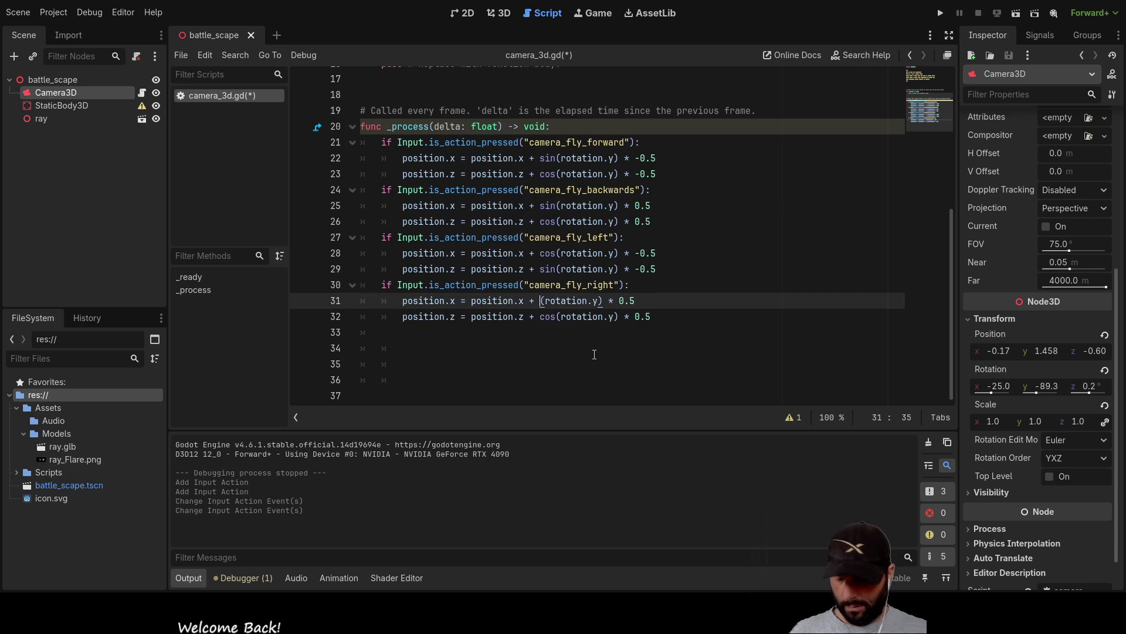
pyautogui.write('cos')
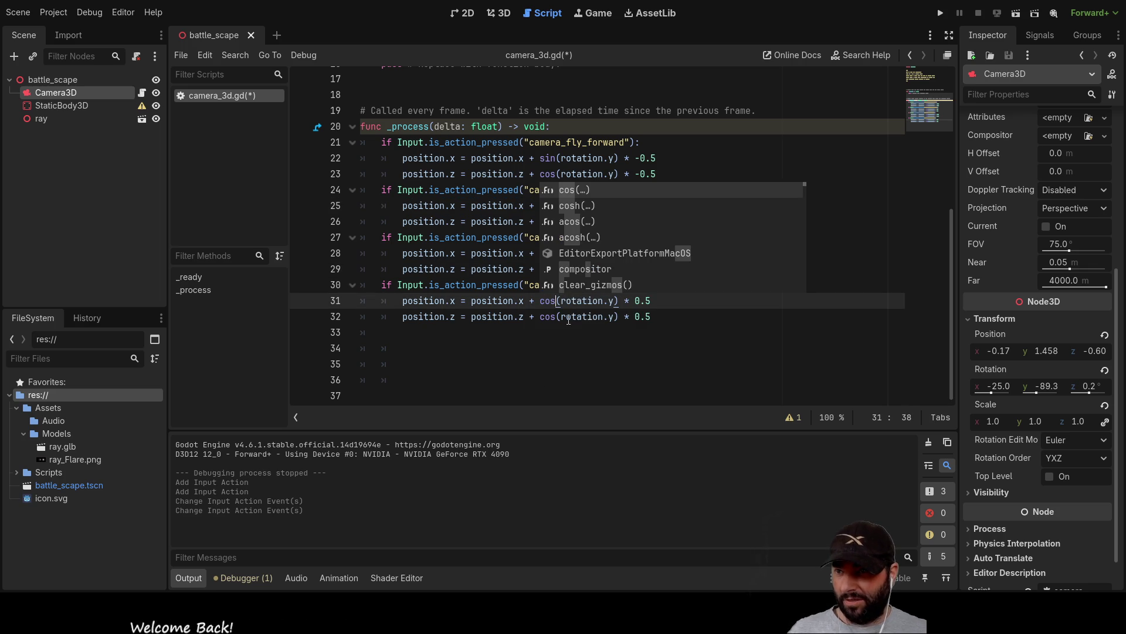
pyautogui.click(557, 317)
pyautogui.press('BackSpace')
pyautogui.press('BackSpace')
pyautogui.press('BackSpace')
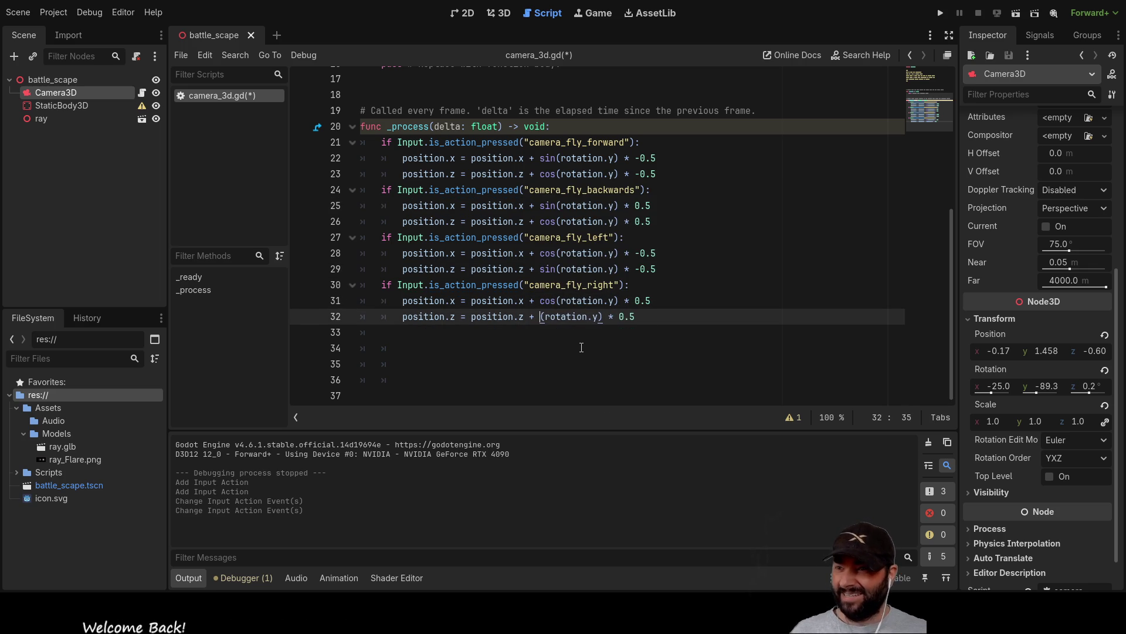
pyautogui.write('sin')
pyautogui.click(581, 347)
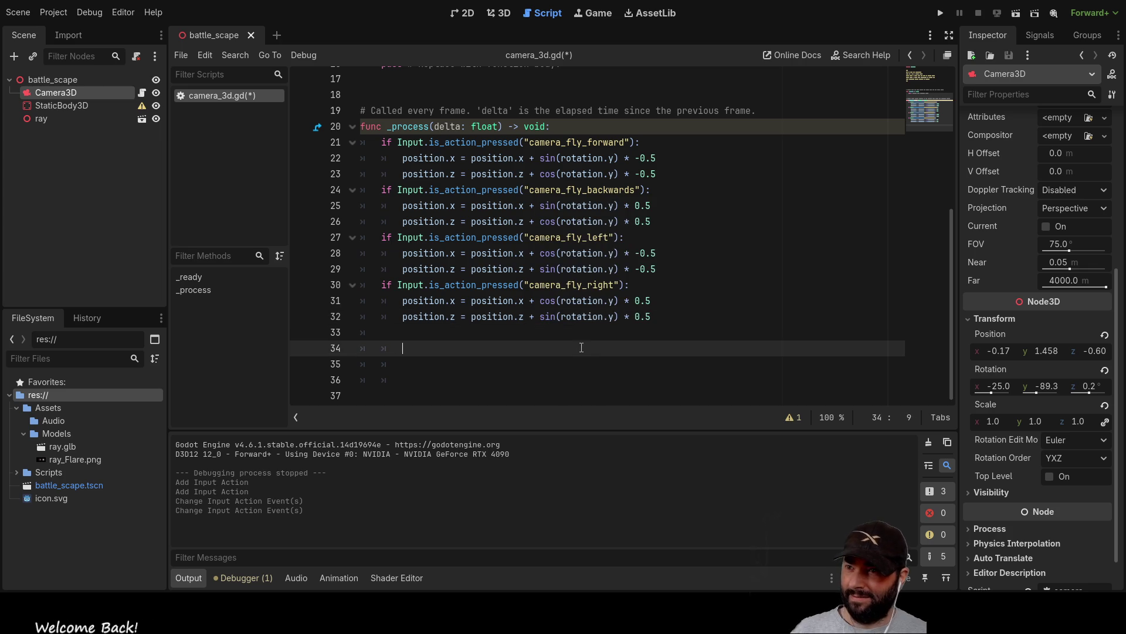
pyautogui.click(941, 13)
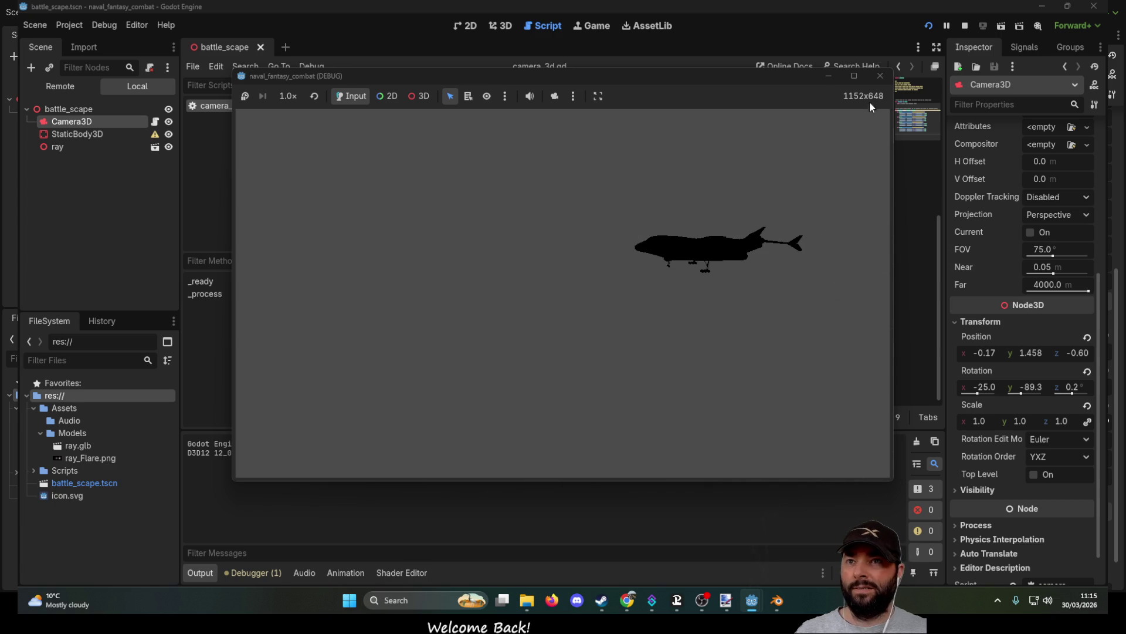
# Step: Close the naval_fantasy_combat game window to end the fly-camera test
pyautogui.click(880, 75)
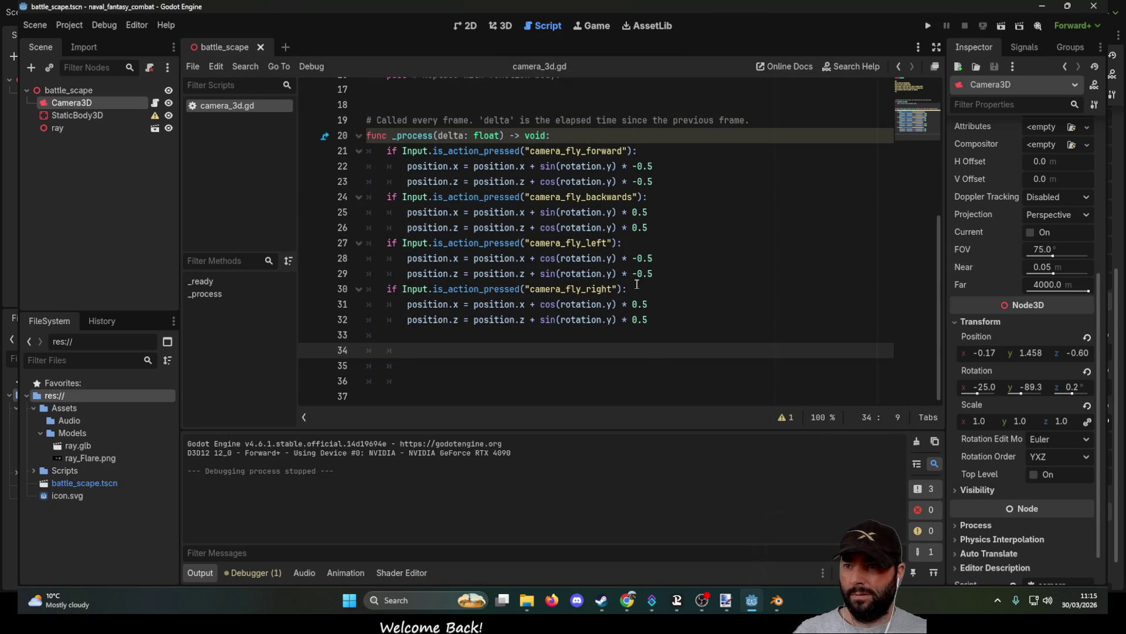
# Step: Remove the minus signs on lines 28–29 so left movement uses 0.5
pyautogui.click(637, 258)
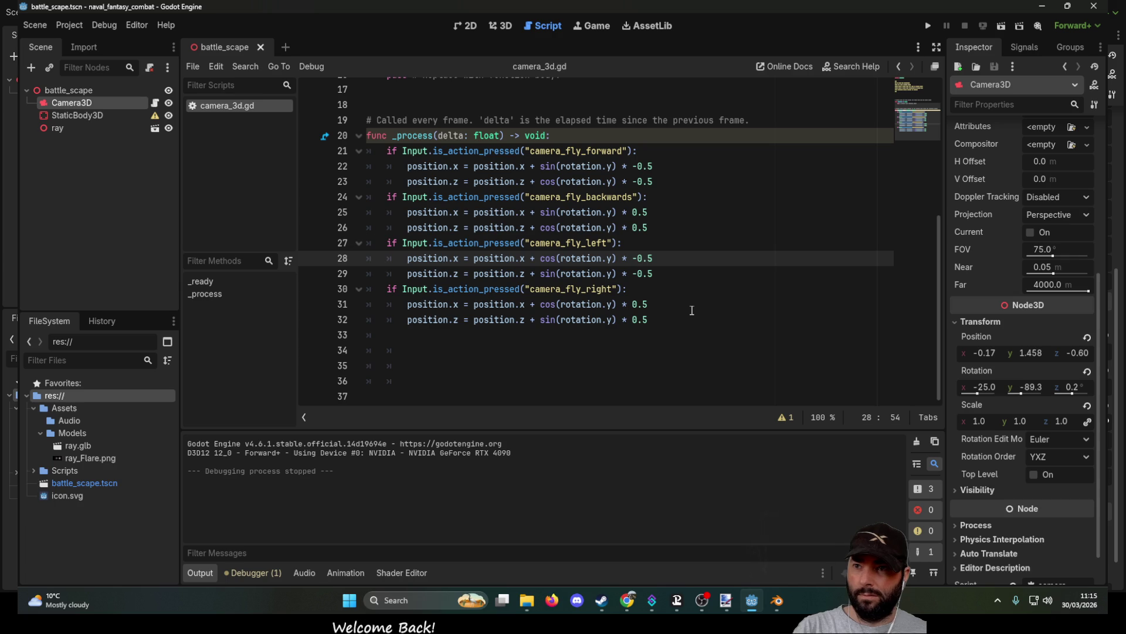
pyautogui.press('BackSpace')
pyautogui.press('Down')
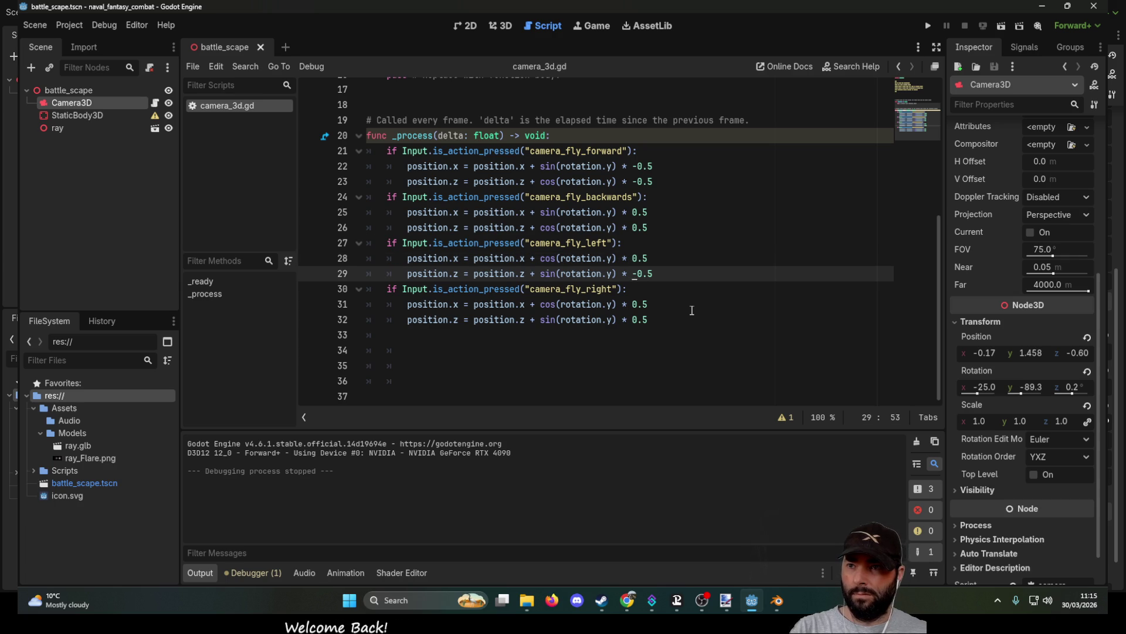
pyautogui.press('BackSpace')
# Step: Make lines 31–32 use -0.5 for right movement and run the project with F5
pyautogui.press('Down')
pyautogui.press('Down')
pyautogui.press('Delete')
pyautogui.write('-')
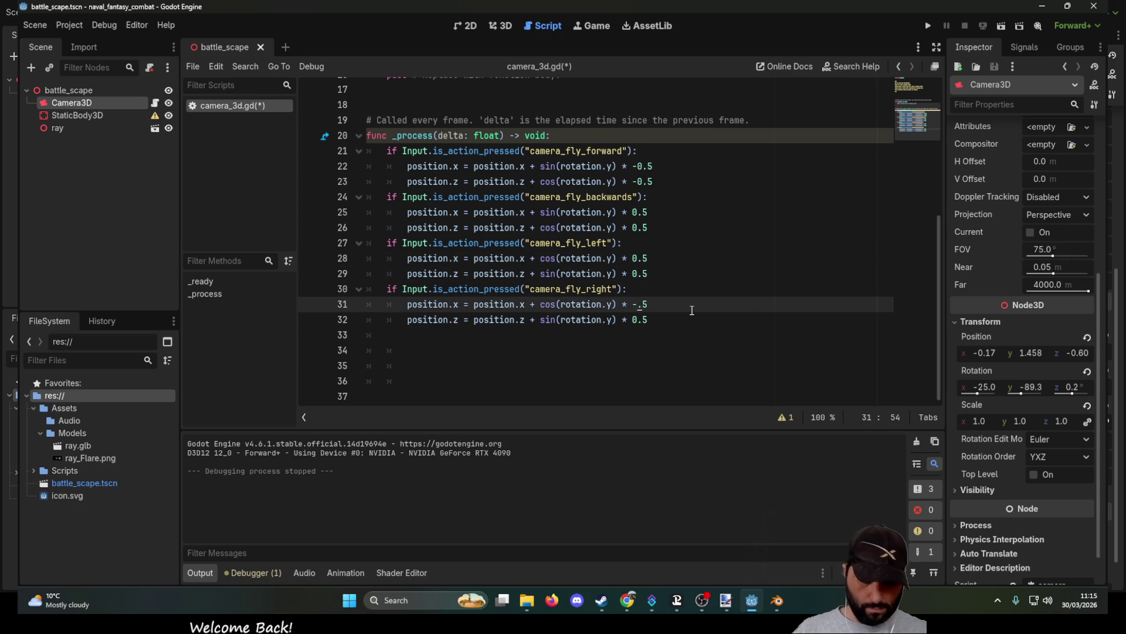
pyautogui.write('0')
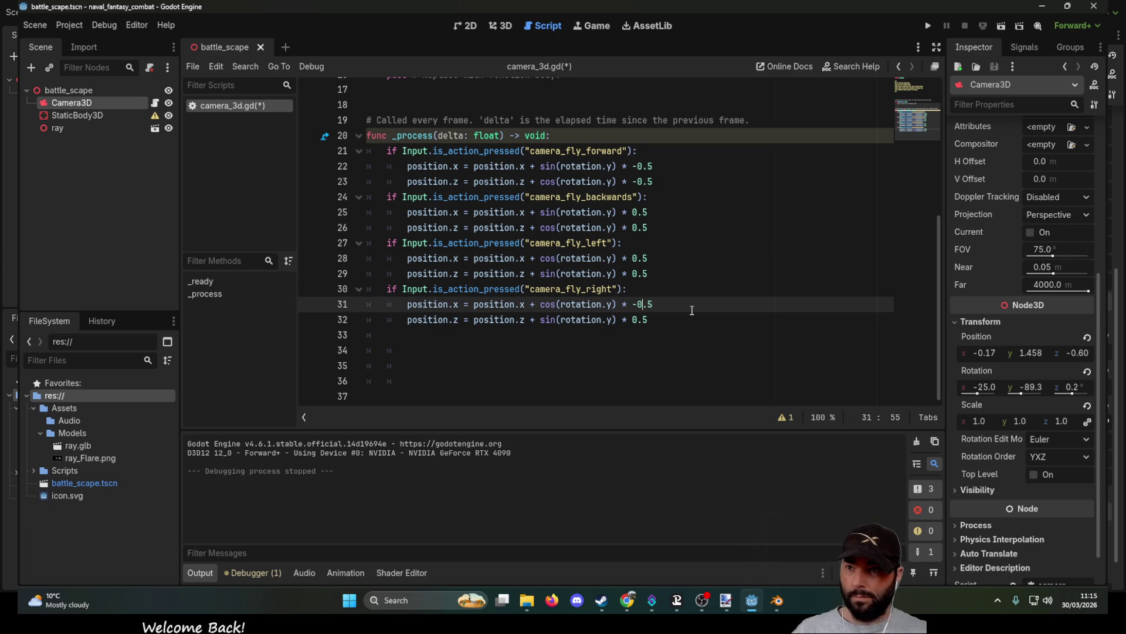
pyautogui.press('Left')
pyautogui.press('Left')
pyautogui.press('Down')
pyautogui.write('-')
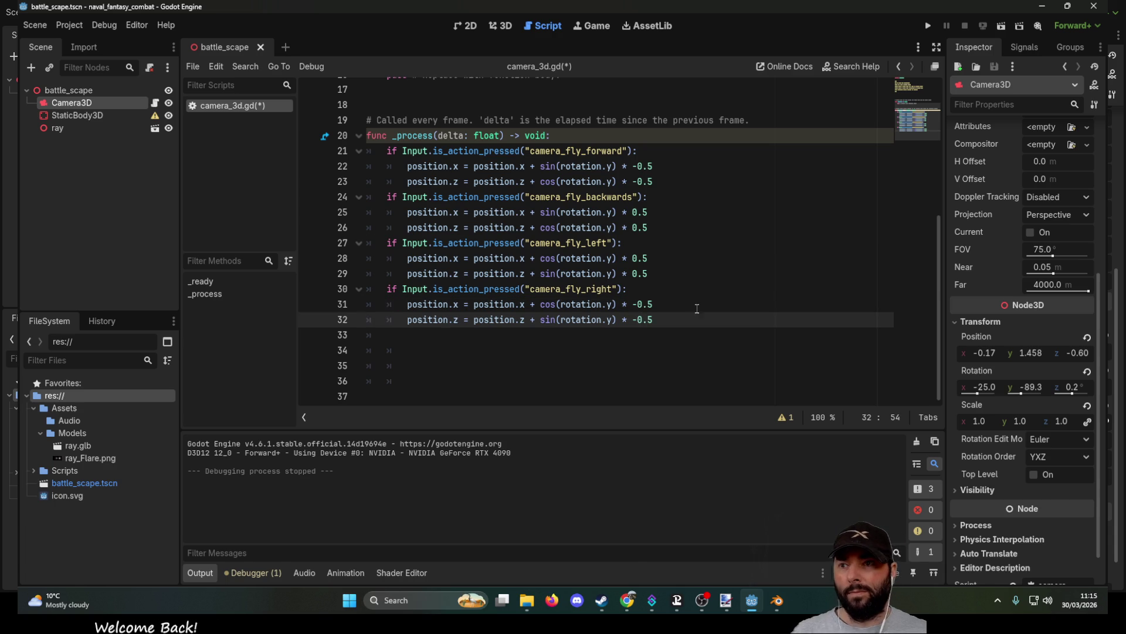
pyautogui.press('F5')
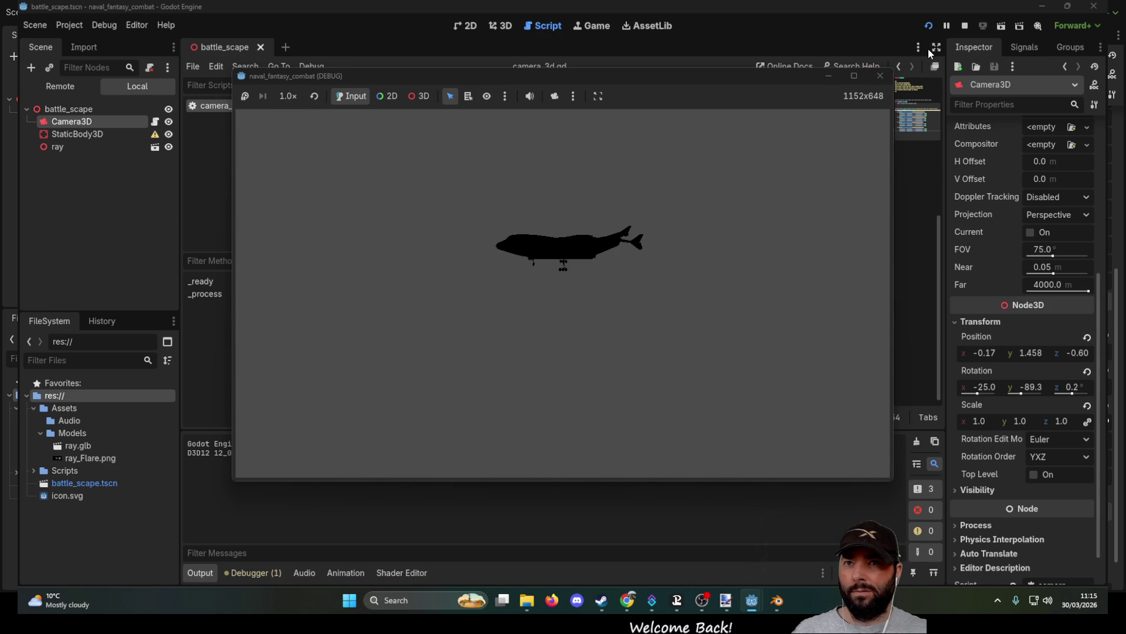
# Step: Stop the running game, make the editor fullscreen, and select the battle_scape root node
pyautogui.click(966, 25)
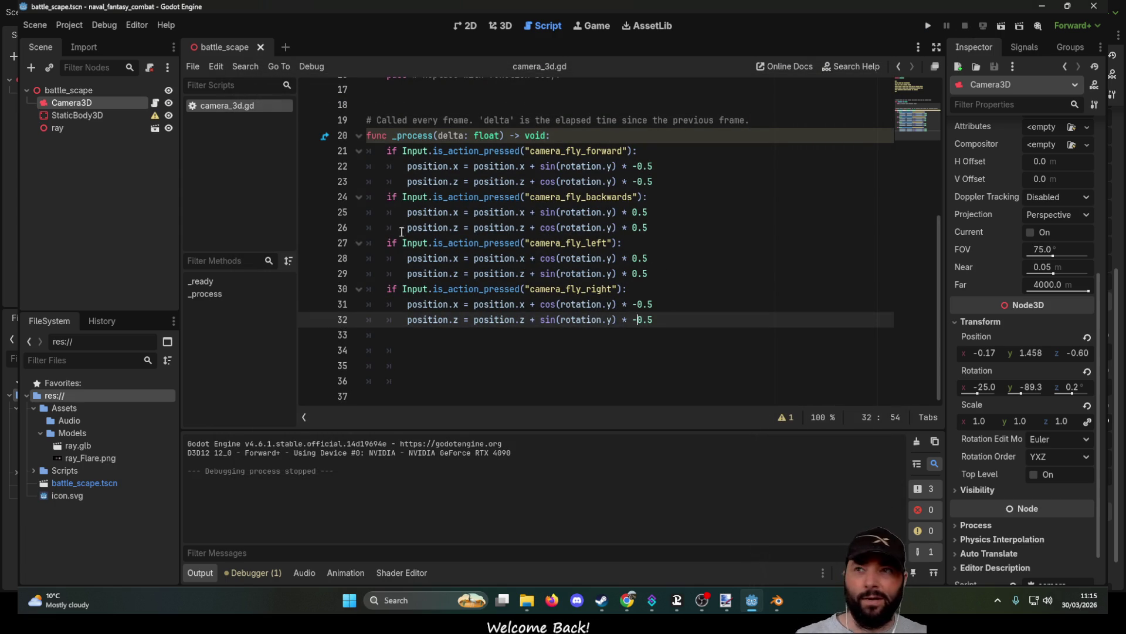
pyautogui.hotkey('shift', 'F11')
pyautogui.scroll(5, 503, 279)
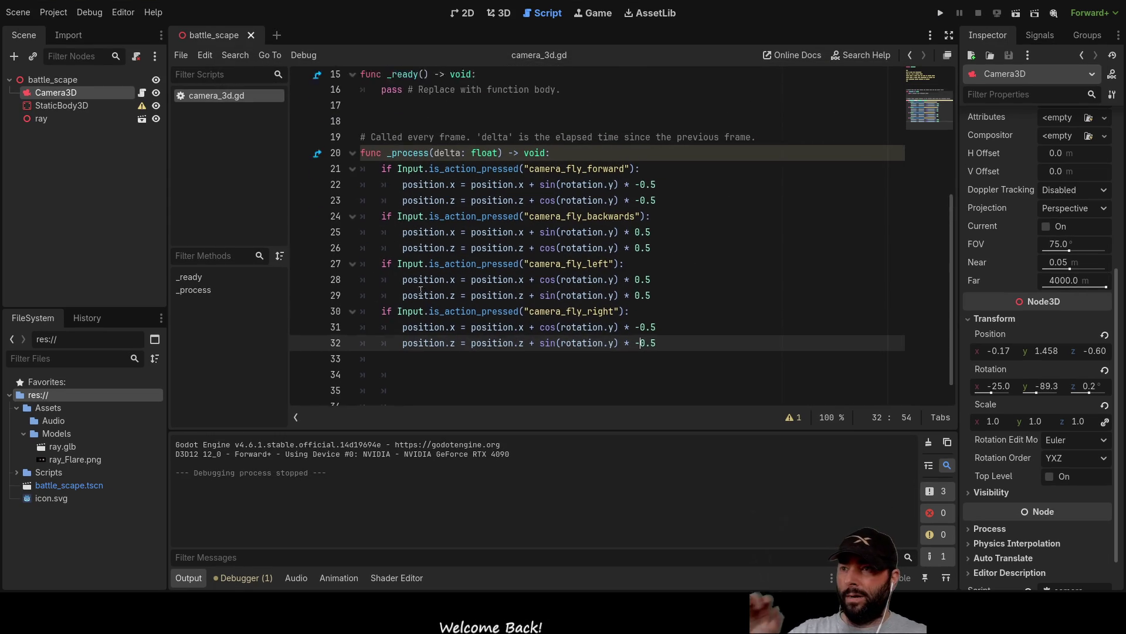
pyautogui.scroll(-5, 531, 269)
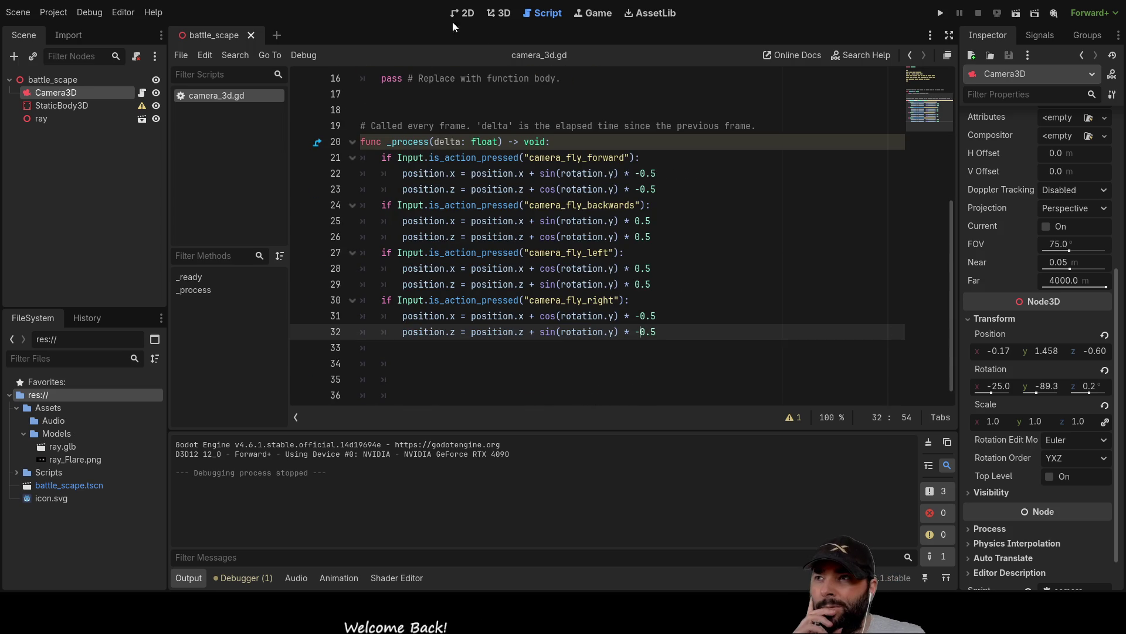
pyautogui.click(69, 78)
# Step: Return to the battle_scape 3D view, orbit around the aircraft, and select Camera3D
pyautogui.click(477, 13)
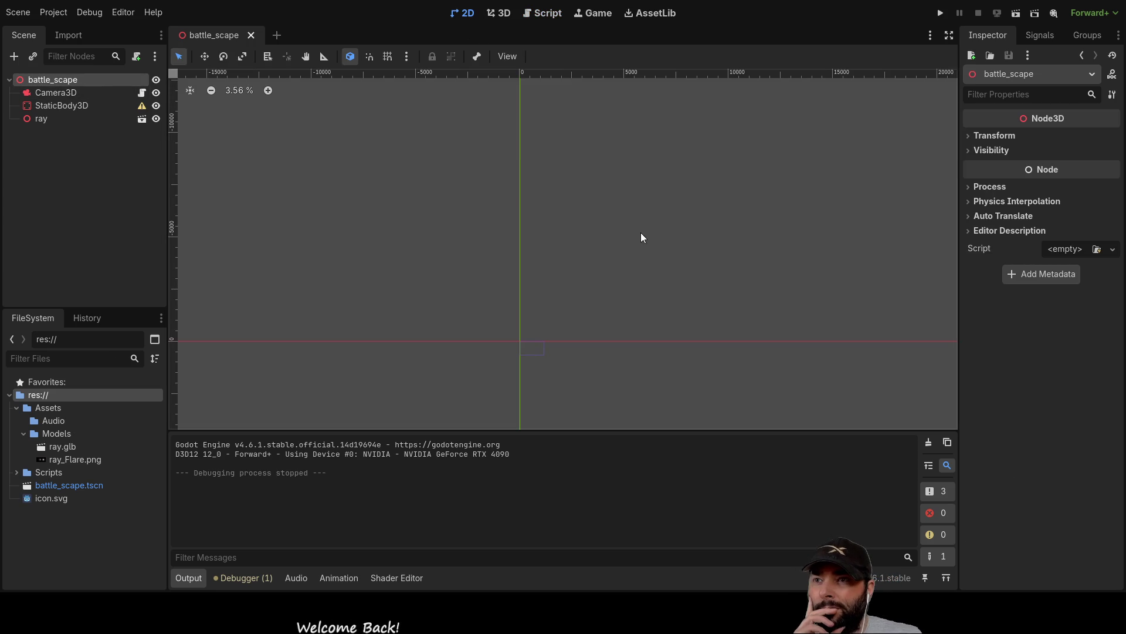
pyautogui.scroll(6, 678, 265)
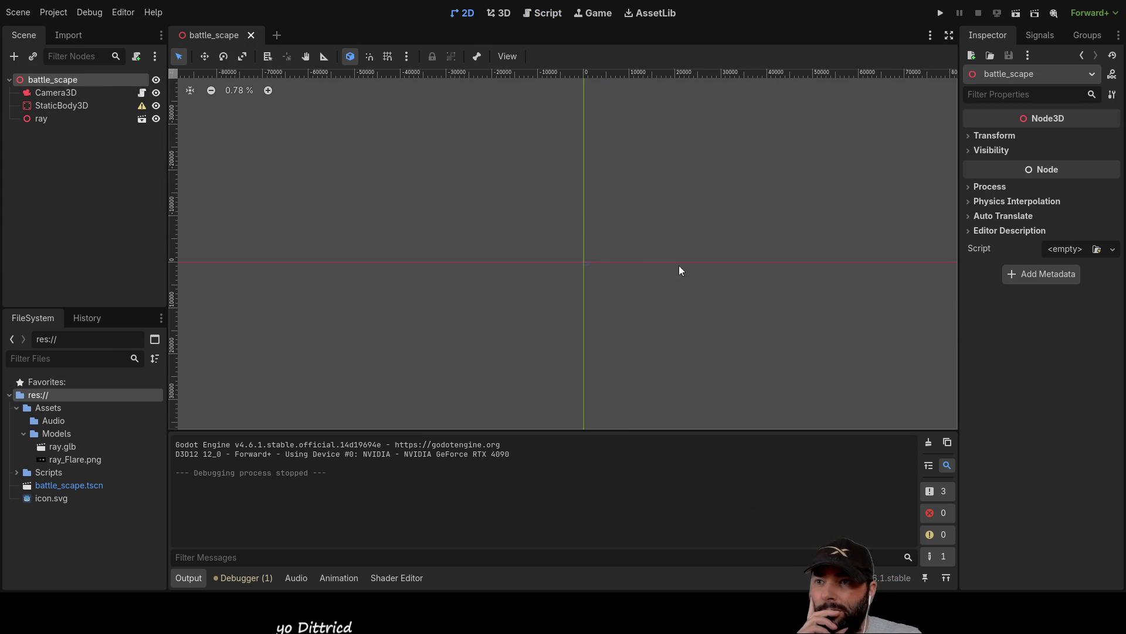
pyautogui.scroll(-8, 540, 274)
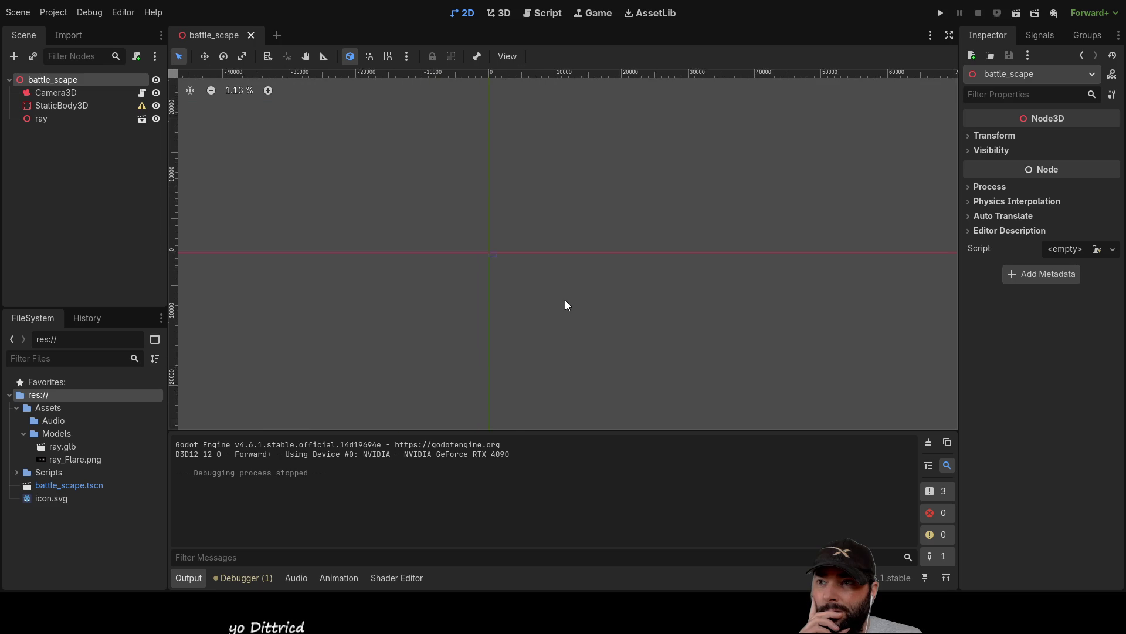
pyautogui.click(68, 93)
pyautogui.click(64, 83)
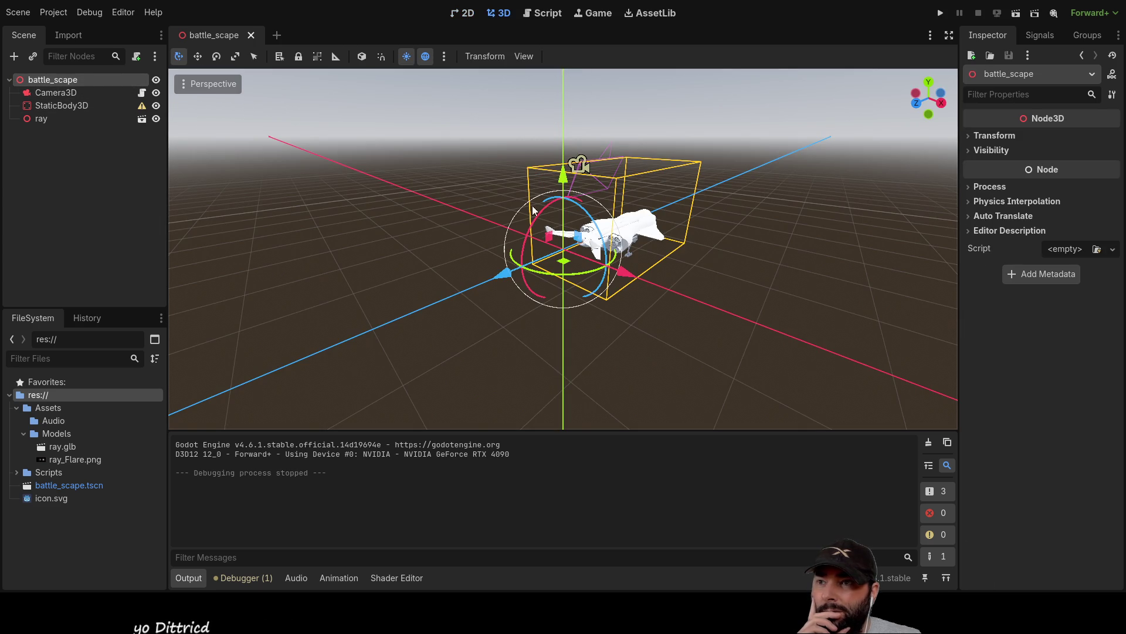
pyautogui.moveTo(781, 282)
pyautogui.mouseDown()
pyautogui.moveTo(625, 292)
pyautogui.moveTo(702, 275)
pyautogui.moveTo(688, 300)
pyautogui.moveTo(378, 221)
pyautogui.moveTo(547, 210)
pyautogui.moveTo(498, 127)
pyautogui.moveTo(504, 177)
pyautogui.moveTo(515, 156)
pyautogui.mouseUp()
pyautogui.scroll(3, 547, 210)
pyautogui.click(516, 191)
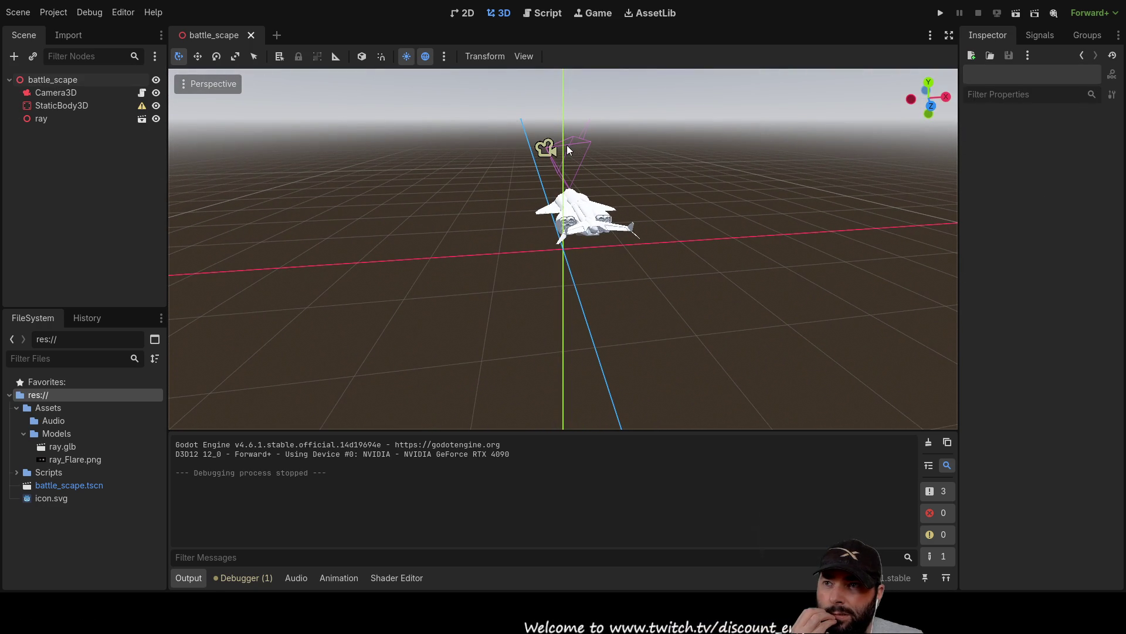
pyautogui.click(545, 148)
# Step: Move Camera3D left along X and raise it higher and farther from the aircraft
pyautogui.moveTo(610, 150); pyautogui.dragTo(513, 151)
pyautogui.moveTo(440, 101)
pyautogui.mouseDown()
pyautogui.moveTo(482, 130)
pyautogui.moveTo(484, 104)
pyautogui.moveTo(550, 132)
pyautogui.mouseUp()
pyautogui.moveTo(434, 255)
pyautogui.mouseDown()
pyautogui.moveTo(716, 272)
pyautogui.moveTo(885, 253)
pyautogui.moveTo(867, 164)
pyautogui.moveTo(827, 217)
pyautogui.moveTo(835, 251)
pyautogui.moveTo(853, 244)
pyautogui.moveTo(784, 260)
pyautogui.moveTo(643, 203)
pyautogui.moveTo(702, 126)
pyautogui.moveTo(505, 172)
pyautogui.moveTo(710, 179)
pyautogui.mouseUp()
pyautogui.scroll(2, 643, 203)
pyautogui.moveTo(772, 103); pyautogui.dragTo(774, 61)
pyautogui.moveTo(650, 219)
pyautogui.mouseDown()
pyautogui.moveTo(491, 260)
pyautogui.moveTo(584, 245)
pyautogui.mouseUp()
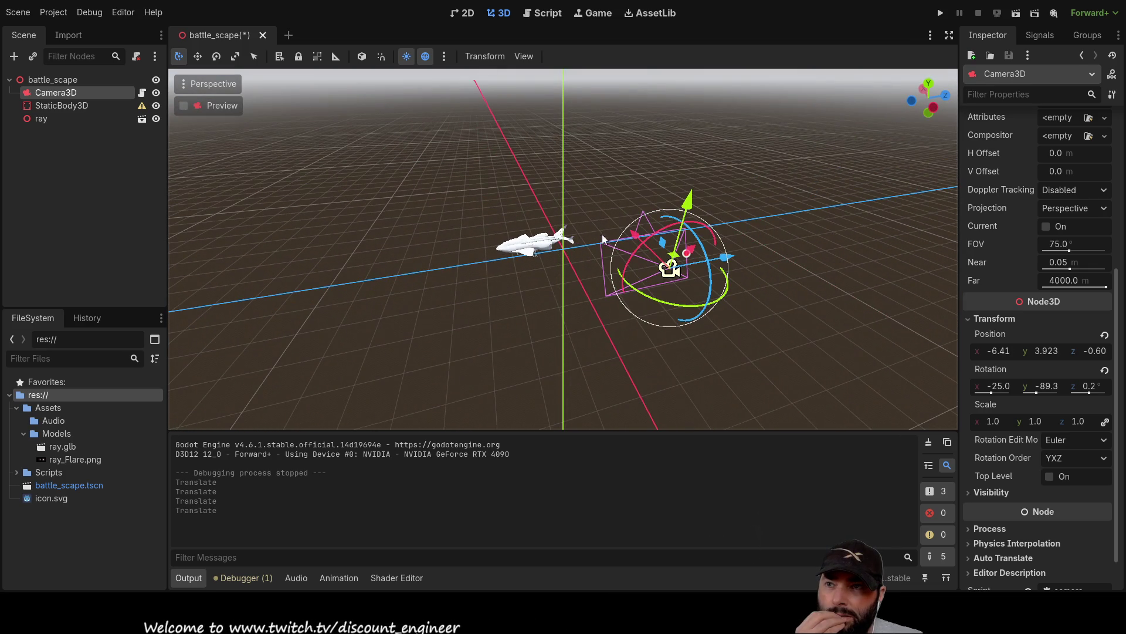
pyautogui.click(605, 248)
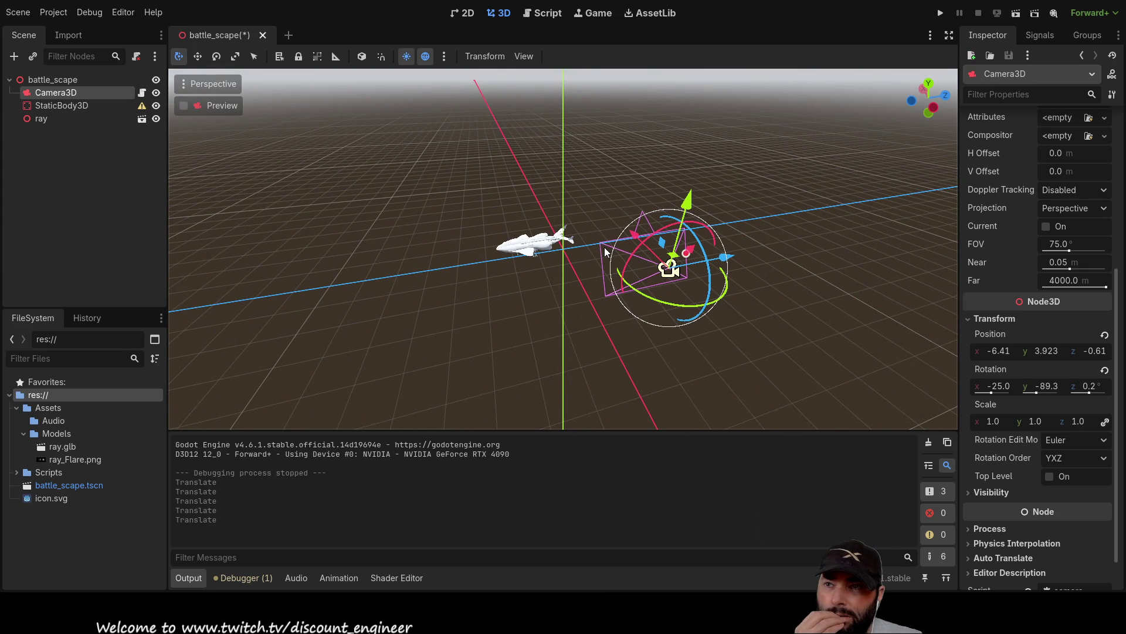
pyautogui.moveTo(491, 297)
pyautogui.mouseDown()
pyautogui.moveTo(643, 269)
pyautogui.moveTo(588, 273)
pyautogui.moveTo(677, 238)
pyautogui.moveTo(780, 230)
pyautogui.mouseUp()
# Step: Fine-tune Camera3D to (-4.65, 4.047, 0.483) and turn its yaw to -105°
pyautogui.moveTo(751, 182)
pyautogui.mouseDown()
pyautogui.moveTo(635, 162)
pyautogui.moveTo(668, 171)
pyautogui.mouseUp()
pyautogui.moveTo(765, 262)
pyautogui.mouseDown()
pyautogui.moveTo(628, 276)
pyautogui.moveTo(635, 283)
pyautogui.moveTo(571, 340)
pyautogui.moveTo(536, 327)
pyautogui.moveTo(506, 334)
pyautogui.moveTo(562, 277)
pyautogui.moveTo(512, 339)
pyautogui.moveTo(566, 346)
pyautogui.moveTo(585, 332)
pyautogui.moveTo(540, 297)
pyautogui.moveTo(568, 251)
pyautogui.moveTo(629, 200)
pyautogui.mouseUp()
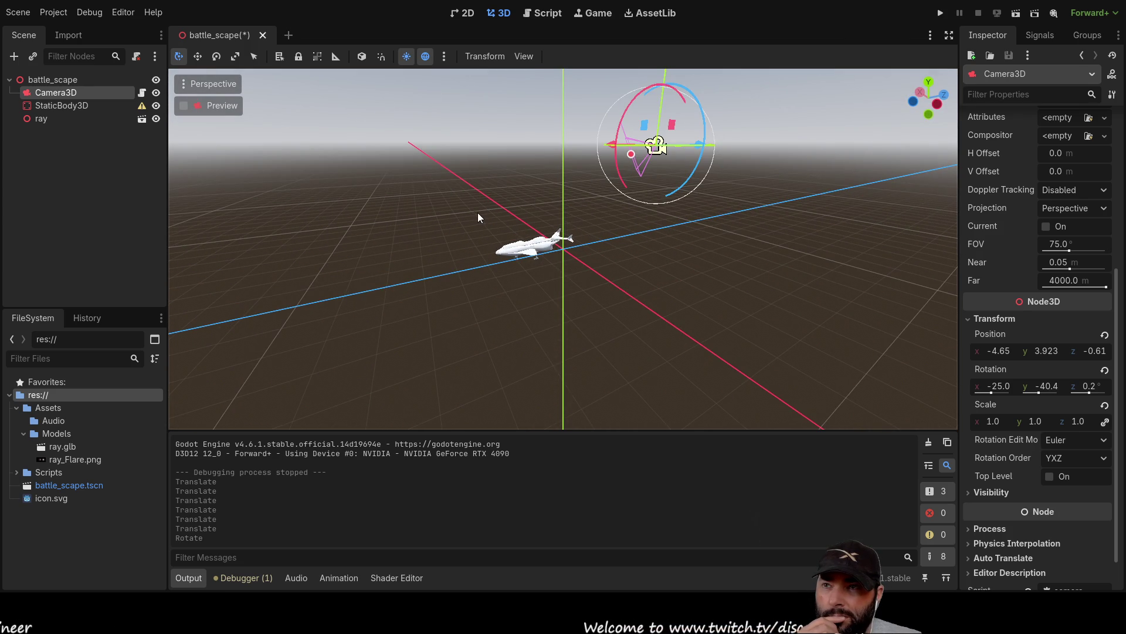
pyautogui.moveTo(705, 242)
pyautogui.mouseDown()
pyautogui.moveTo(700, 276)
pyautogui.moveTo(654, 157)
pyautogui.moveTo(667, 249)
pyautogui.moveTo(632, 259)
pyautogui.moveTo(707, 246)
pyautogui.mouseUp()
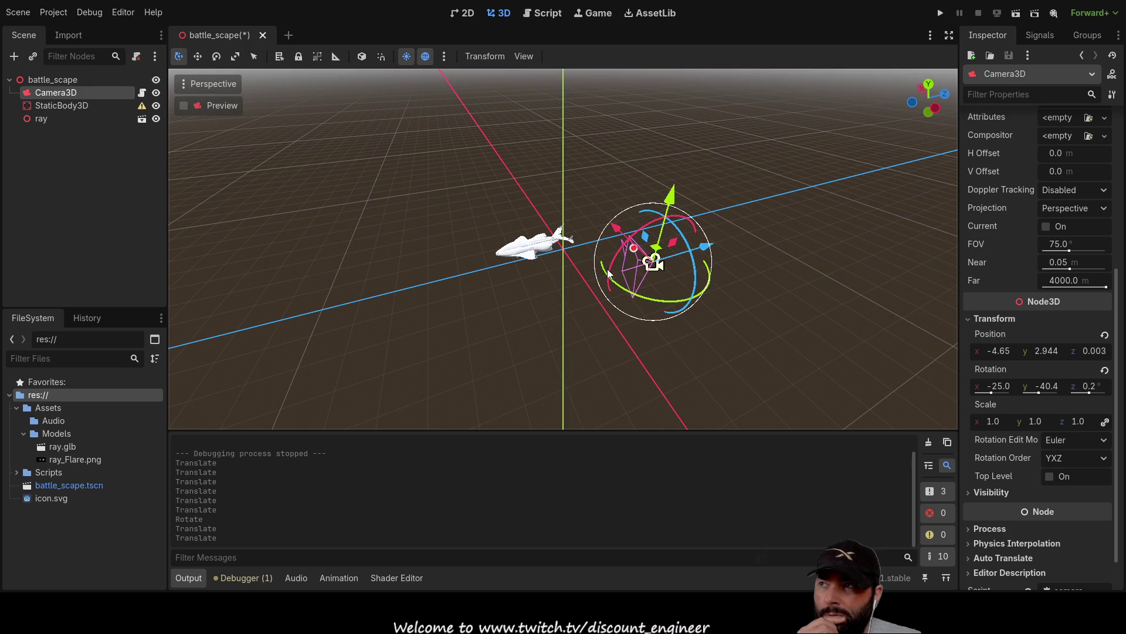
pyautogui.moveTo(578, 291)
pyautogui.mouseDown()
pyautogui.moveTo(587, 223)
pyautogui.moveTo(727, 215)
pyautogui.moveTo(574, 251)
pyautogui.moveTo(625, 277)
pyautogui.moveTo(620, 317)
pyautogui.moveTo(464, 325)
pyautogui.moveTo(667, 281)
pyautogui.moveTo(690, 225)
pyautogui.moveTo(636, 284)
pyautogui.moveTo(556, 285)
pyautogui.mouseUp()
pyautogui.moveTo(626, 188); pyautogui.dragTo(630, 133)
pyautogui.moveTo(686, 195)
pyautogui.mouseDown()
pyautogui.moveTo(698, 193)
pyautogui.moveTo(702, 277)
pyautogui.moveTo(686, 282)
pyautogui.moveTo(692, 269)
pyautogui.mouseUp()
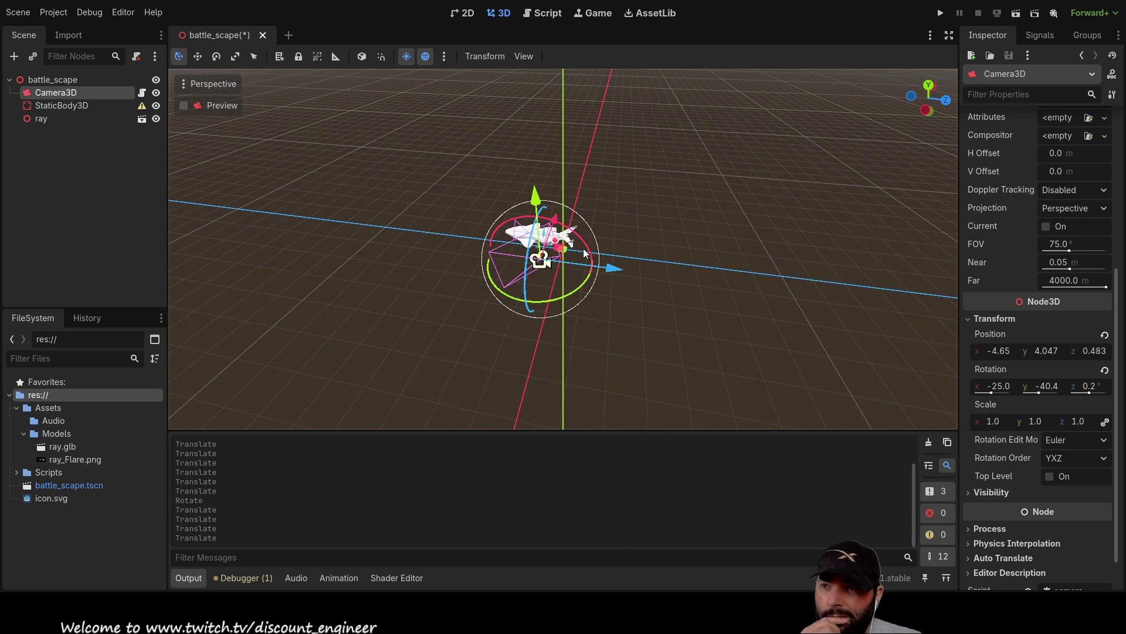
pyautogui.moveTo(585, 280)
pyautogui.mouseDown()
pyautogui.moveTo(529, 287)
pyautogui.moveTo(540, 290)
pyautogui.mouseUp()
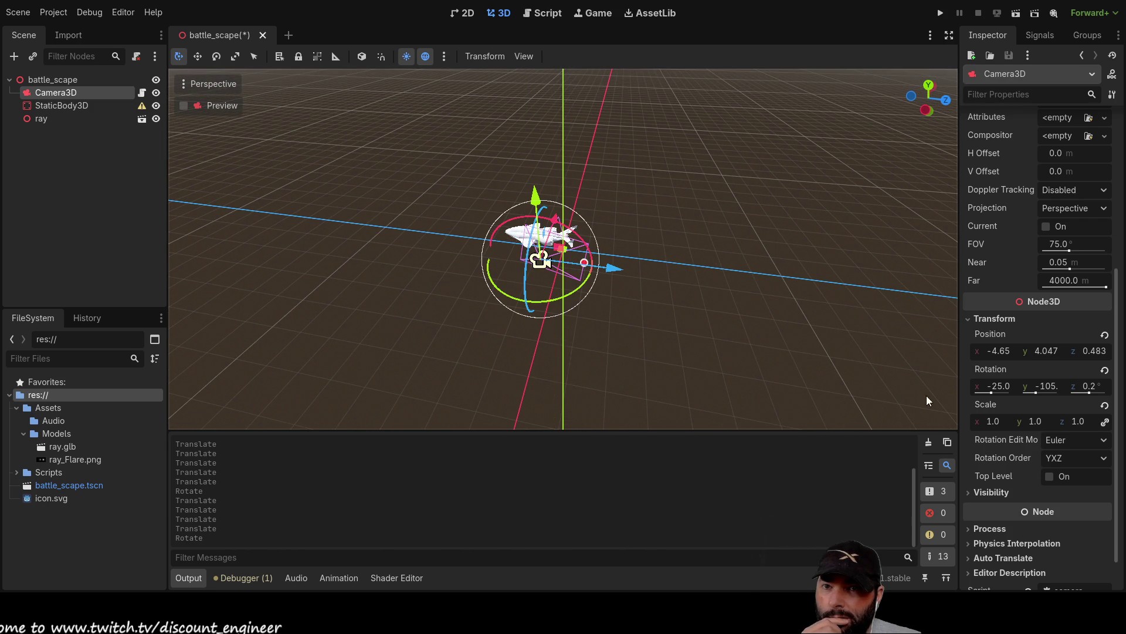
# Step: Zero Camera3D's X, Y and Z rotation in the Inspector, then slide it along X to 1.124
pyautogui.doubleClick(997, 387)
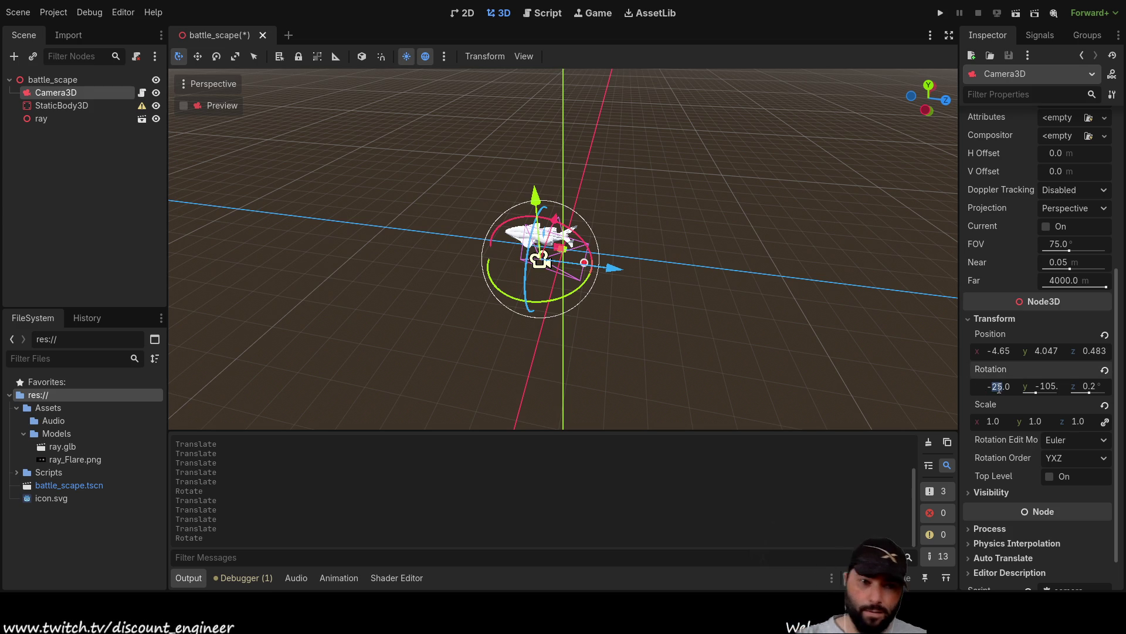
pyautogui.write('-0')
pyautogui.write('0')
pyautogui.press('Return')
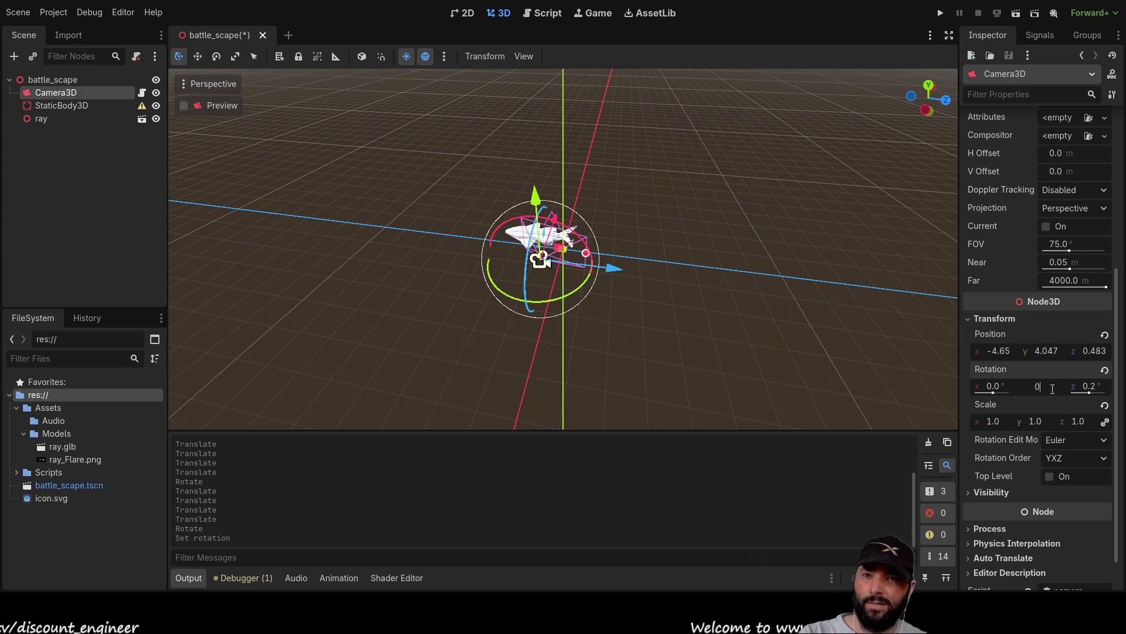
pyautogui.press('Return')
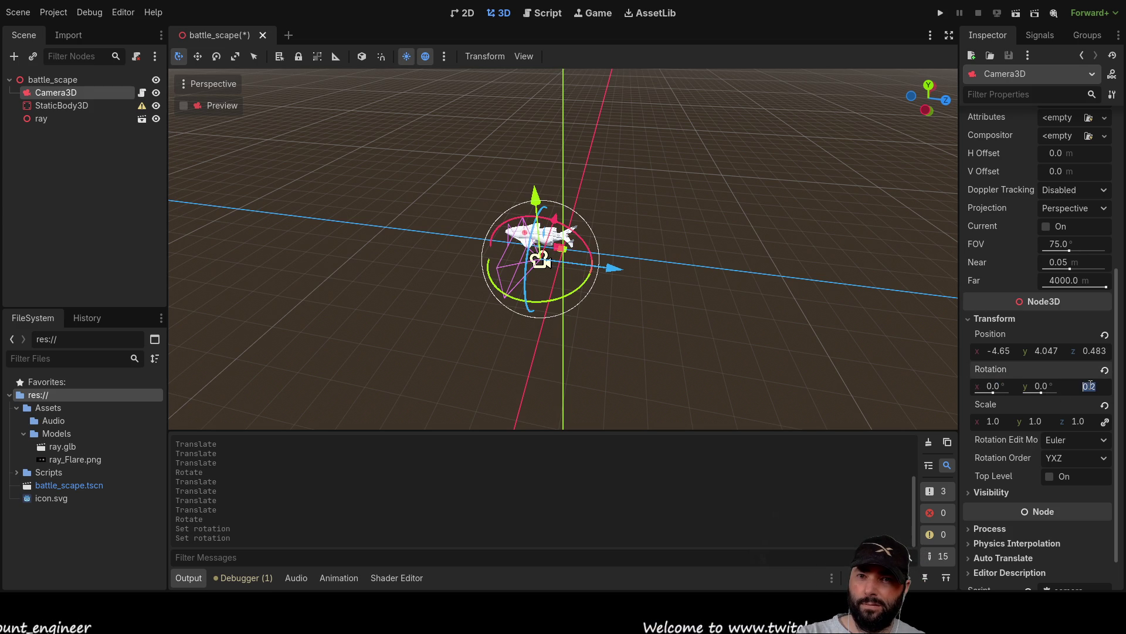
pyautogui.write('0')
pyautogui.moveTo(618, 271)
pyautogui.mouseDown()
pyautogui.moveTo(550, 289)
pyautogui.moveTo(515, 259)
pyautogui.moveTo(618, 177)
pyautogui.moveTo(660, 100)
pyautogui.mouseUp()
pyautogui.moveTo(590, 199)
pyautogui.mouseDown()
pyautogui.moveTo(699, 97)
pyautogui.moveTo(597, 152)
pyautogui.moveTo(456, 149)
pyautogui.moveTo(550, 144)
pyautogui.mouseUp()
pyautogui.click(464, 141)
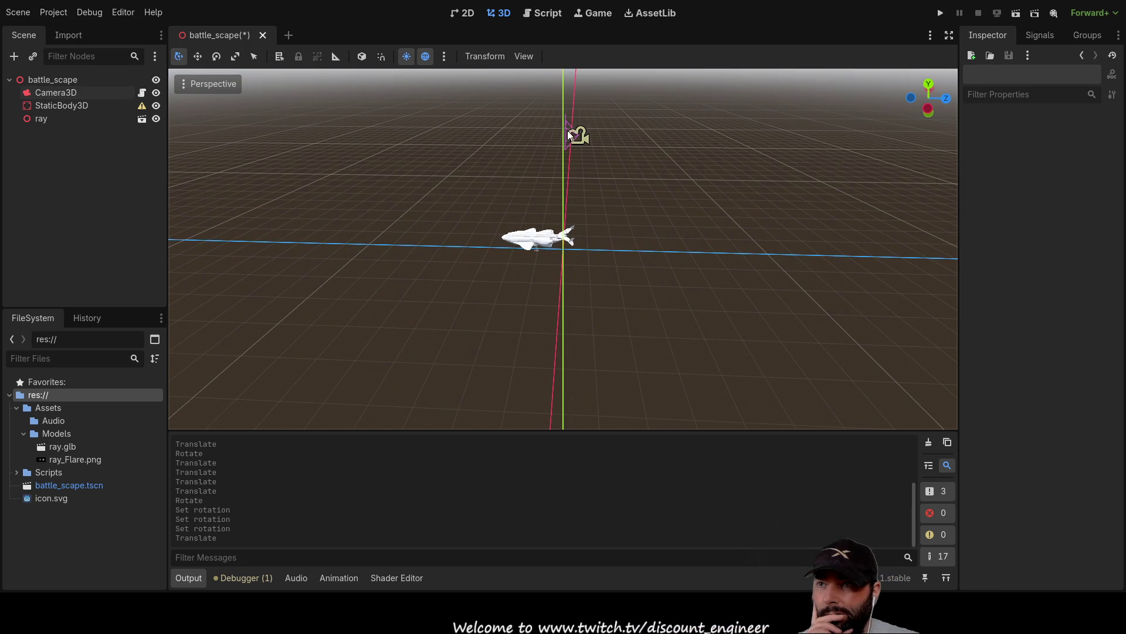
# Step: Push Camera3D along Z to 5.684 and raise it to y 4.343
pyautogui.click(567, 132)
pyautogui.moveTo(658, 138)
pyautogui.mouseDown()
pyautogui.moveTo(731, 140)
pyautogui.moveTo(696, 129)
pyautogui.moveTo(677, 90)
pyautogui.mouseUp()
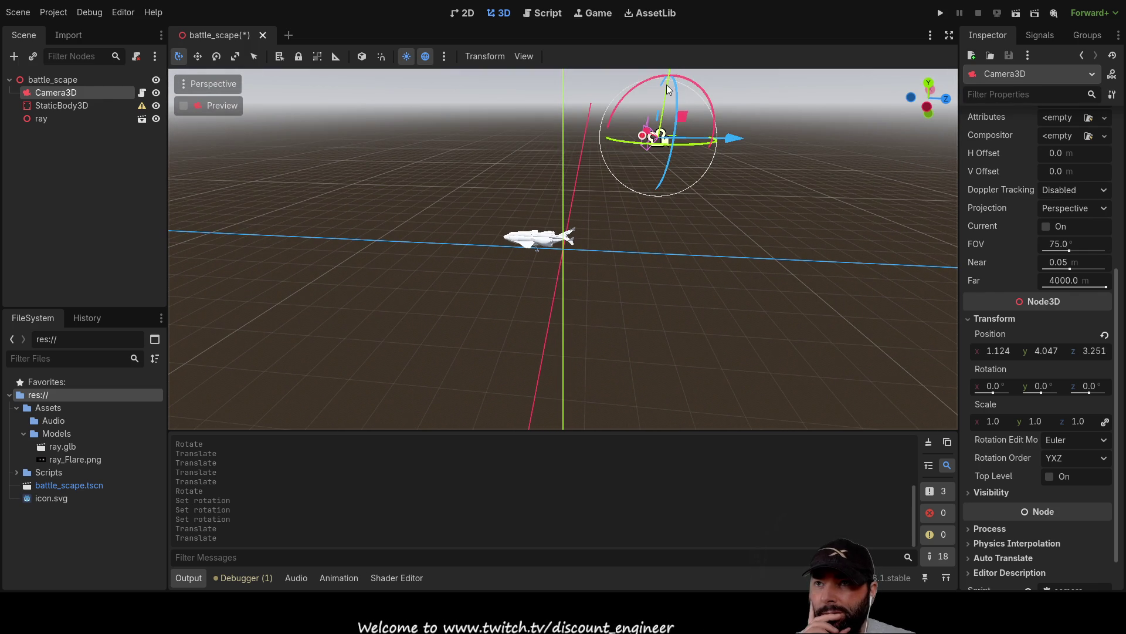
pyautogui.click(668, 98)
pyautogui.scroll(-5, 681, 105)
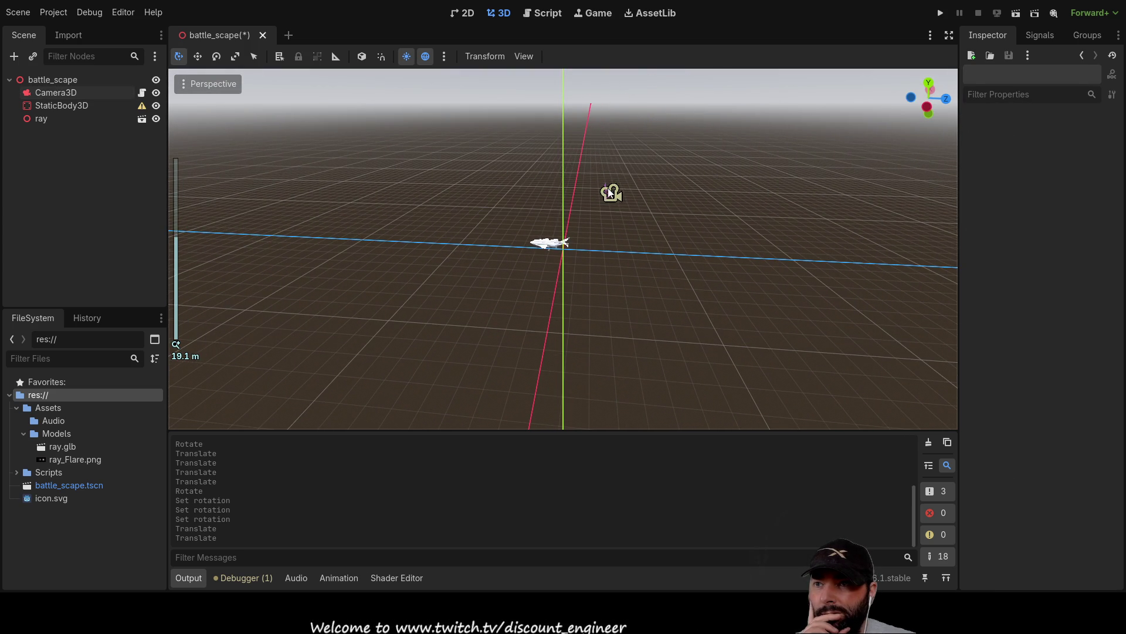
pyautogui.click(608, 188)
pyautogui.moveTo(623, 137); pyautogui.dragTo(623, 139)
pyautogui.moveTo(682, 215); pyautogui.dragTo(716, 221)
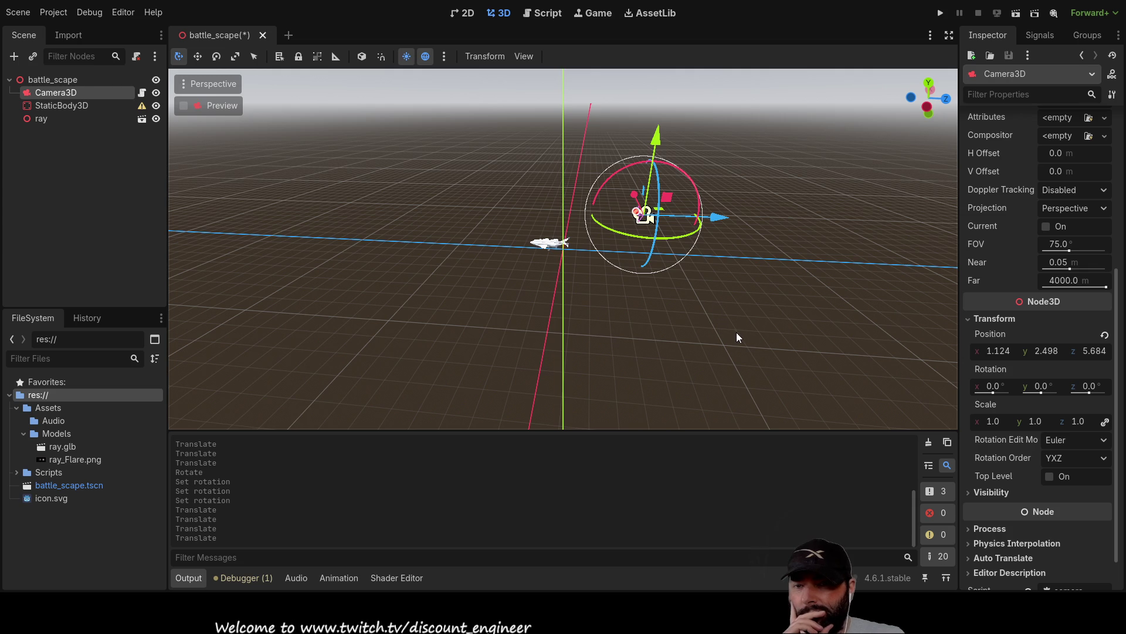
pyautogui.moveTo(735, 332)
pyautogui.mouseDown()
pyautogui.moveTo(463, 310)
pyautogui.moveTo(642, 292)
pyautogui.moveTo(645, 194)
pyautogui.mouseUp()
pyautogui.moveTo(648, 139); pyautogui.dragTo(650, 107)
pyautogui.moveTo(705, 273)
pyautogui.mouseDown()
pyautogui.moveTo(468, 321)
pyautogui.moveTo(432, 351)
pyautogui.moveTo(407, 247)
pyautogui.mouseUp()
# Step: Tilt Camera3D down to -31.9° and bring it lower and closer to (1.124, 2.456, 2.855)
pyautogui.moveTo(433, 171)
pyautogui.mouseDown()
pyautogui.moveTo(490, 147)
pyautogui.moveTo(424, 167)
pyautogui.moveTo(413, 184)
pyautogui.moveTo(475, 143)
pyautogui.moveTo(433, 171)
pyautogui.moveTo(503, 148)
pyautogui.moveTo(432, 182)
pyautogui.moveTo(491, 154)
pyautogui.moveTo(492, 176)
pyautogui.moveTo(443, 161)
pyautogui.moveTo(491, 154)
pyautogui.moveTo(439, 170)
pyautogui.moveTo(491, 157)
pyautogui.moveTo(463, 166)
pyautogui.moveTo(484, 165)
pyautogui.mouseUp()
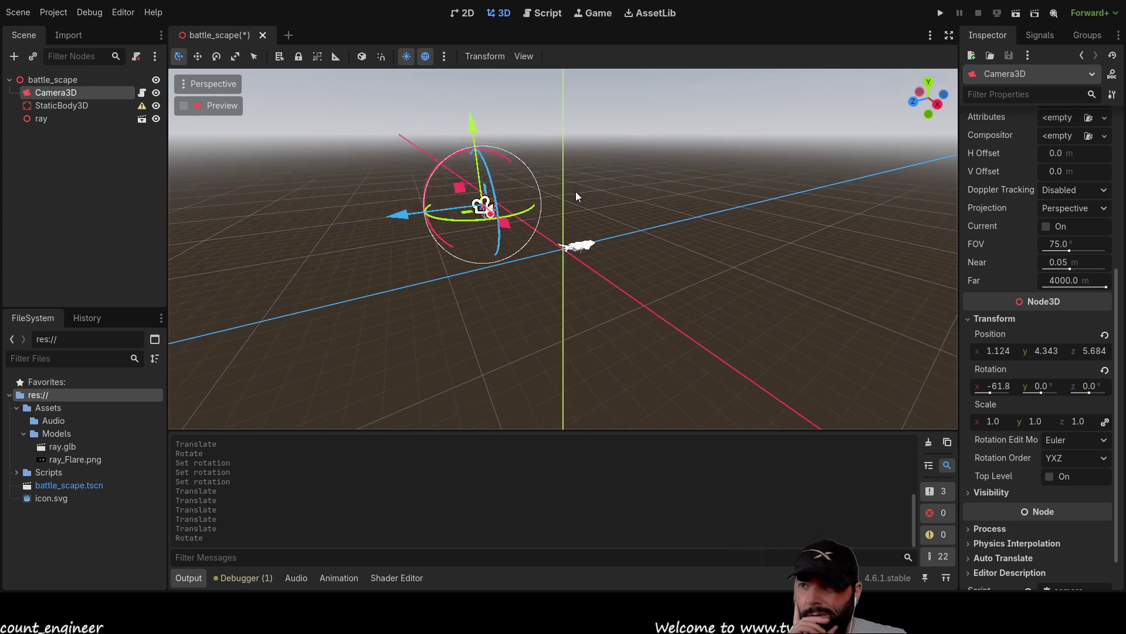
pyautogui.scroll(2, 546, 372)
pyautogui.moveTo(546, 372)
pyautogui.mouseDown()
pyautogui.moveTo(569, 293)
pyautogui.moveTo(715, 251)
pyautogui.moveTo(692, 271)
pyautogui.moveTo(620, 268)
pyautogui.mouseUp()
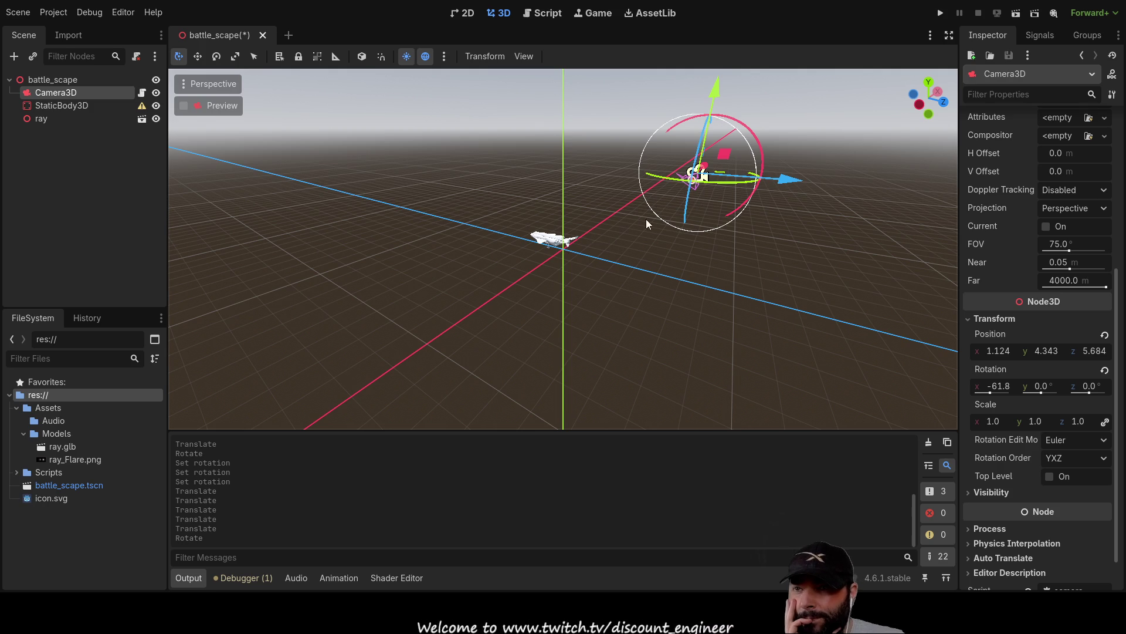
pyautogui.moveTo(743, 137); pyautogui.dragTo(770, 155)
pyautogui.moveTo(638, 256)
pyautogui.mouseDown()
pyautogui.moveTo(761, 243)
pyautogui.moveTo(404, 255)
pyautogui.moveTo(357, 253)
pyautogui.moveTo(351, 241)
pyautogui.mouseUp()
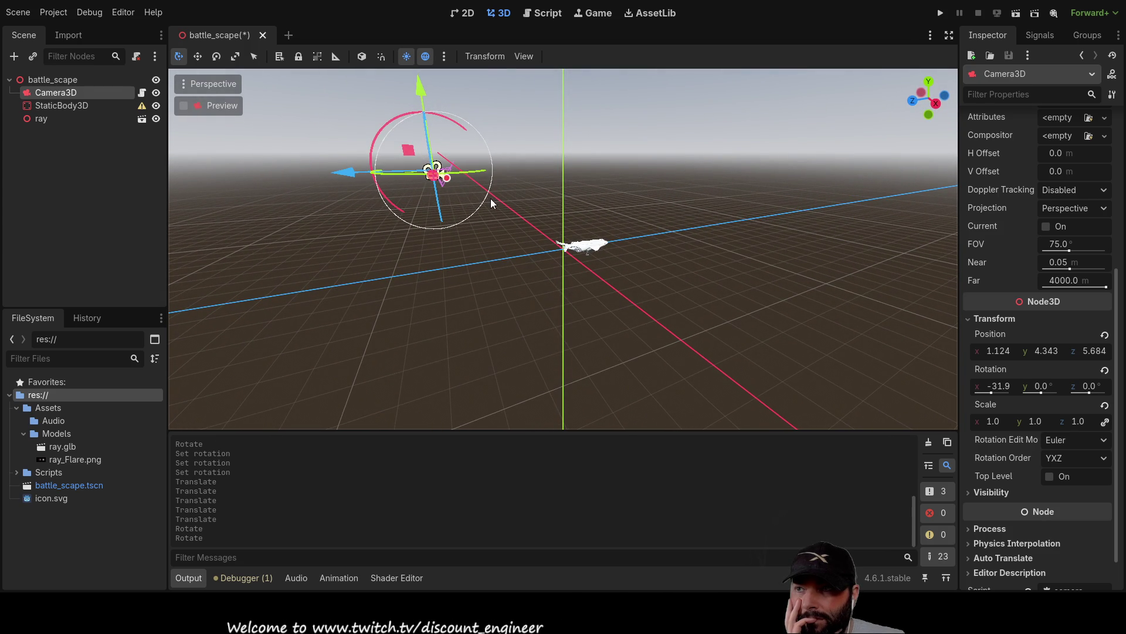
pyautogui.moveTo(346, 176); pyautogui.dragTo(415, 176)
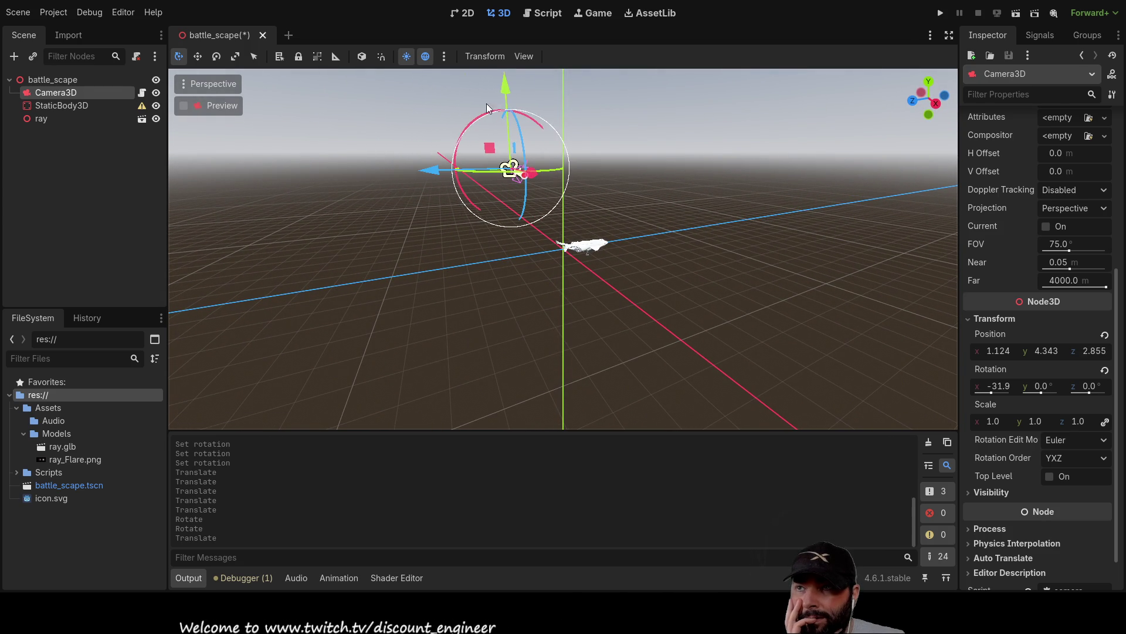
pyautogui.moveTo(507, 86); pyautogui.dragTo(497, 142)
pyautogui.scroll(4, 618, 259)
pyautogui.moveTo(614, 268)
pyautogui.mouseDown()
pyautogui.moveTo(418, 277)
pyautogui.moveTo(593, 291)
pyautogui.moveTo(469, 217)
pyautogui.mouseUp()
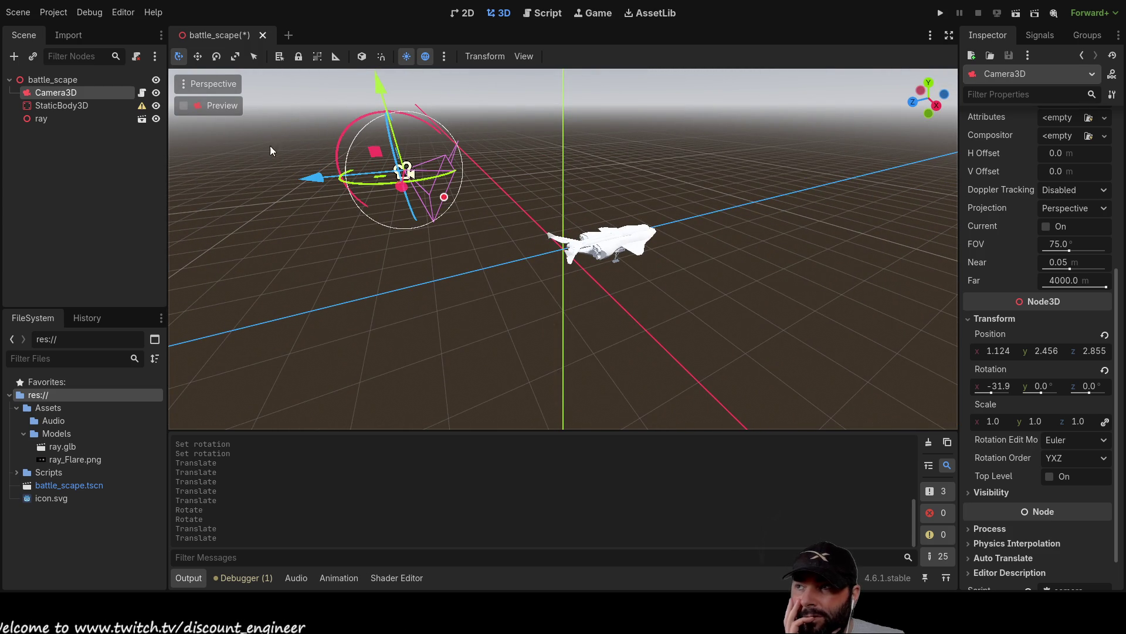
# Step: Preview the shot through Camera3D, ease its X tilt to -27.4°, and exit fullscreen
pyautogui.click(182, 106)
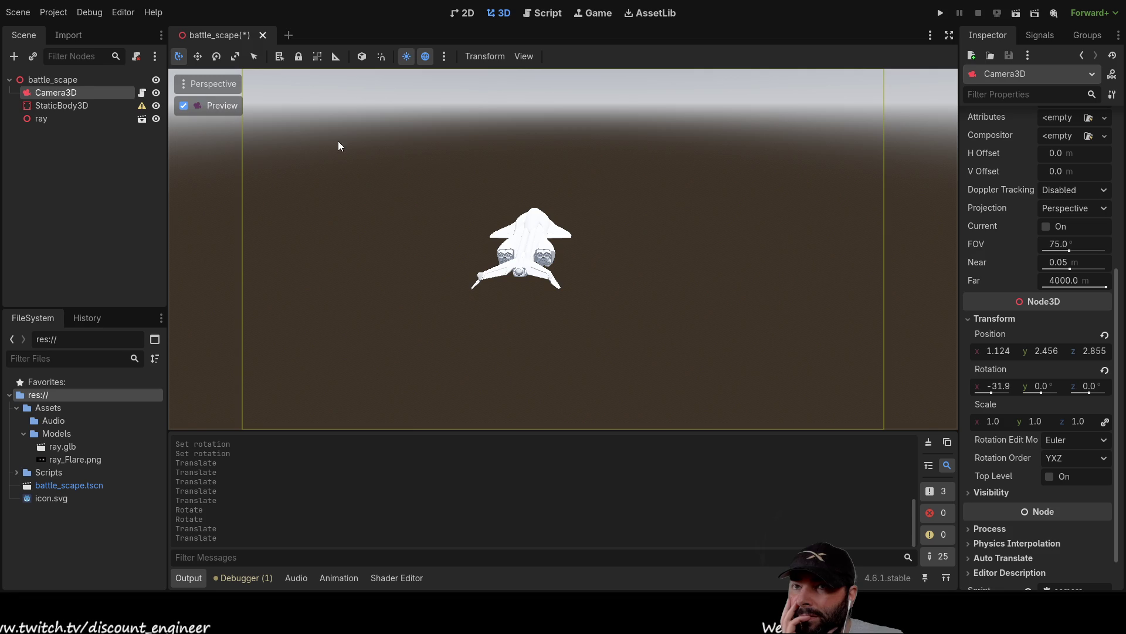
pyautogui.click(183, 106)
pyautogui.moveTo(344, 135)
pyautogui.mouseDown()
pyautogui.moveTo(320, 175)
pyautogui.moveTo(337, 132)
pyautogui.mouseUp()
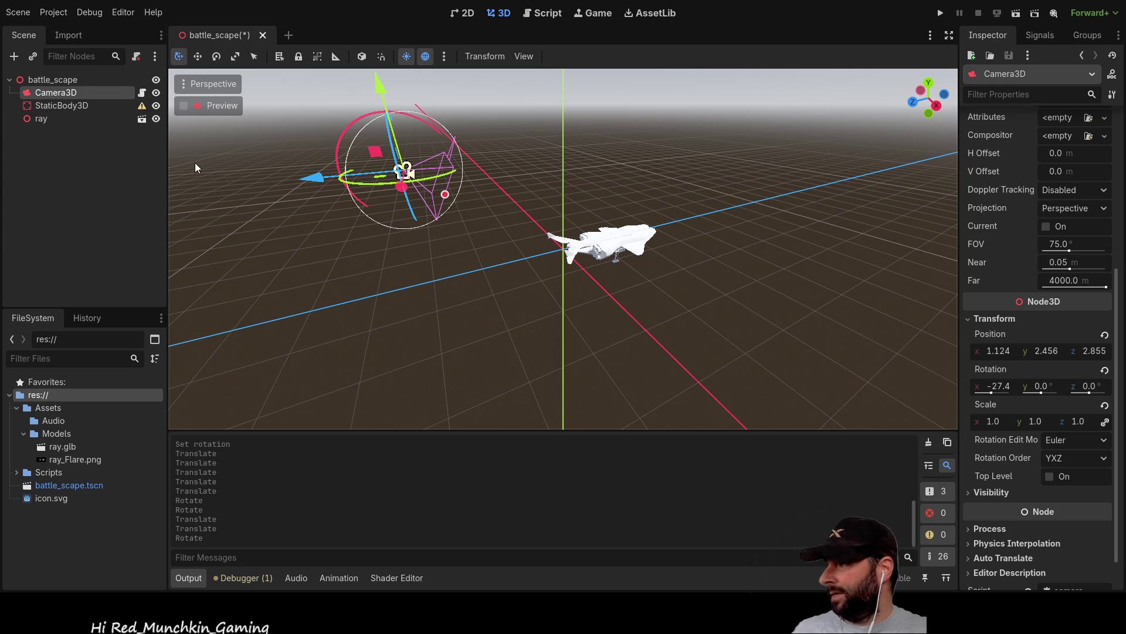
pyautogui.hotkey('shift', 'F11')
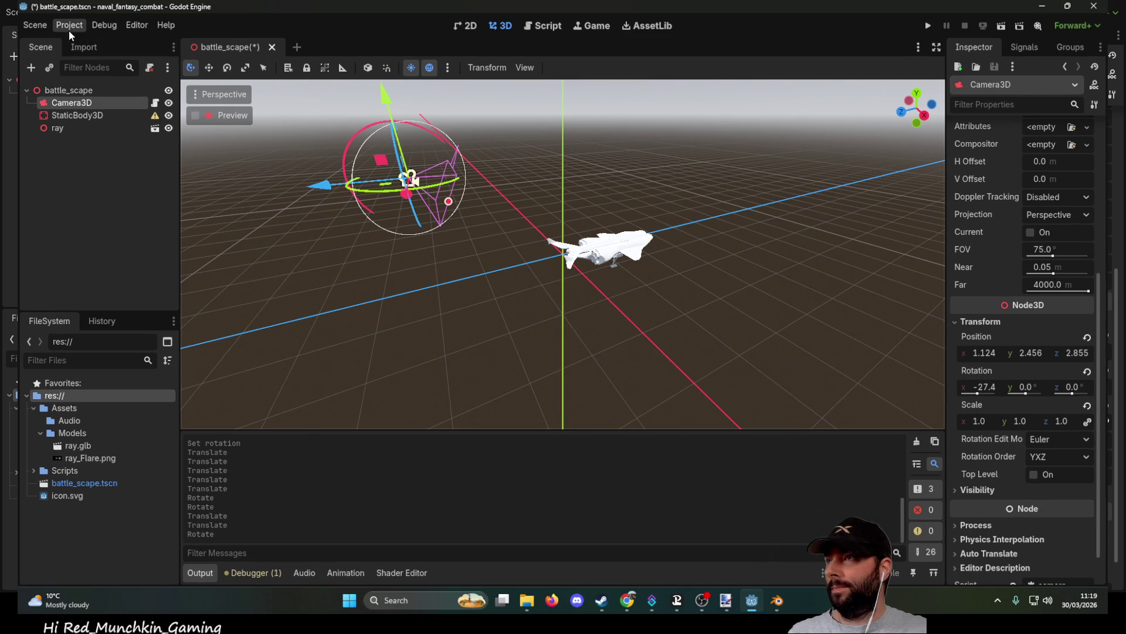
# Step: Create an unbound camera_pitch action in the Project Settings Input Map
pyautogui.click(71, 28)
pyautogui.click(93, 42)
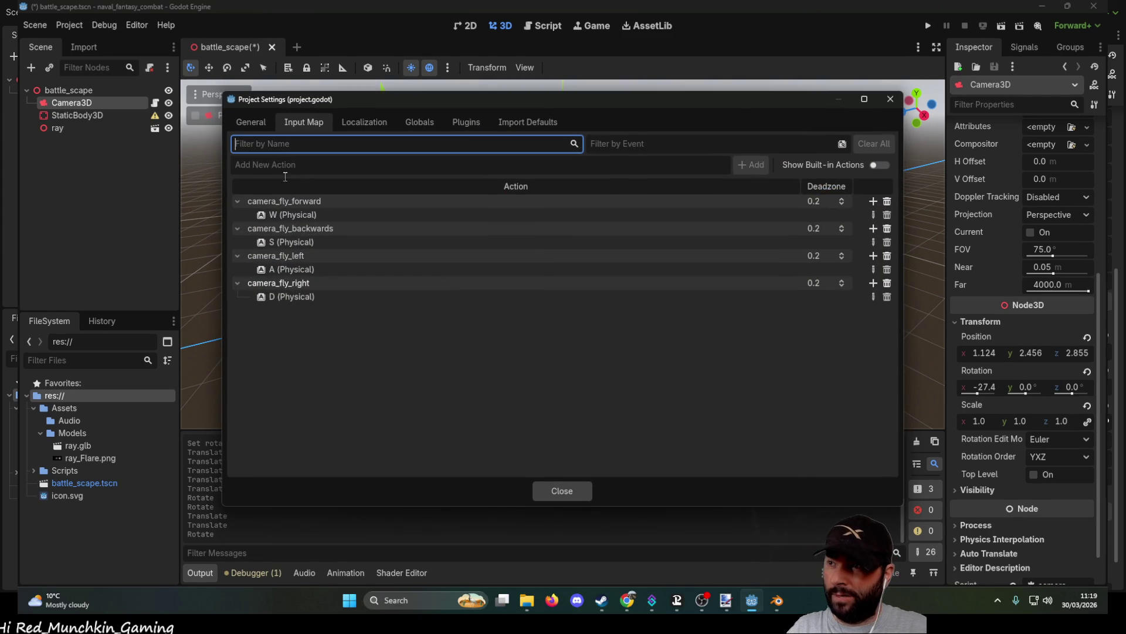
pyautogui.click(278, 164)
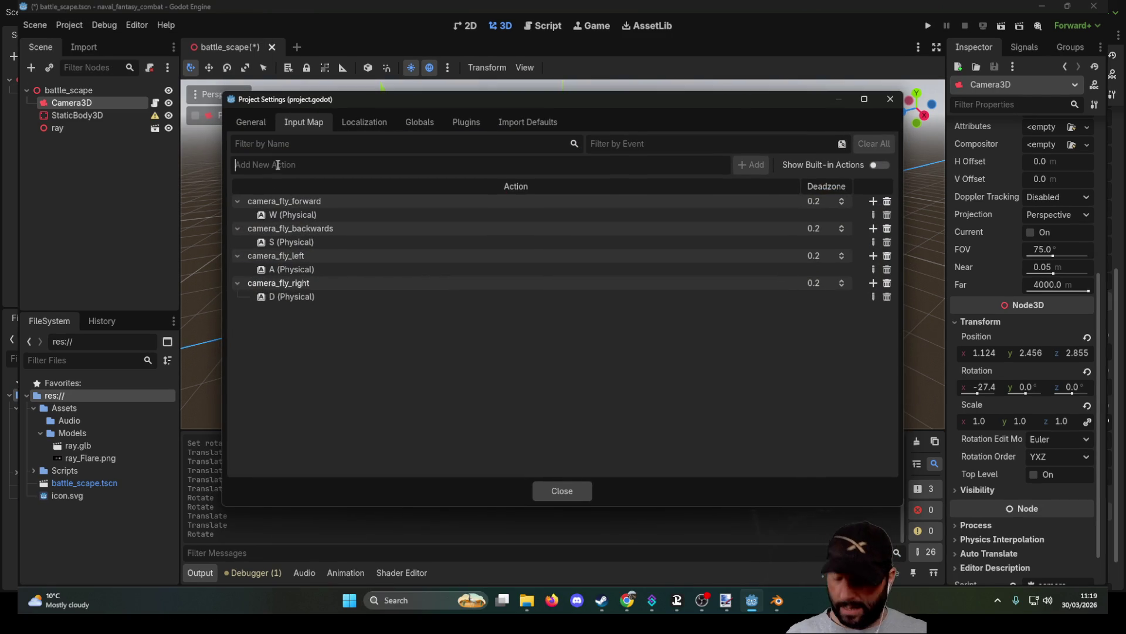
pyautogui.write('camera_pitch')
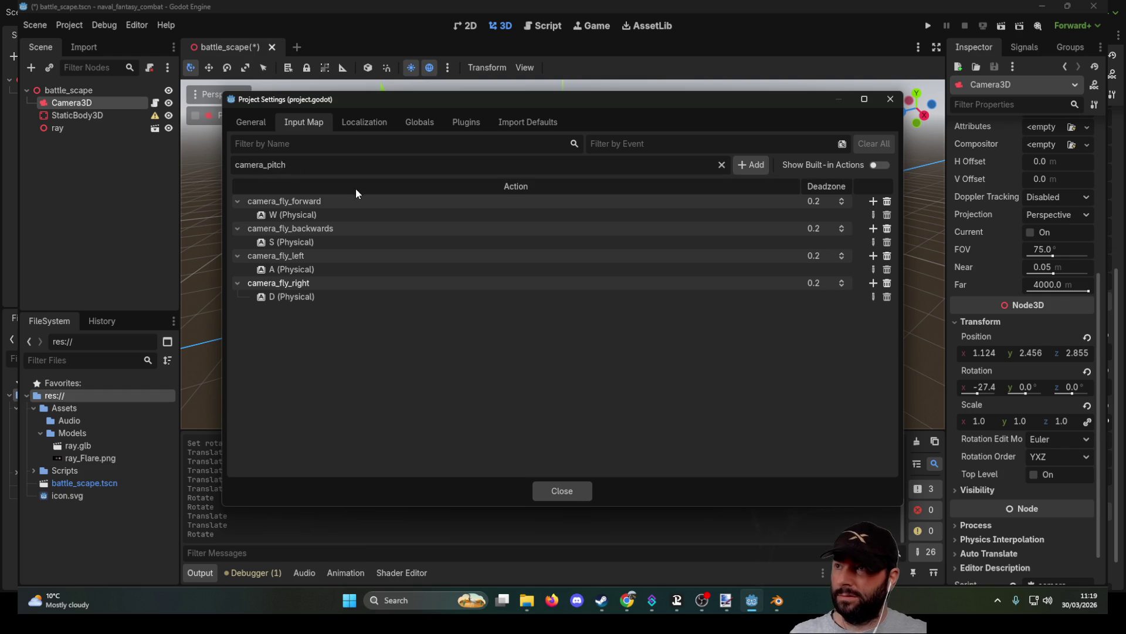
pyautogui.click(751, 165)
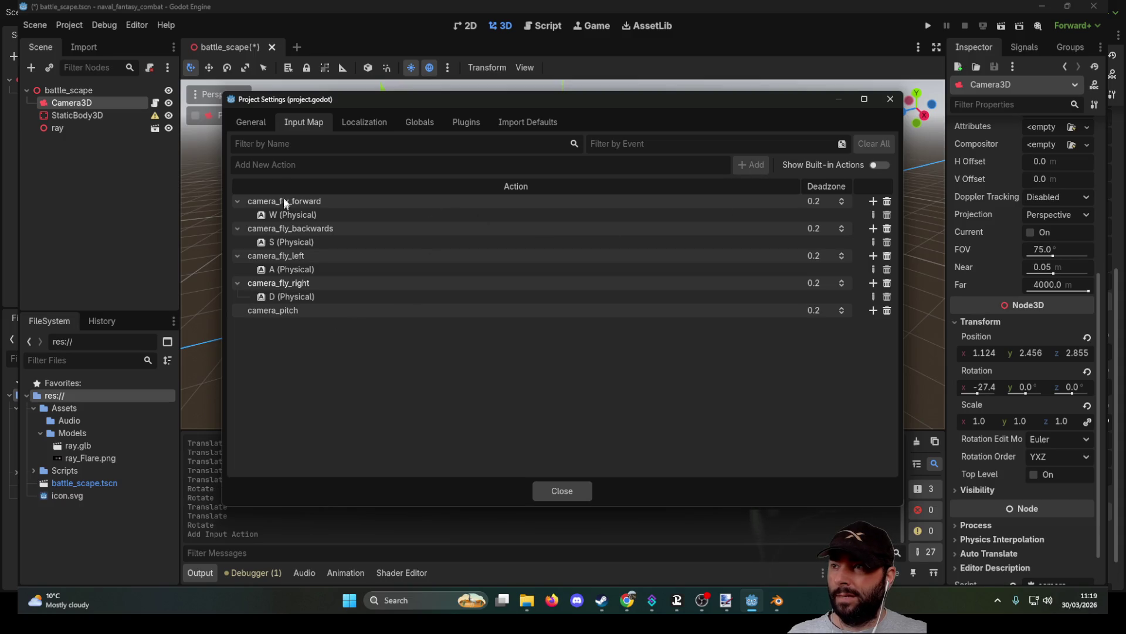
# Step: Browse the Mouse Buttons events for camera_pitch, then cancel without binding anything
pyautogui.click(873, 310)
pyautogui.scroll(-5, 512, 332)
pyautogui.scroll(8, 512, 332)
pyautogui.scroll(10, 492, 329)
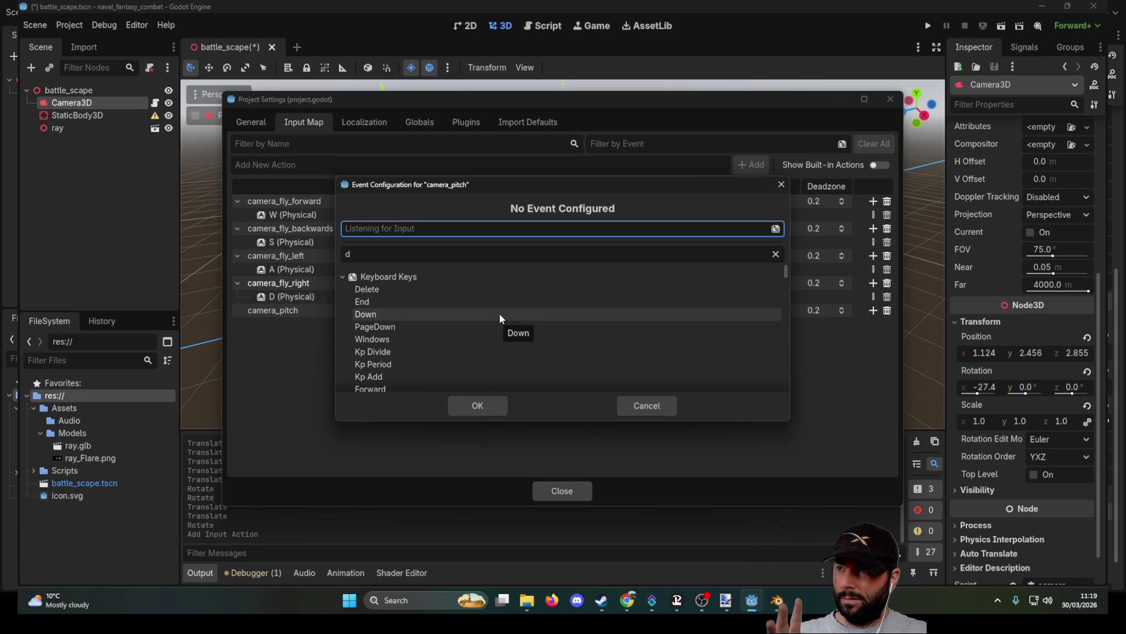
pyautogui.scroll(-2, 499, 313)
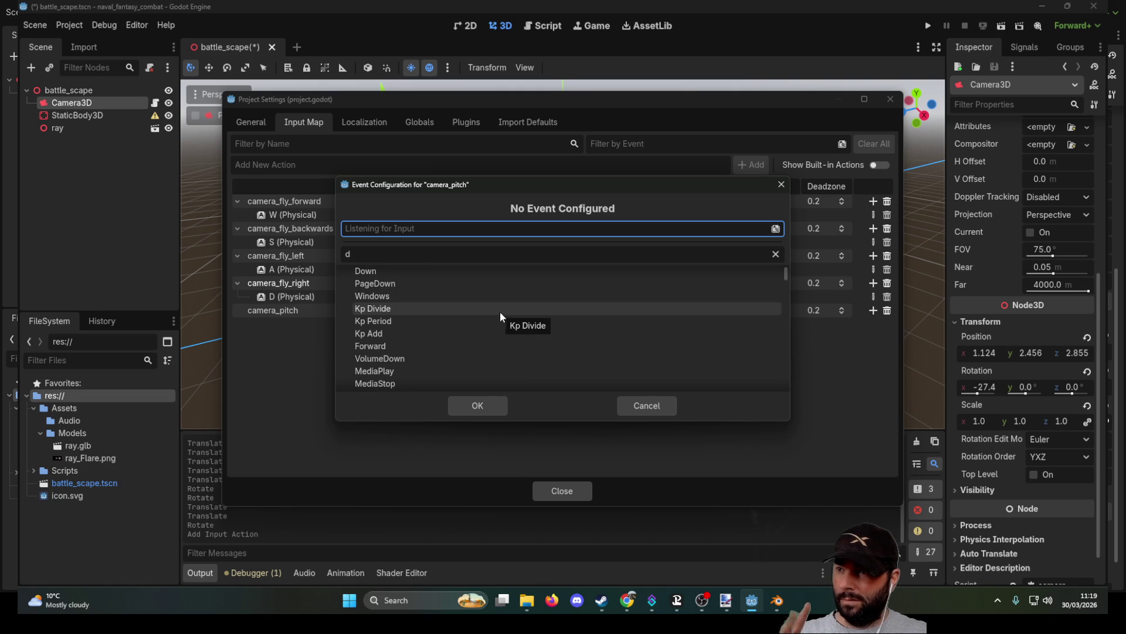
pyautogui.scroll(2, 501, 311)
pyautogui.click(373, 258)
pyautogui.press('BackSpace')
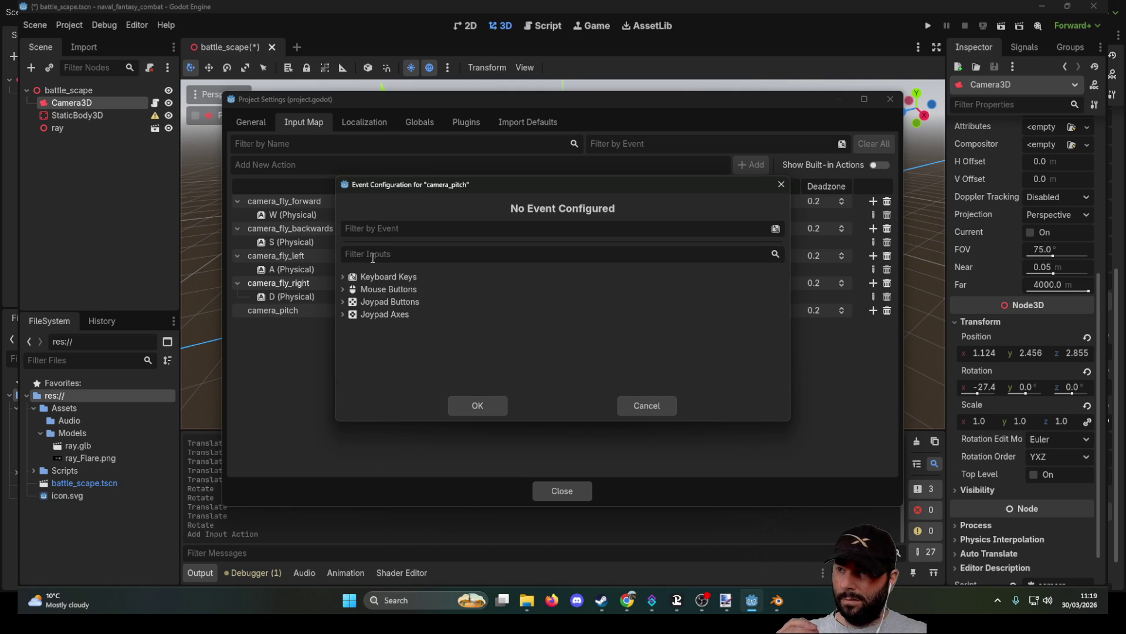
pyautogui.click(344, 290)
pyautogui.scroll(-3, 477, 312)
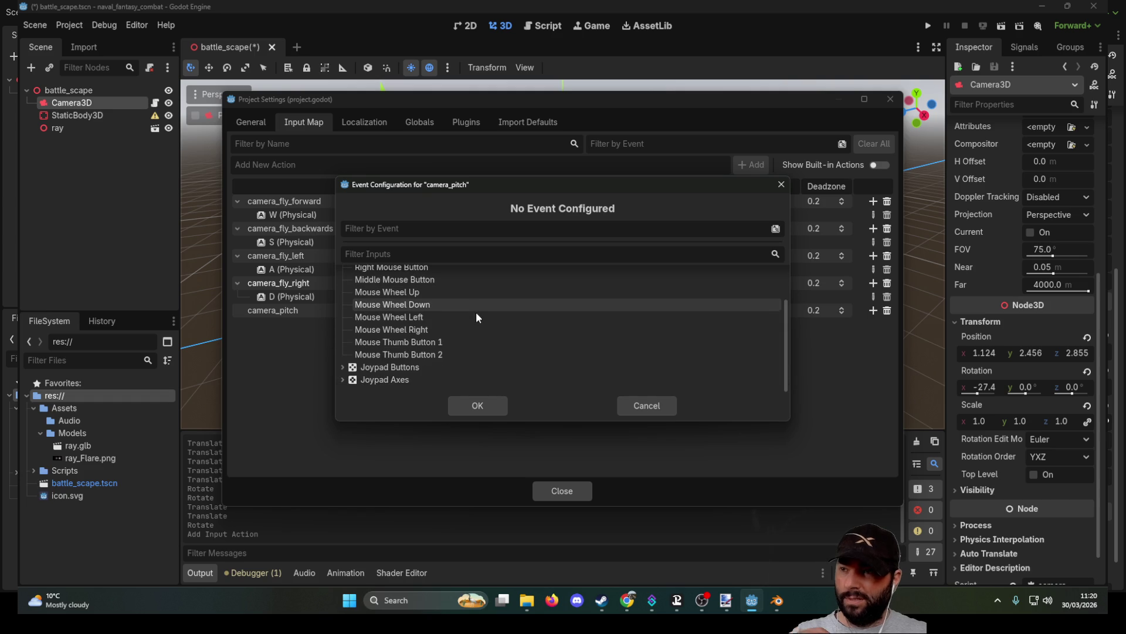
pyautogui.click(628, 404)
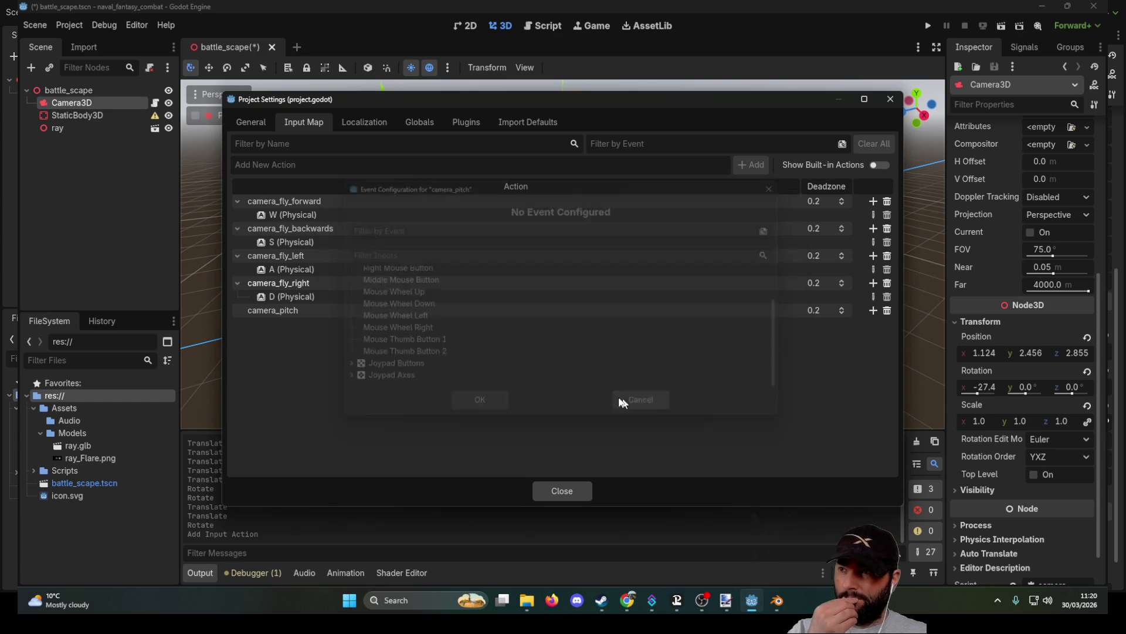
# Step: Delete the camera_pitch action so only the four camera_fly actions remain
pyautogui.doubleClick(280, 308)
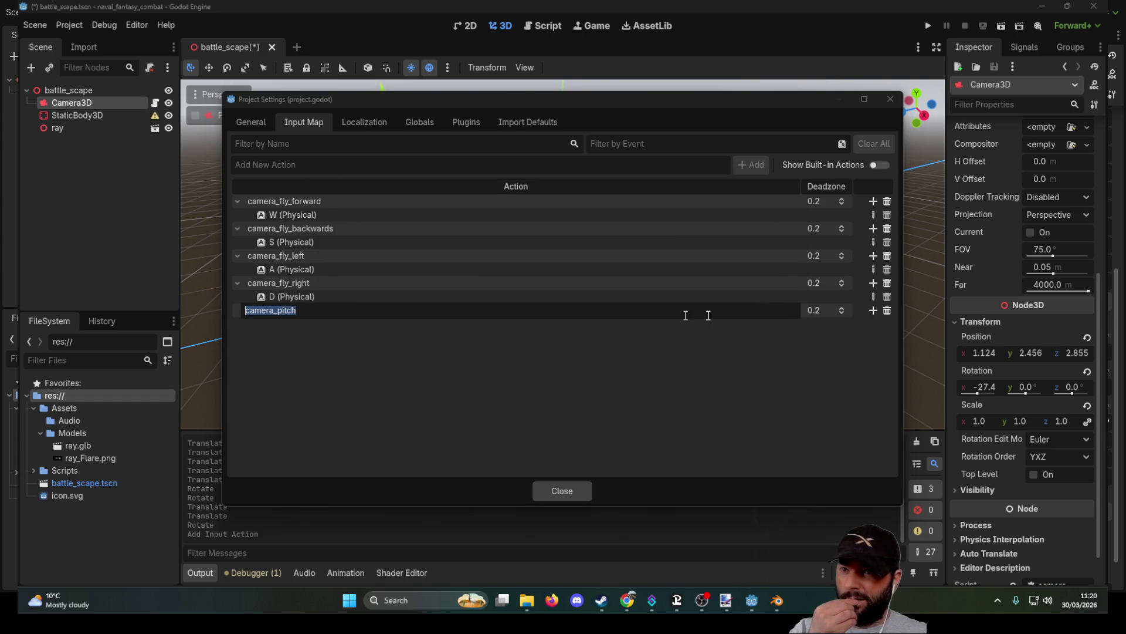
pyautogui.click(887, 310)
pyautogui.click(887, 310)
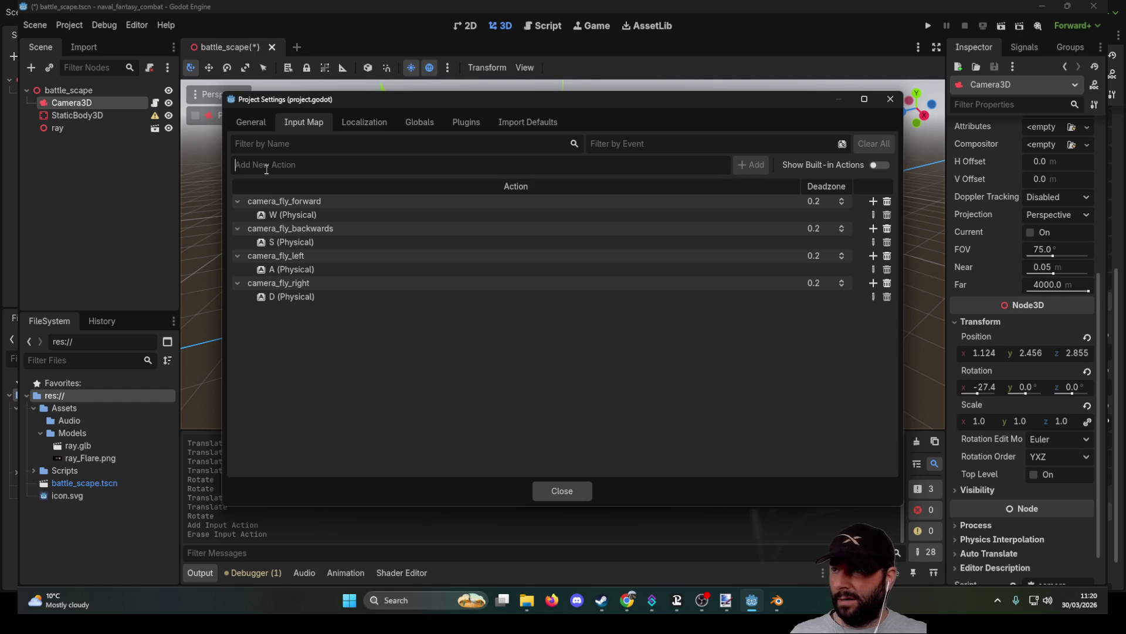
# Step: Add a new mouse_fwd input action and start assigning it an event
pyautogui.write('mouse_fwd')
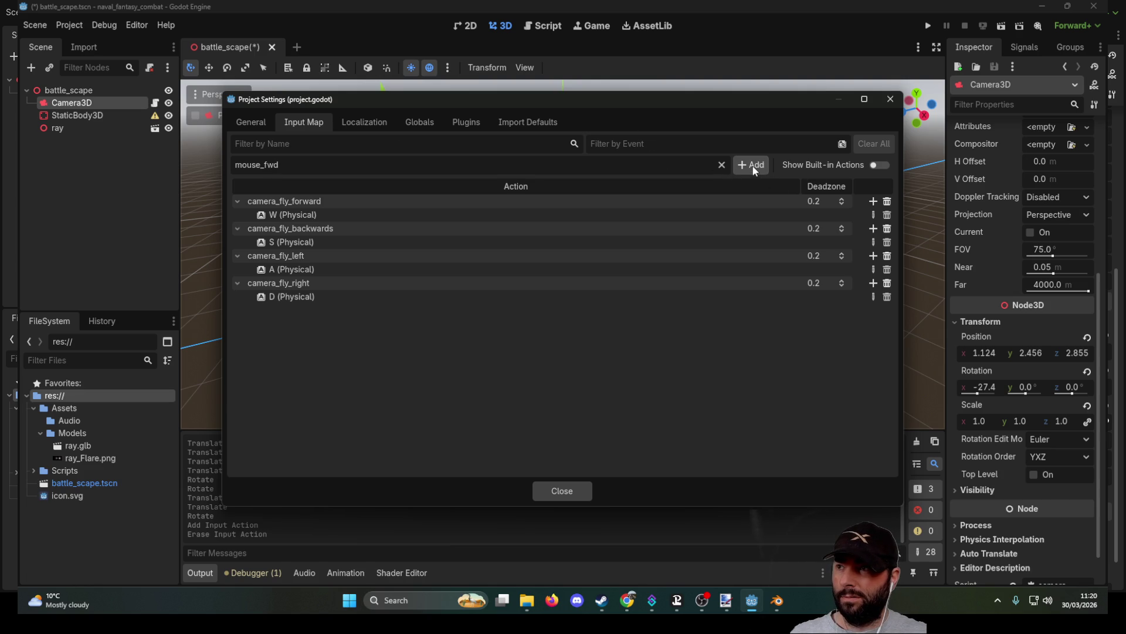
pyautogui.click(753, 166)
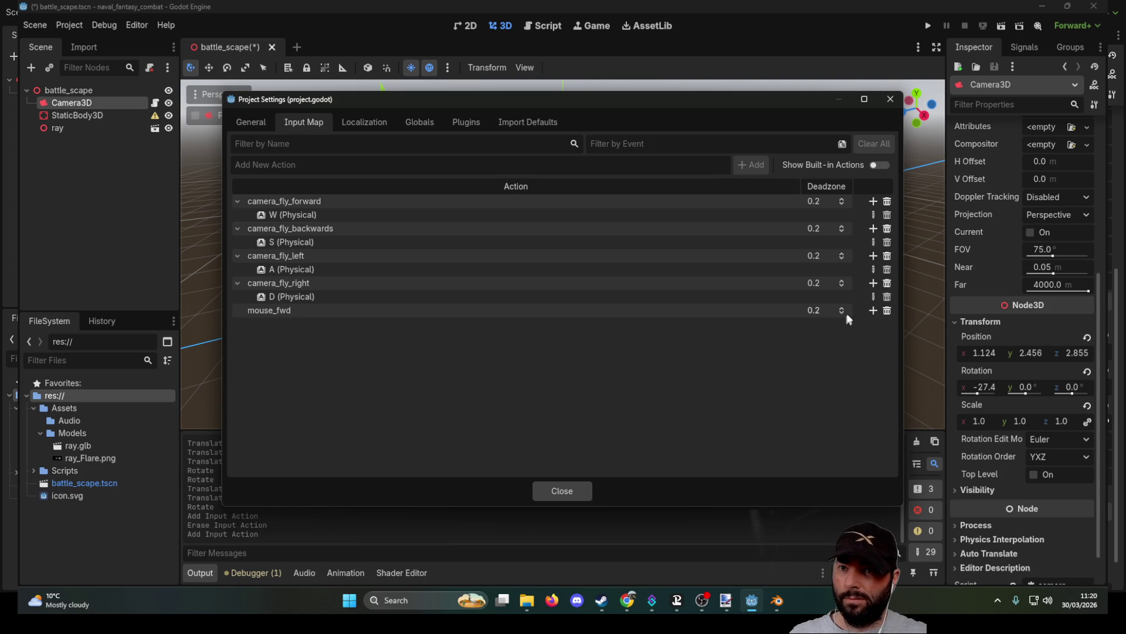
pyautogui.click(873, 311)
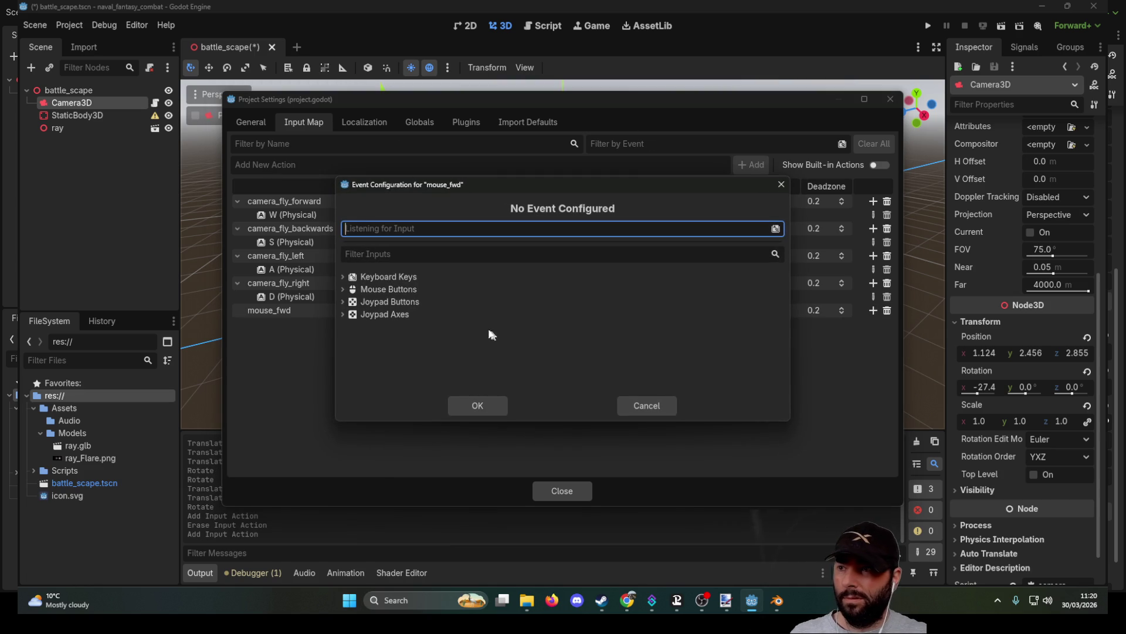
# Step: Browse the Mouse Buttons, Joypad Buttons and Joypad Axes event categories for mouse_fwd
pyautogui.click(344, 289)
pyautogui.click(343, 289)
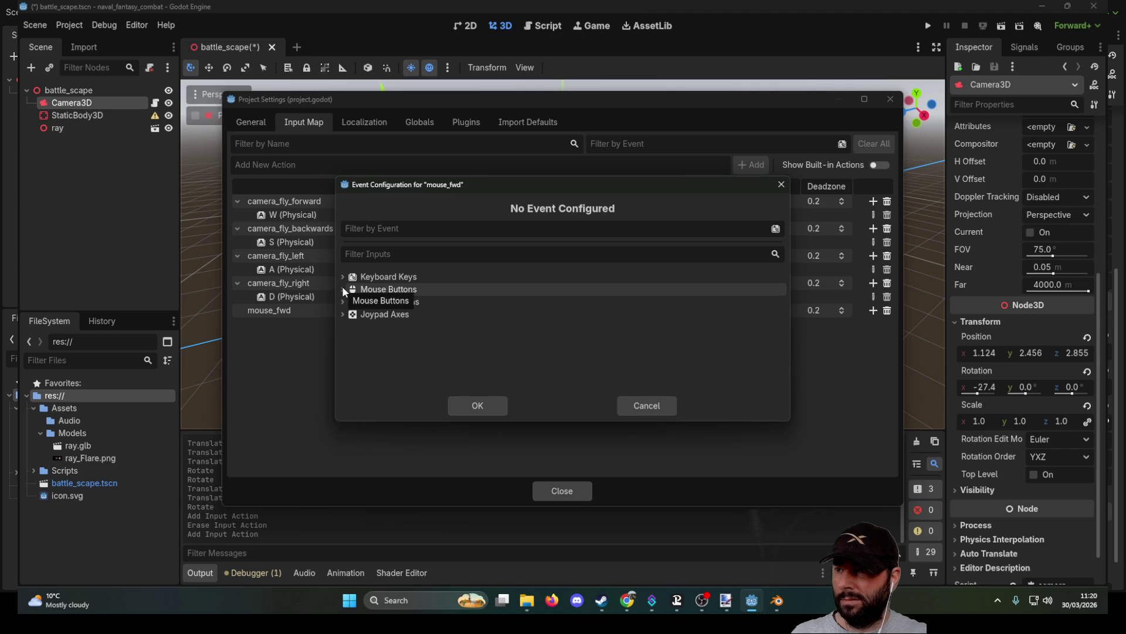
pyautogui.click(344, 290)
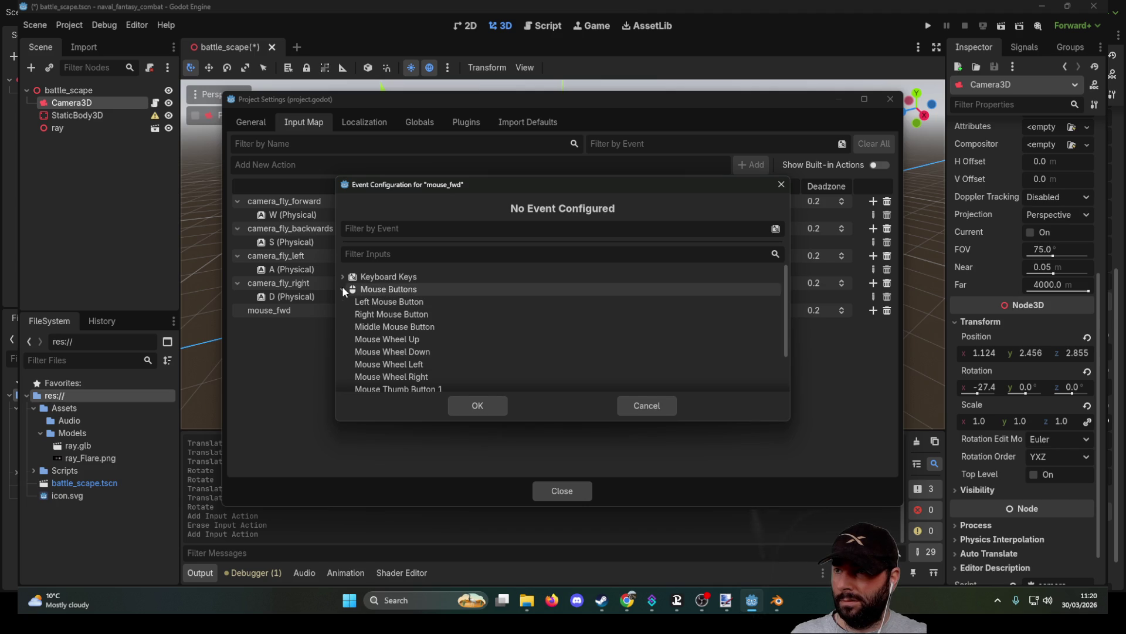
pyautogui.scroll(-3, 466, 326)
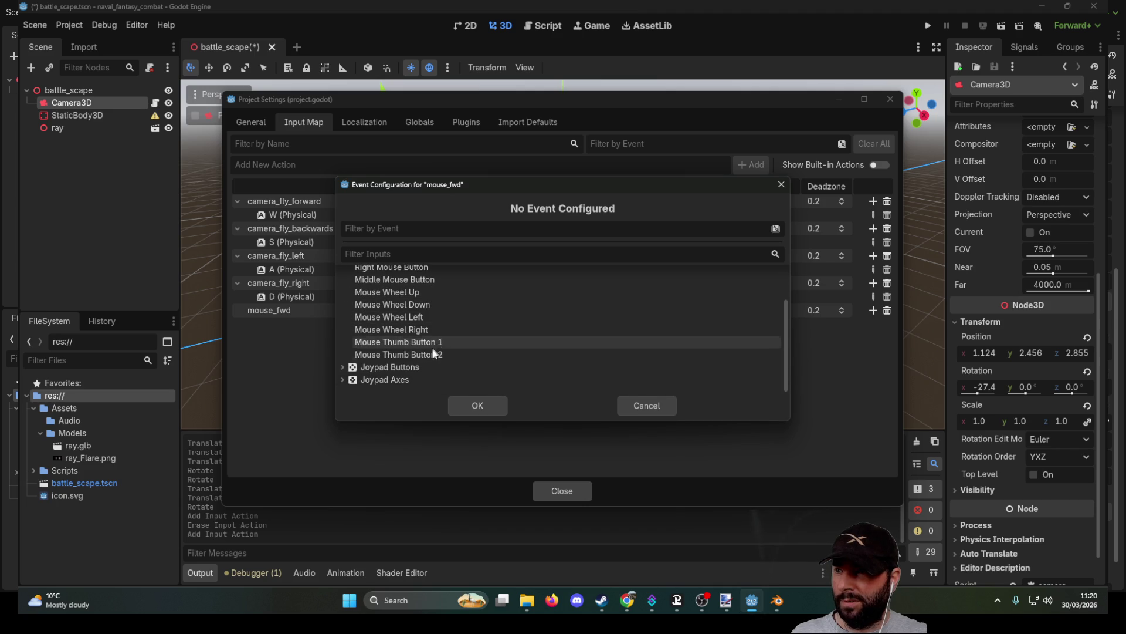
pyautogui.scroll(3, 435, 348)
pyautogui.click(343, 284)
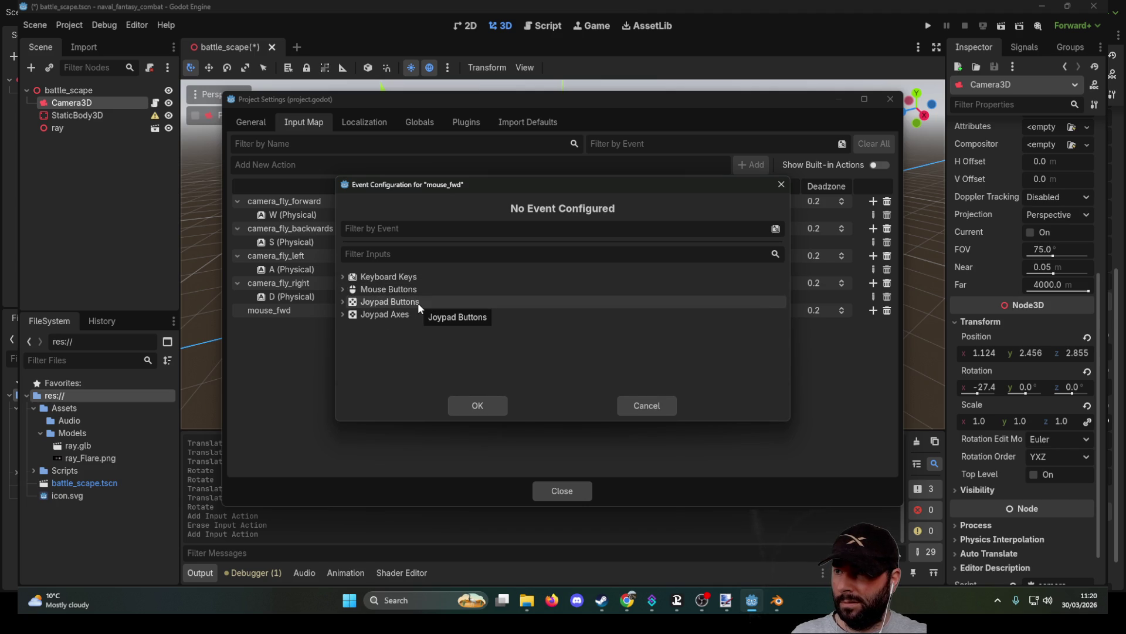
pyautogui.click(341, 304)
pyautogui.click(341, 304)
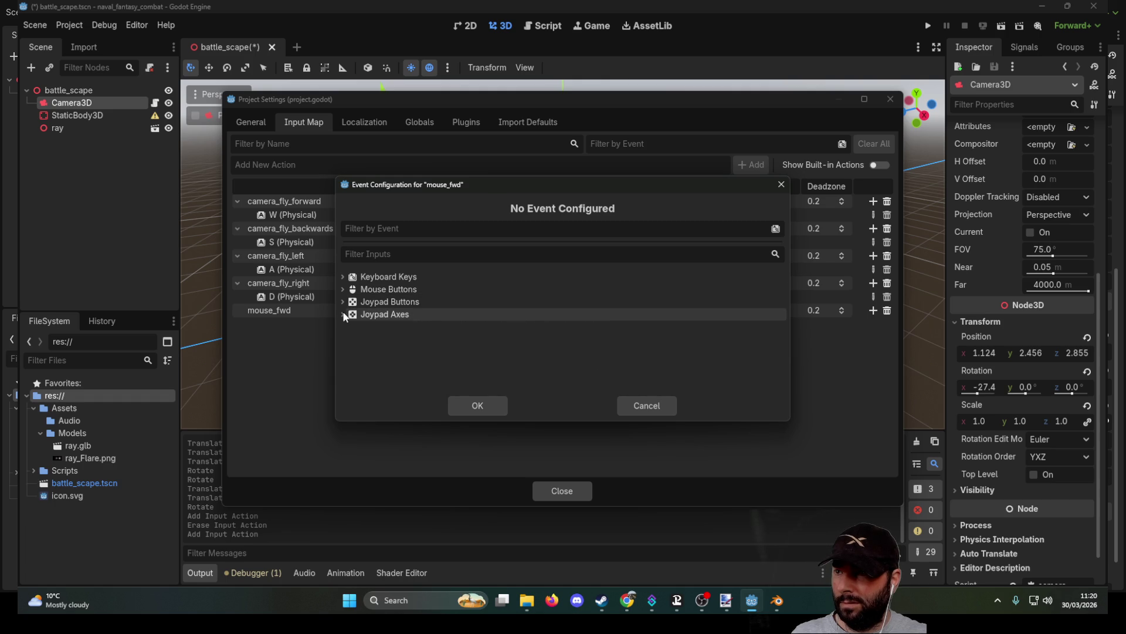
pyautogui.click(343, 315)
pyautogui.scroll(-5, 423, 325)
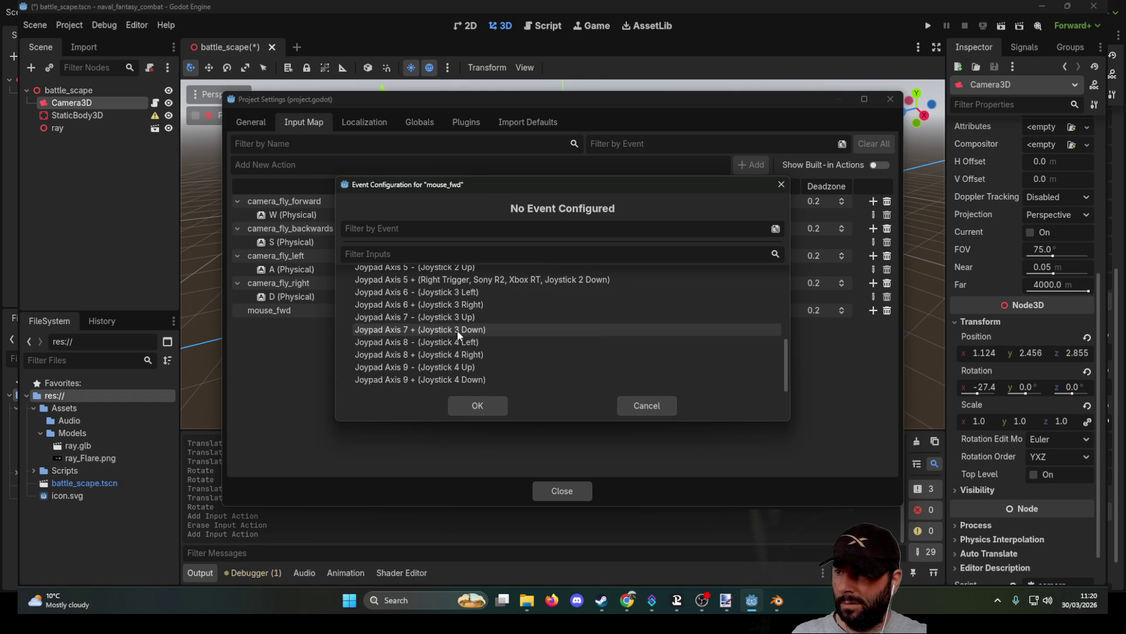
pyautogui.scroll(5, 456, 330)
pyautogui.click(343, 314)
pyautogui.click(343, 302)
pyautogui.scroll(-5, 456, 326)
pyautogui.scroll(-10, 456, 329)
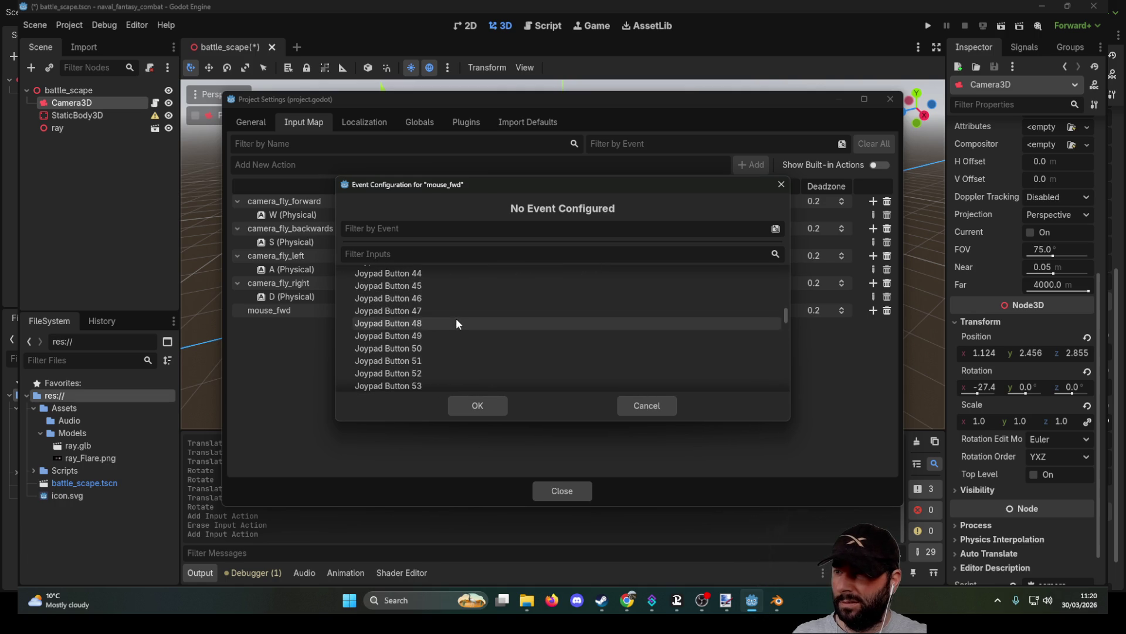
pyautogui.scroll(-2, 631, 342)
pyautogui.moveTo(786, 319); pyautogui.dragTo(783, 269)
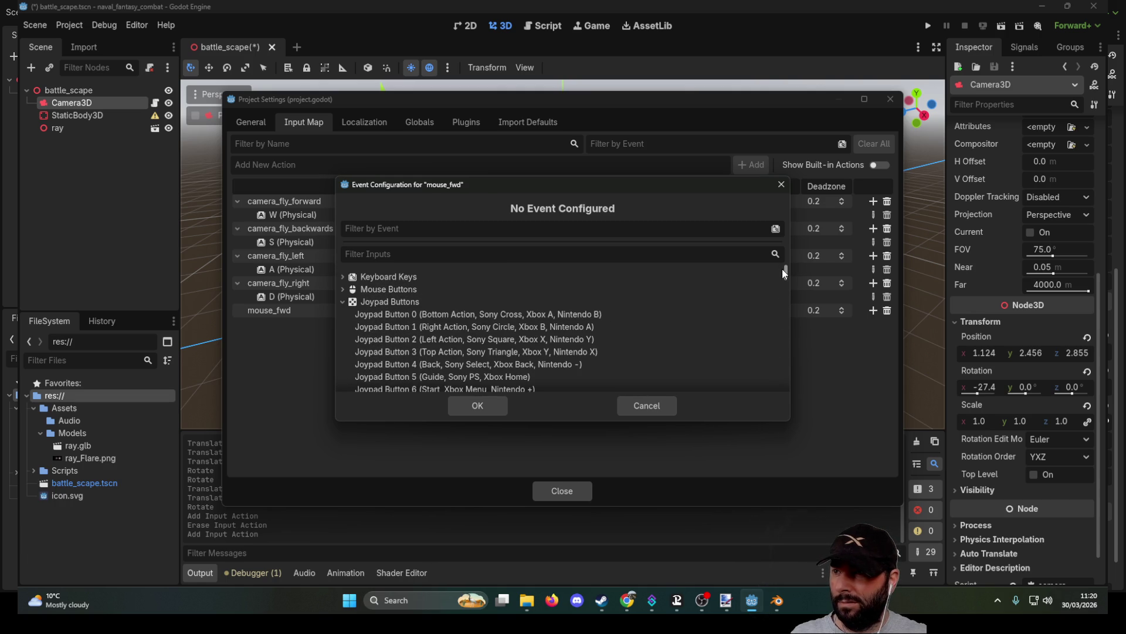
pyautogui.click(343, 302)
# Step: Recheck mouse, keyboard and joypad button events, then cancel and close Project Settings
pyautogui.click(343, 289)
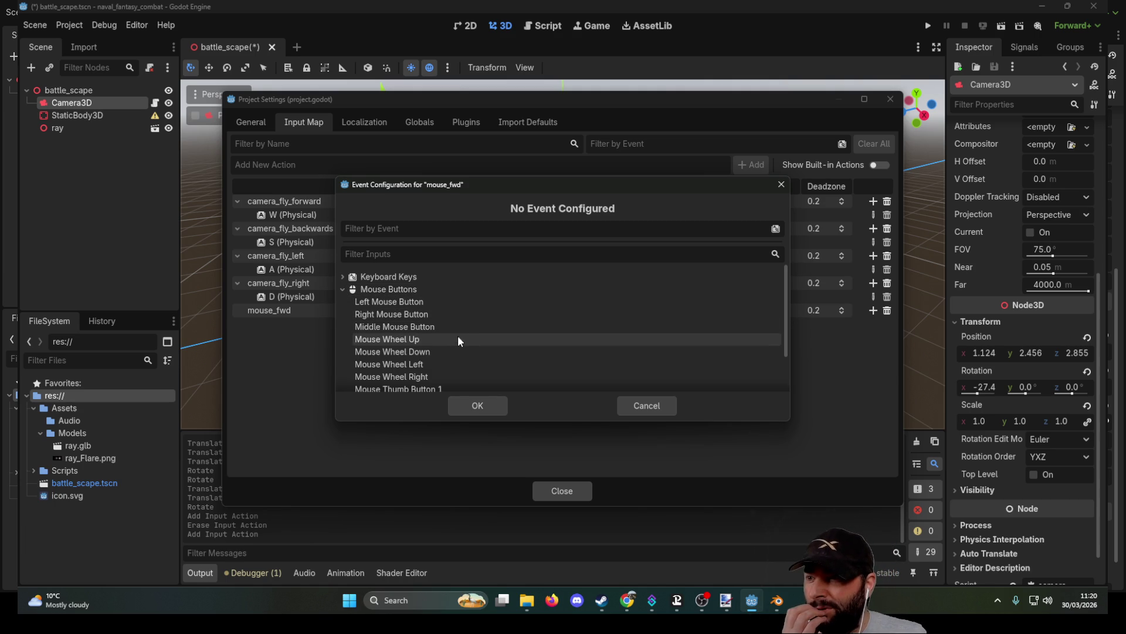
pyautogui.scroll(-3, 449, 340)
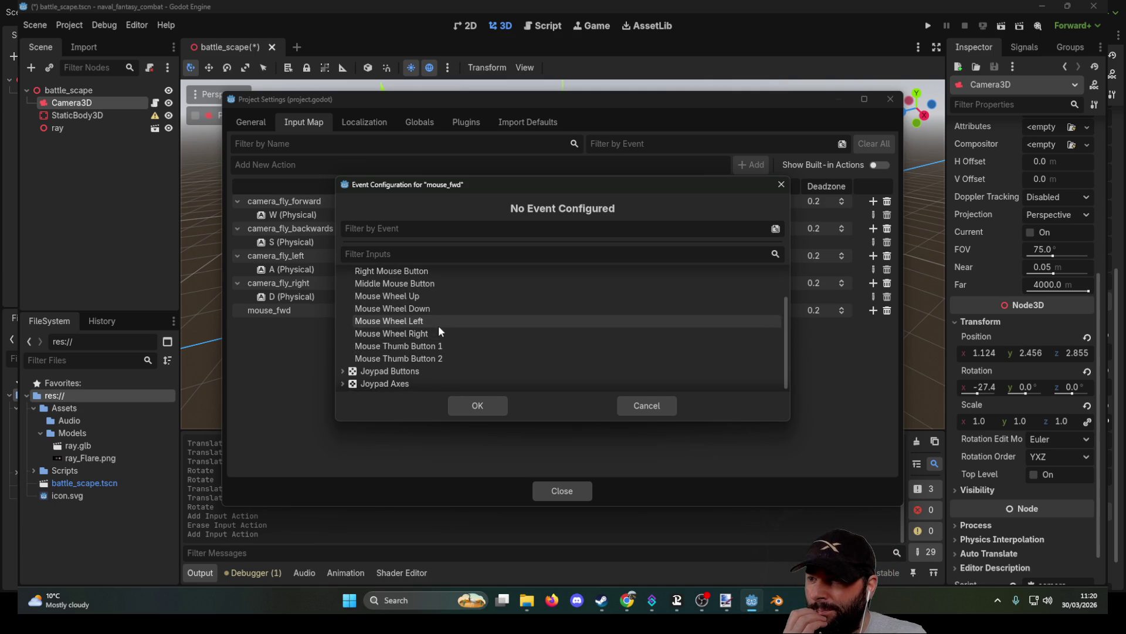
pyautogui.scroll(3, 421, 357)
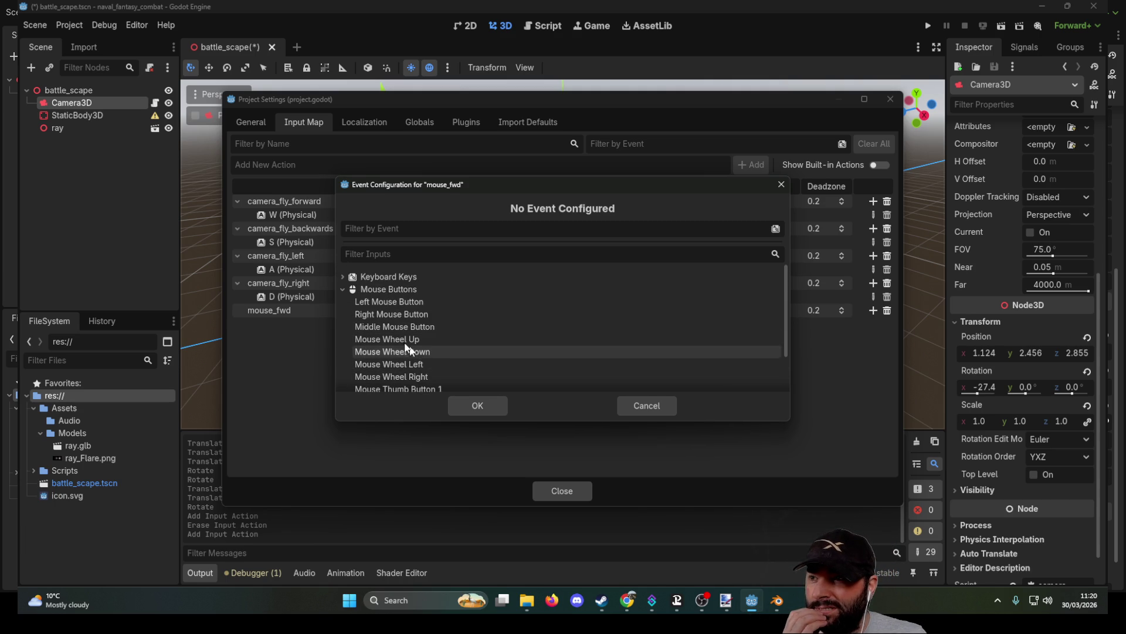
pyautogui.click(343, 289)
pyautogui.click(342, 277)
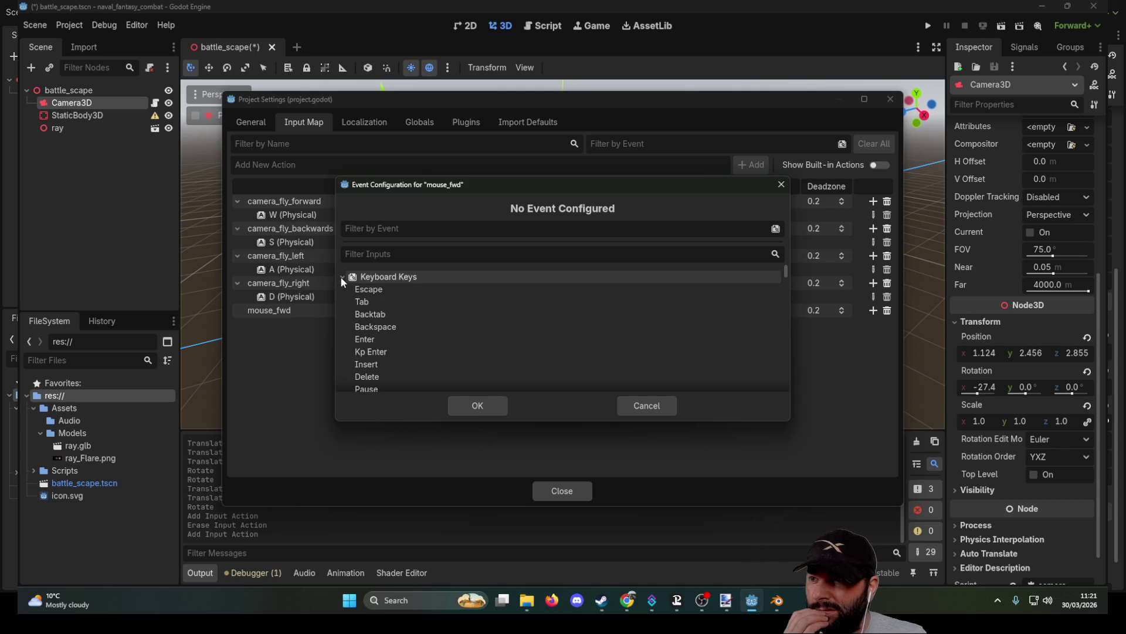
pyautogui.click(343, 277)
pyautogui.click(341, 302)
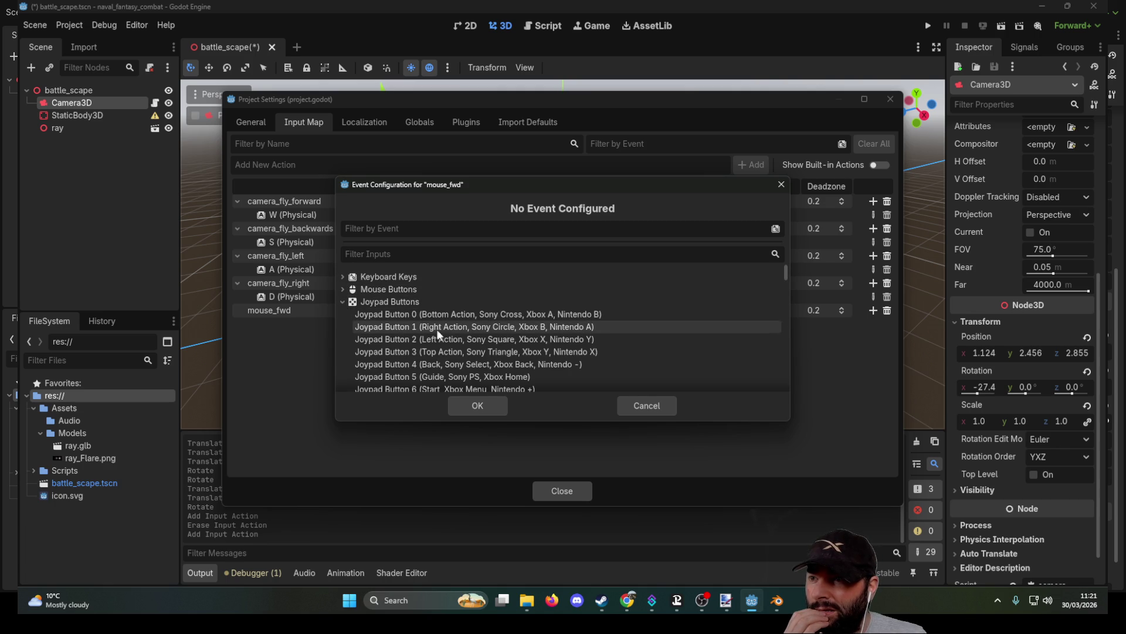
pyautogui.scroll(-3, 442, 332)
pyautogui.scroll(-10, 444, 332)
pyautogui.scroll(-17, 445, 329)
pyautogui.scroll(-8, 458, 338)
pyautogui.scroll(10, 466, 339)
pyautogui.scroll(18, 470, 341)
pyautogui.scroll(8, 458, 344)
pyautogui.scroll(-3, 536, 323)
pyautogui.scroll(6, 531, 326)
pyautogui.click(343, 302)
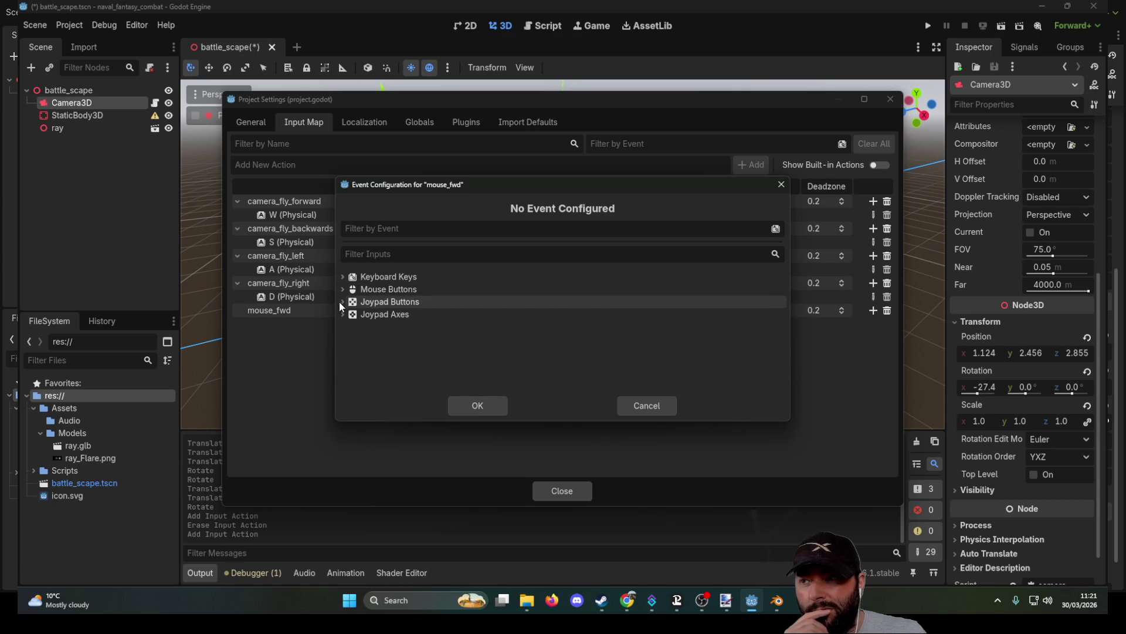
pyautogui.click(661, 402)
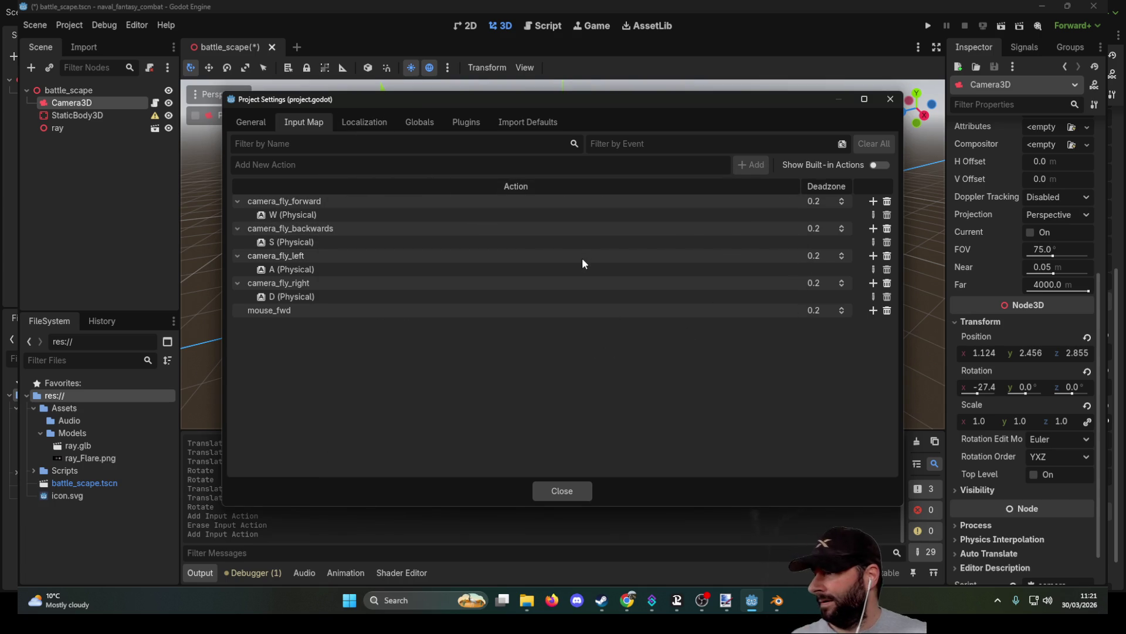
pyautogui.press('Escape')
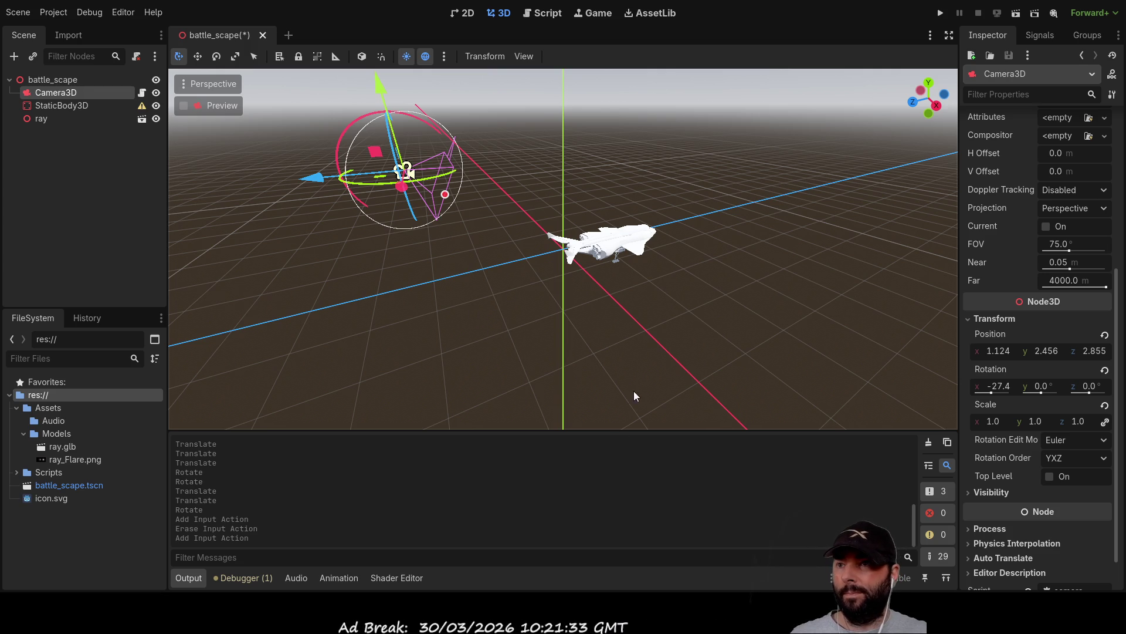
# Step: Switch to editing the camera_3d.gd script
pyautogui.hotkey('ctrl', 'F3')
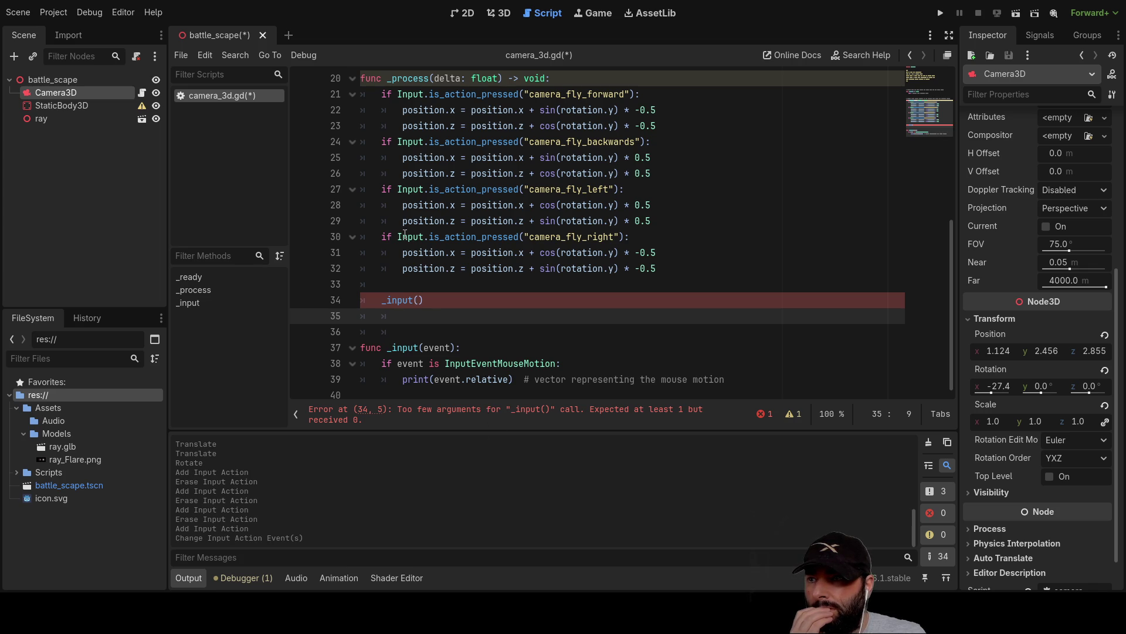
# Step: Copy Input.is_action_pressed from line 30 into the _input() call on line 34
pyautogui.moveTo(398, 236); pyautogui.dragTo(521, 239)
pyautogui.hotkey('ctrl', 'c')
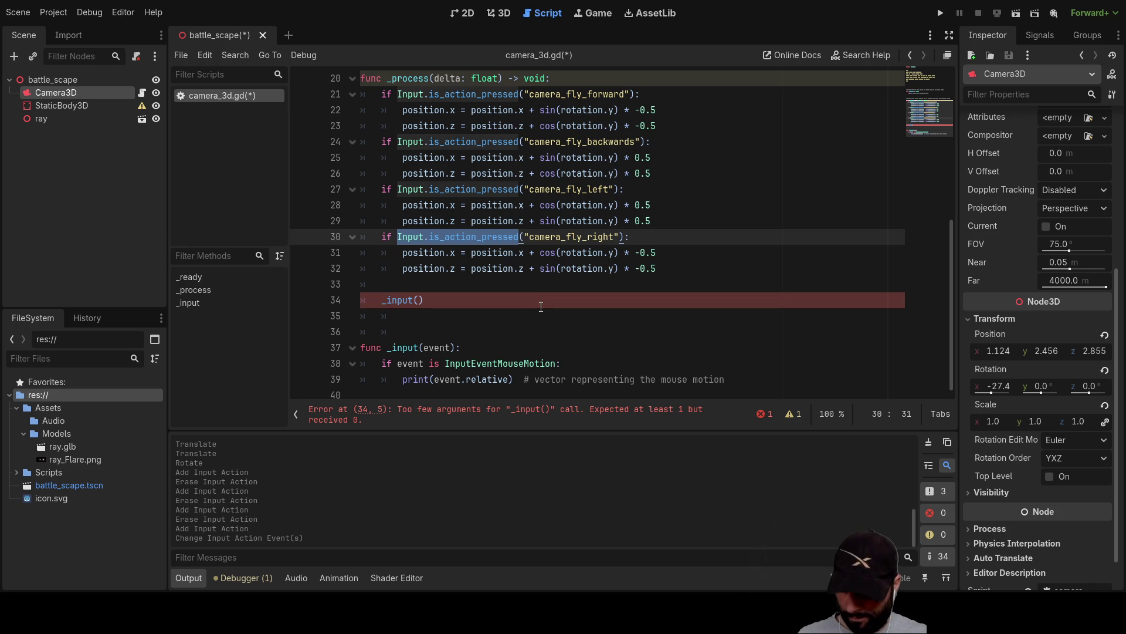
pyautogui.click(417, 299)
pyautogui.hotkey('ctrl', 'v')
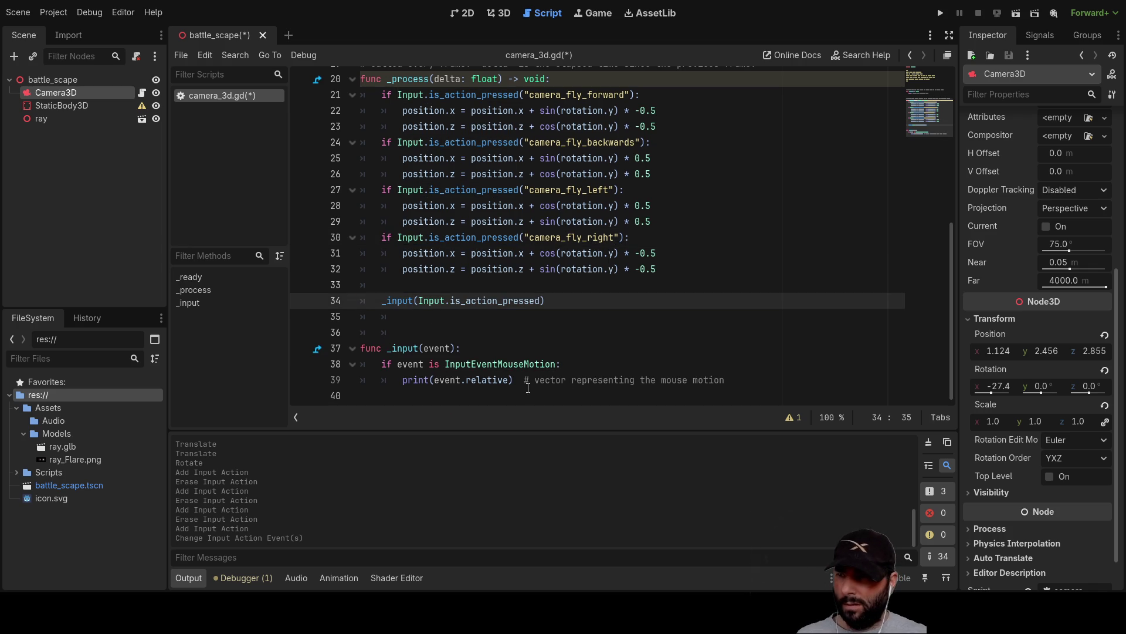
pyautogui.write('(')
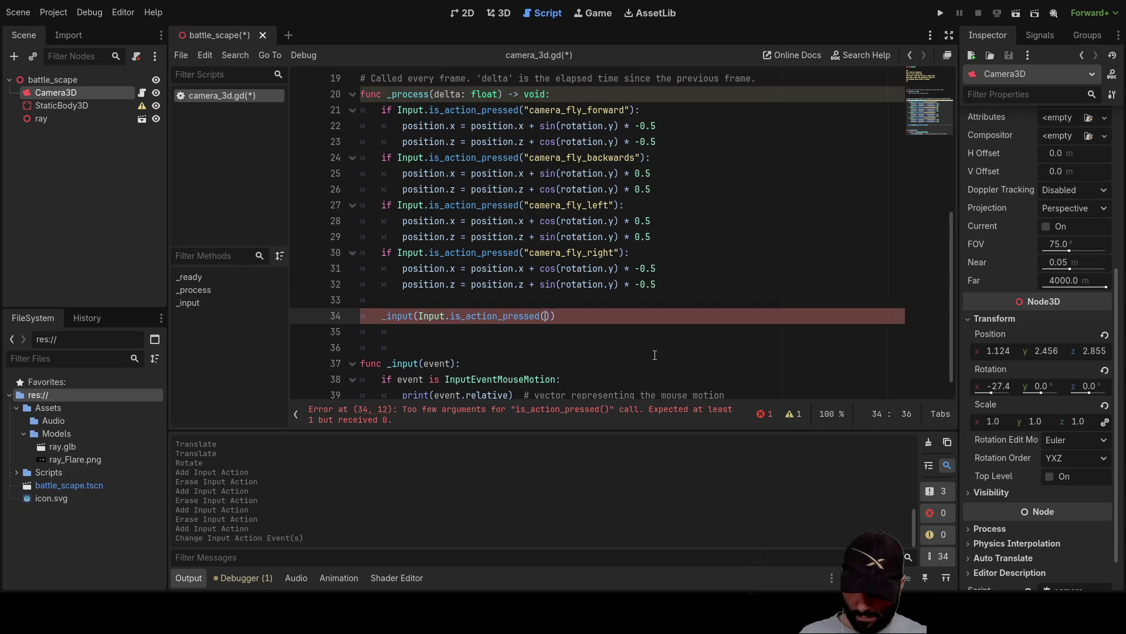
pyautogui.write('mous')
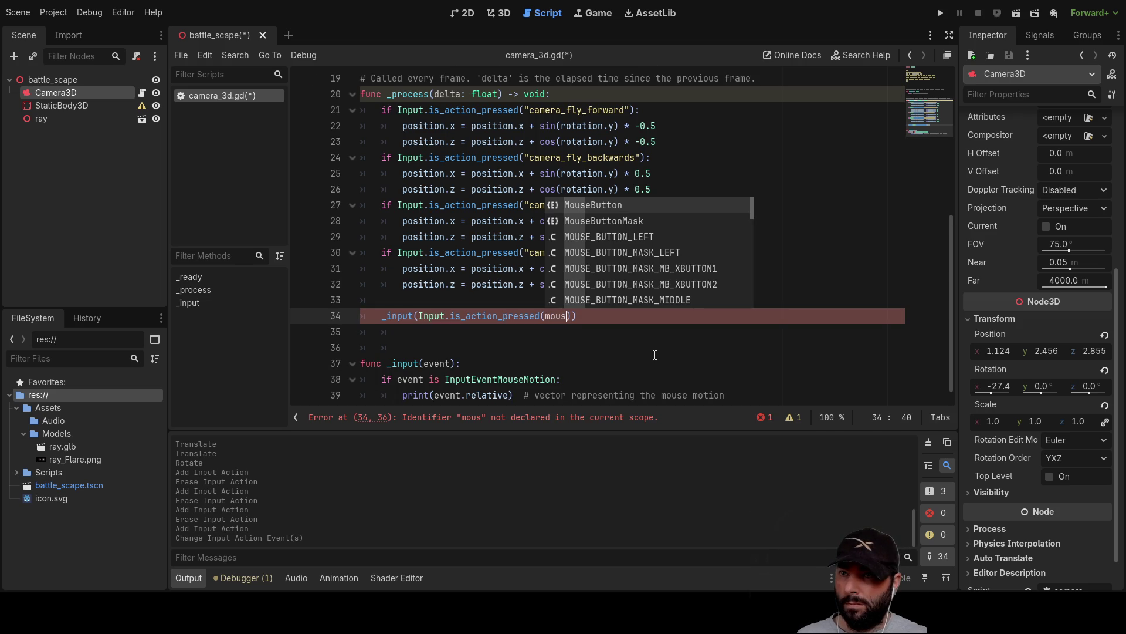
# Step: Replace the undeclared mous with the "mouse_right_click" action via autocomplete
pyautogui.press('Down')
pyautogui.press('Down')
pyautogui.press('Down')
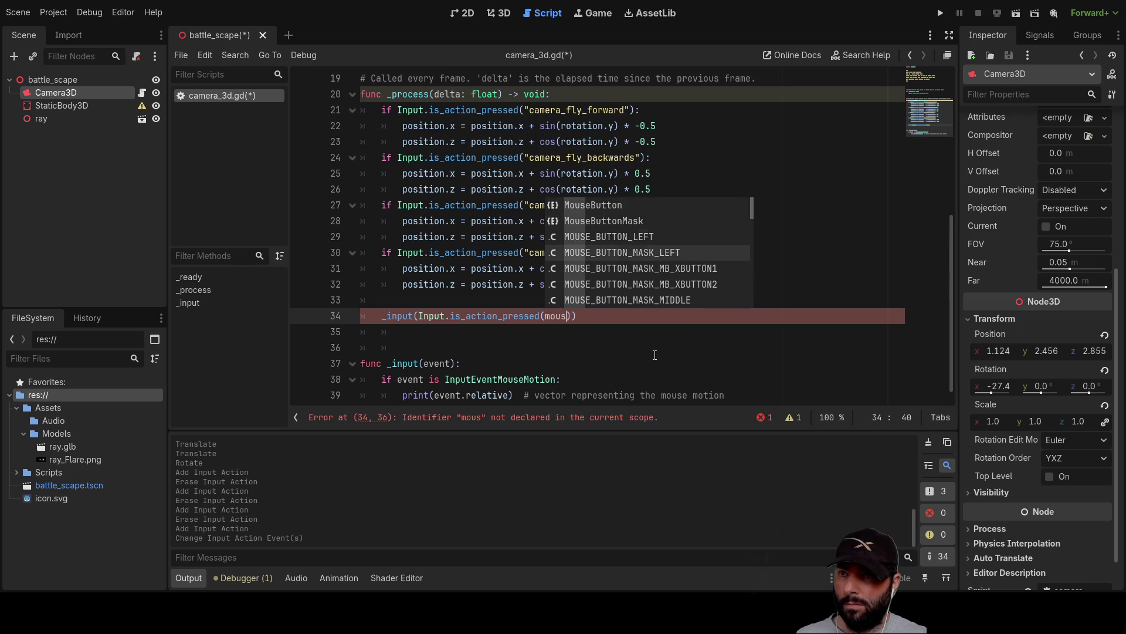
pyautogui.press('Down')
pyautogui.press('Down')
pyautogui.press('Down')
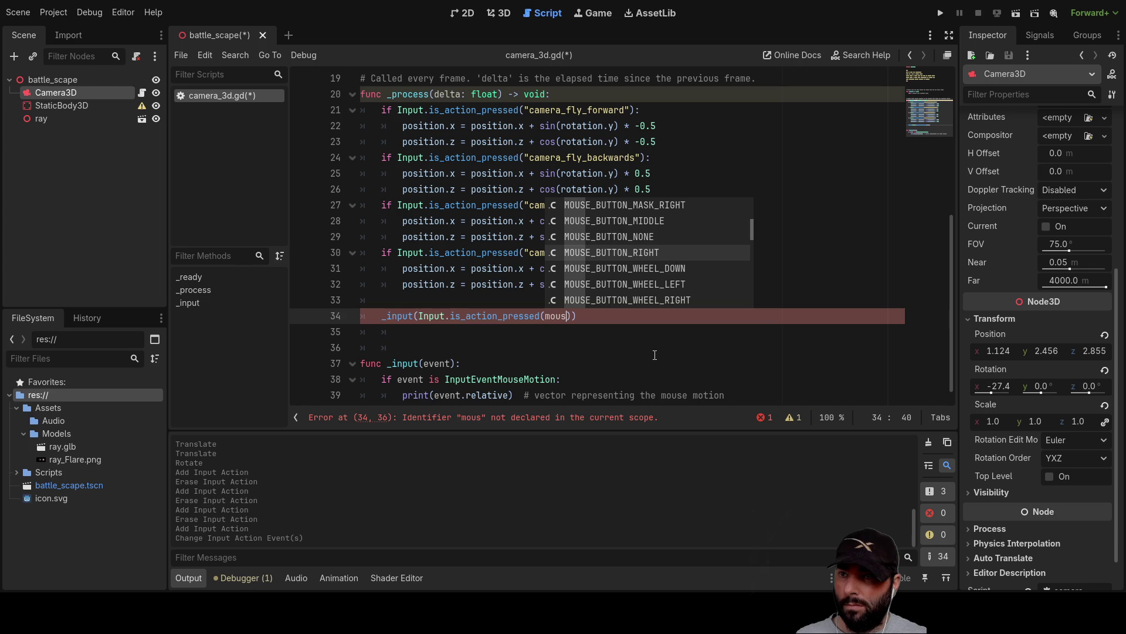
pyautogui.press('Down')
pyautogui.press('Down')
pyautogui.press('Down')
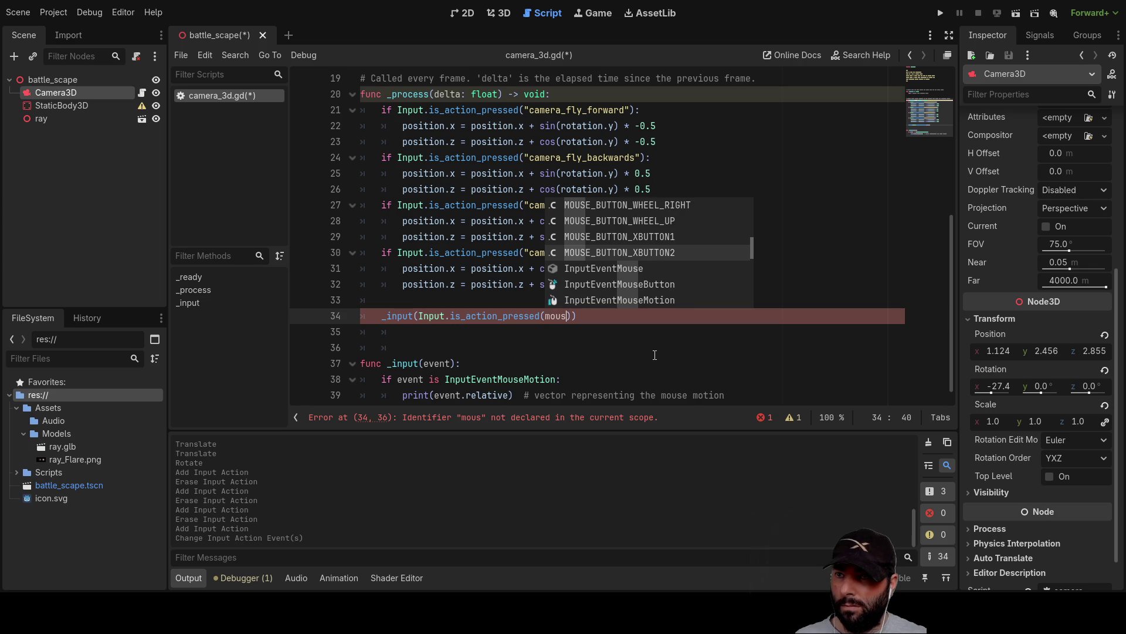
pyautogui.press('Down')
pyautogui.press('Down')
pyautogui.press('Down')
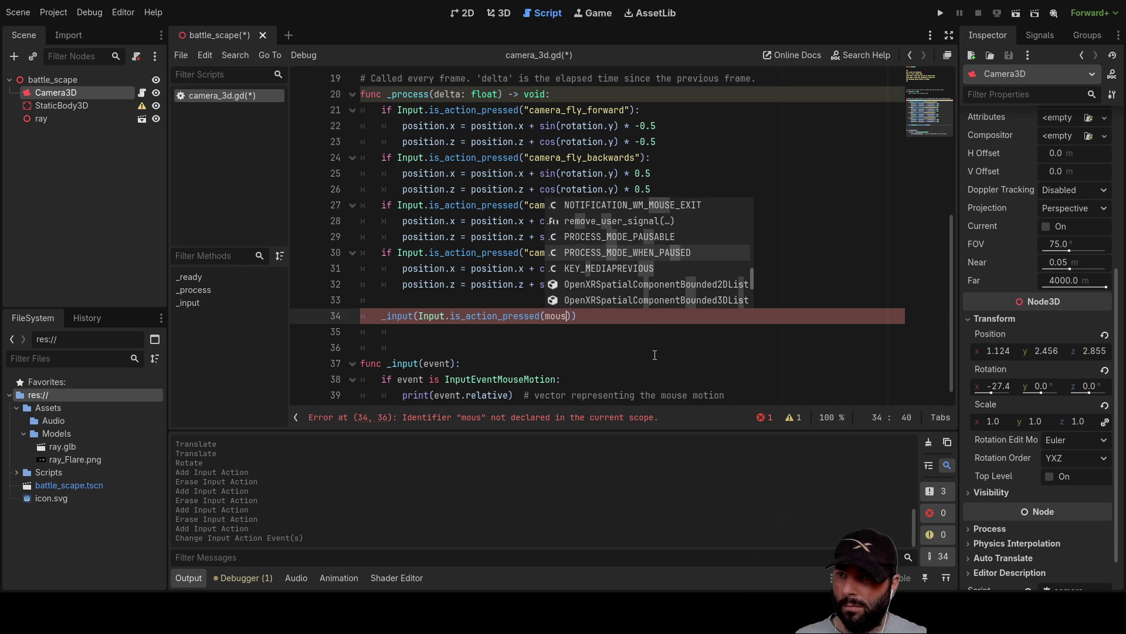
pyautogui.press('Down')
pyautogui.press('Down')
pyautogui.press('BackSpace')
pyautogui.press('BackSpace')
pyautogui.press('BackSpace')
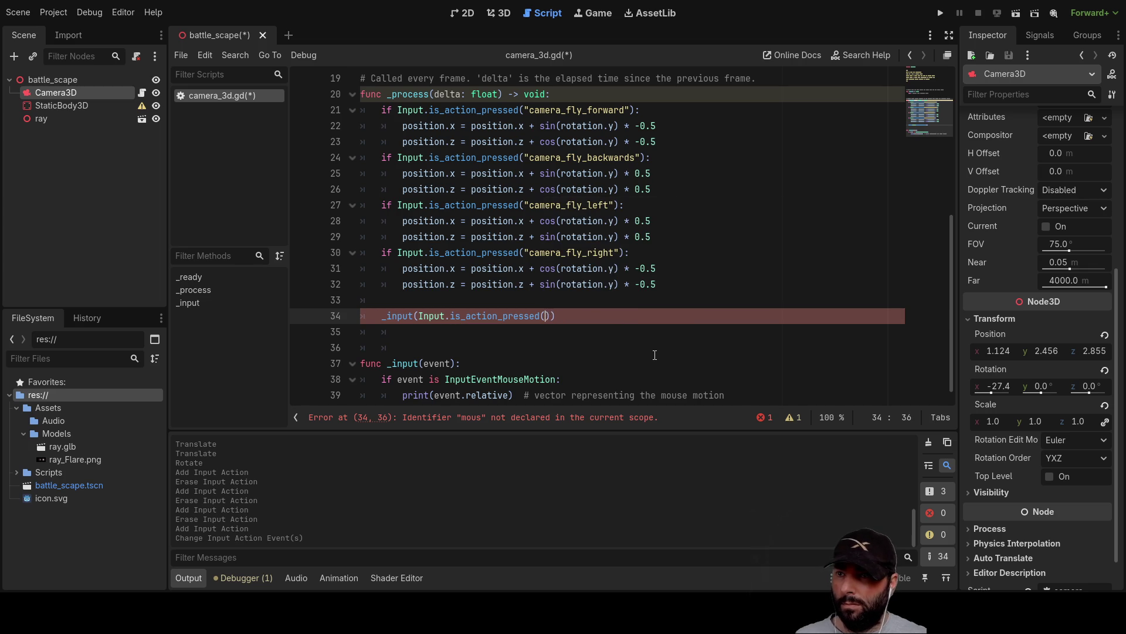
pyautogui.write('"')
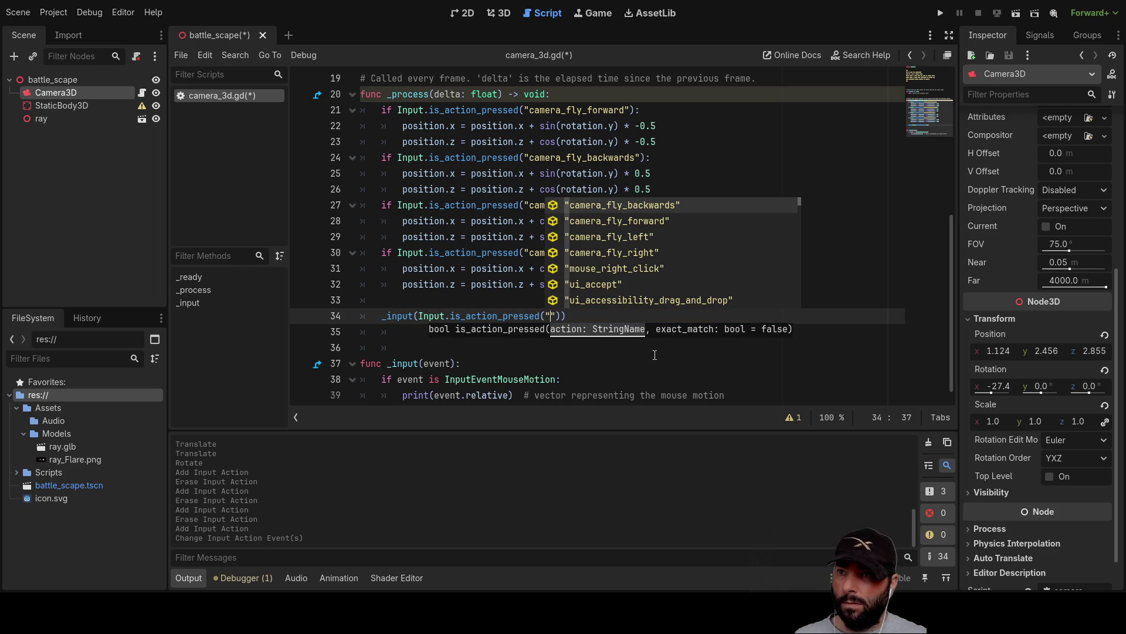
pyautogui.press('Down')
pyautogui.press('Down')
pyautogui.press('Down')
pyautogui.press('Return')
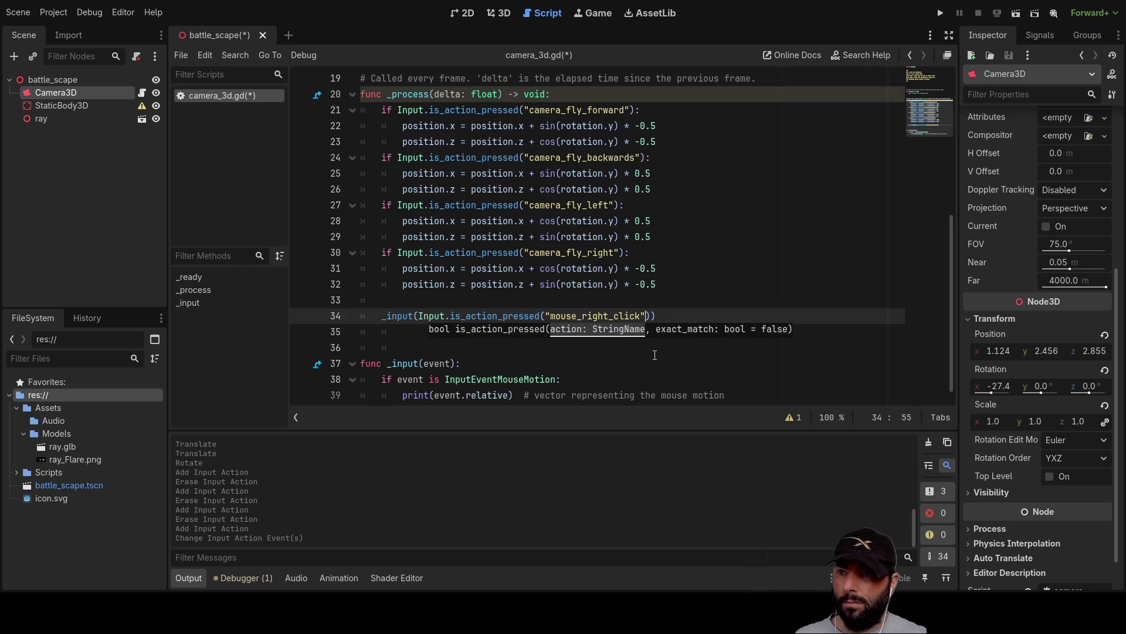
pyautogui.click(618, 360)
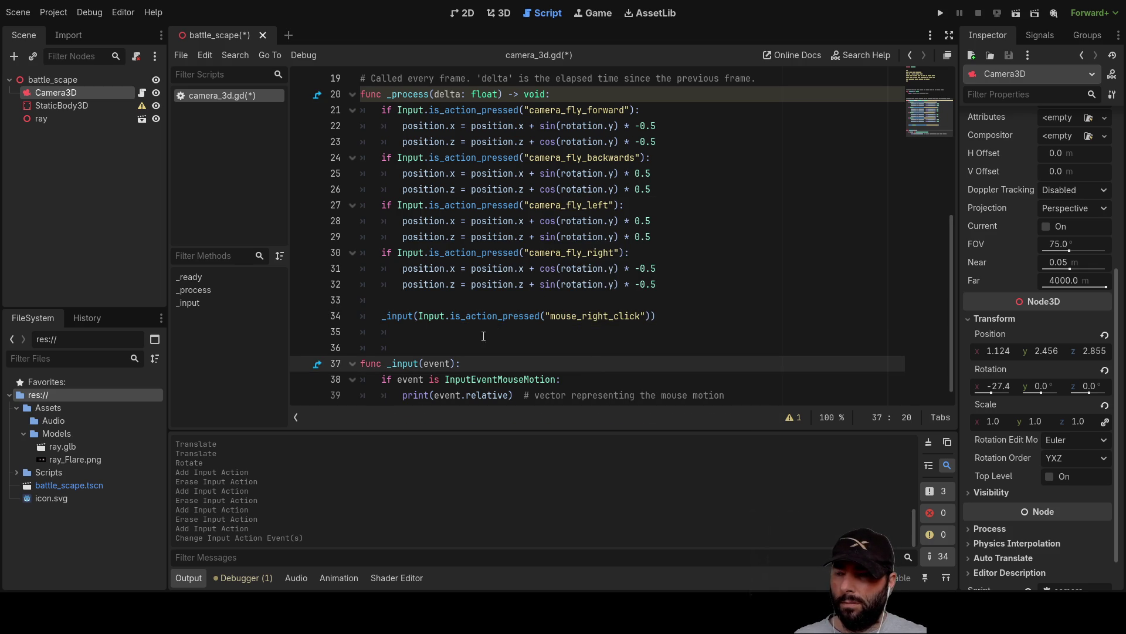
pyautogui.scroll(-1, 390, 326)
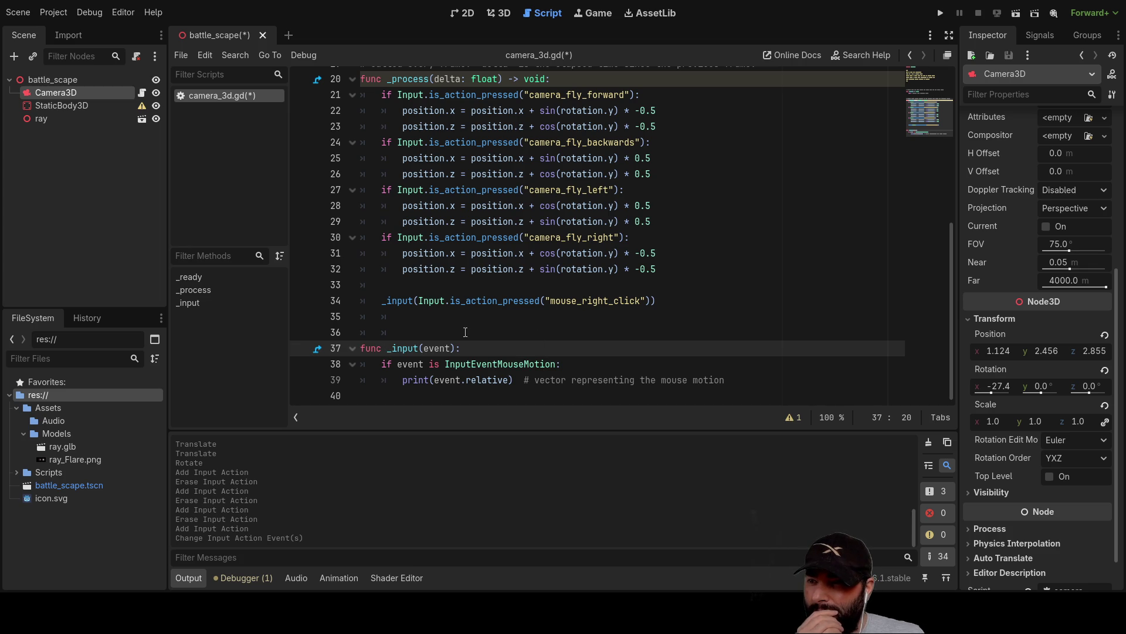
# Step: Run the project to print mouse-motion vectors, then stop the game
pyautogui.click(942, 12)
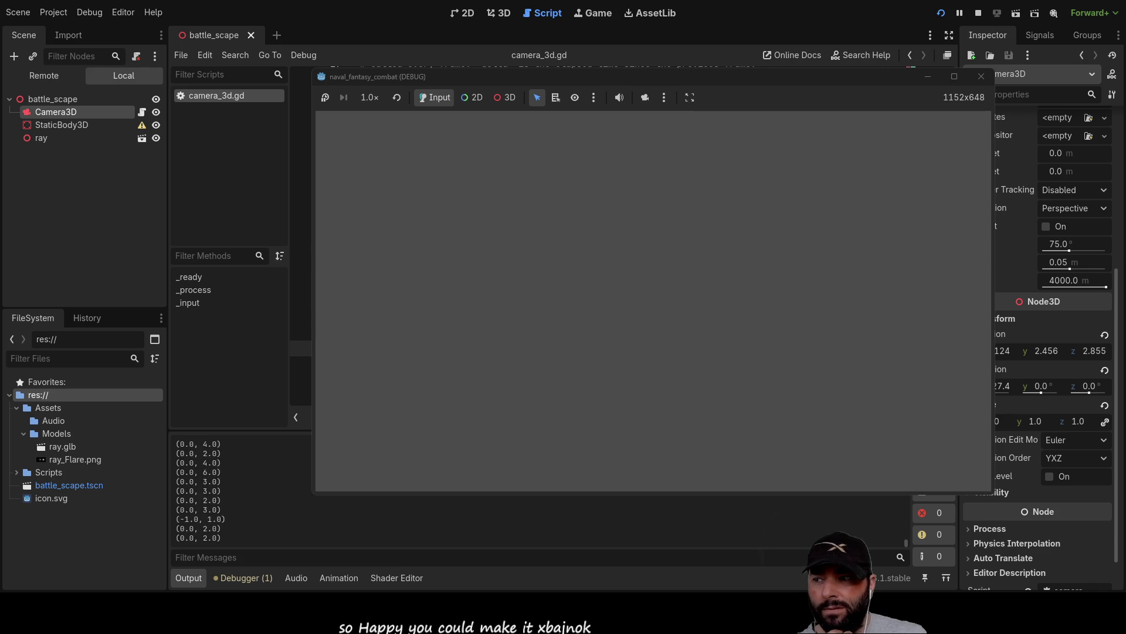
pyautogui.click(981, 77)
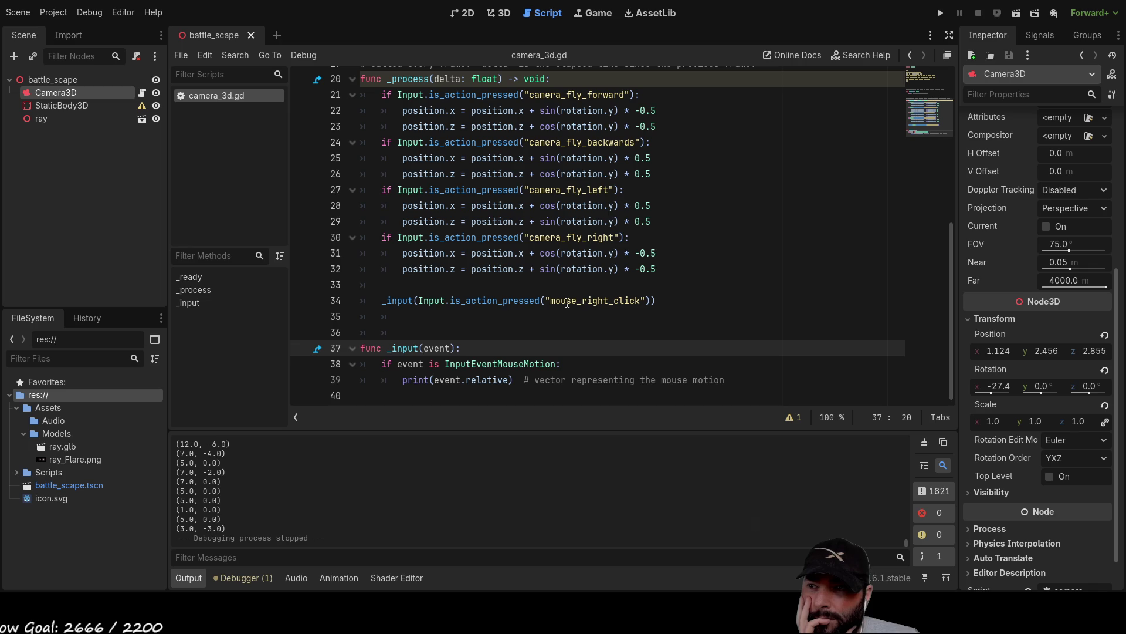
pyautogui.doubleClick(401, 348)
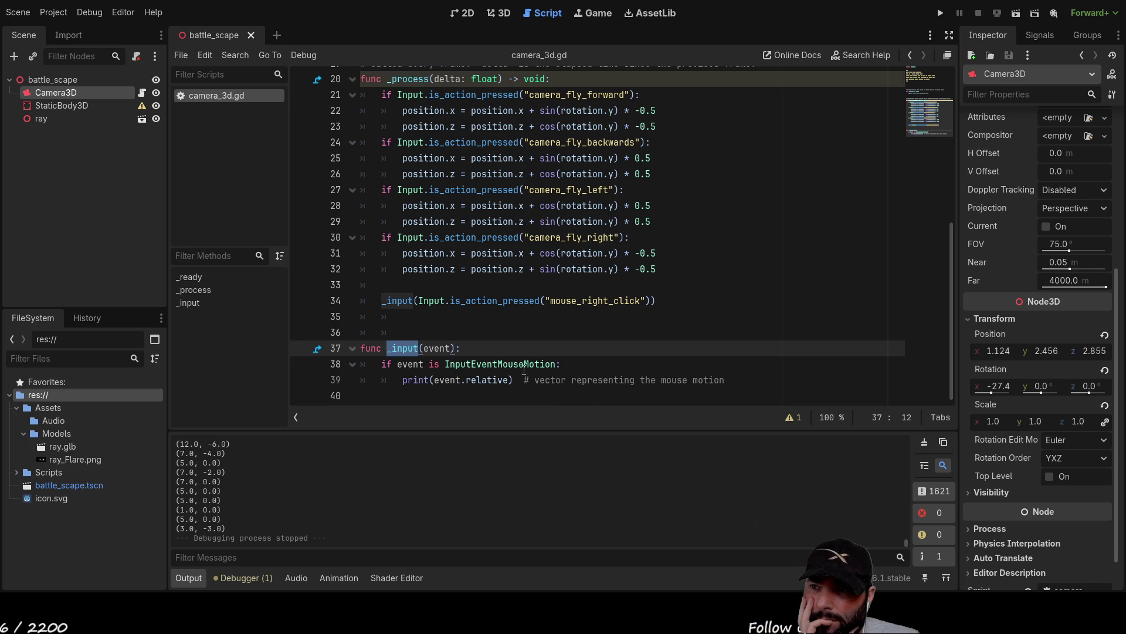
pyautogui.doubleClick(505, 365)
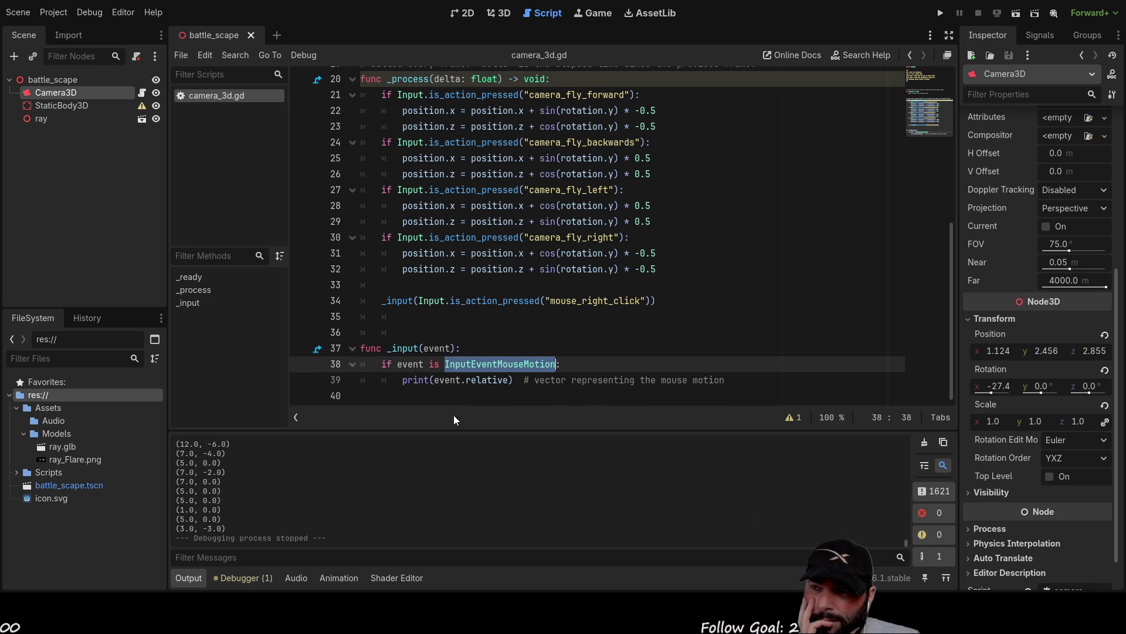
pyautogui.doubleClick(400, 302)
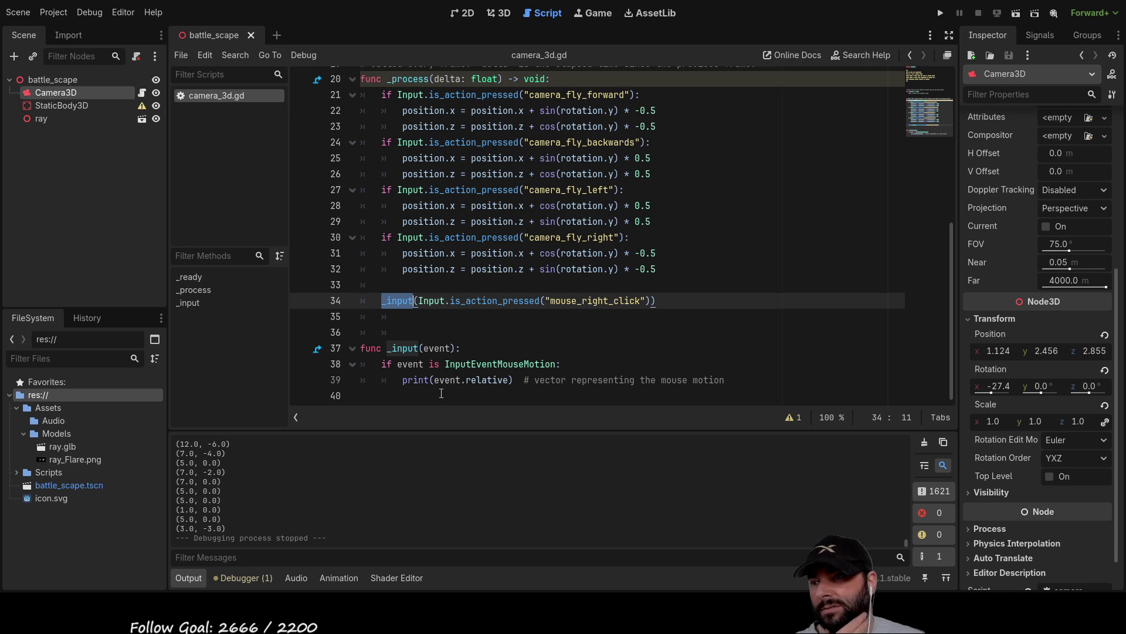
pyautogui.moveTo(445, 364); pyautogui.dragTo(557, 365)
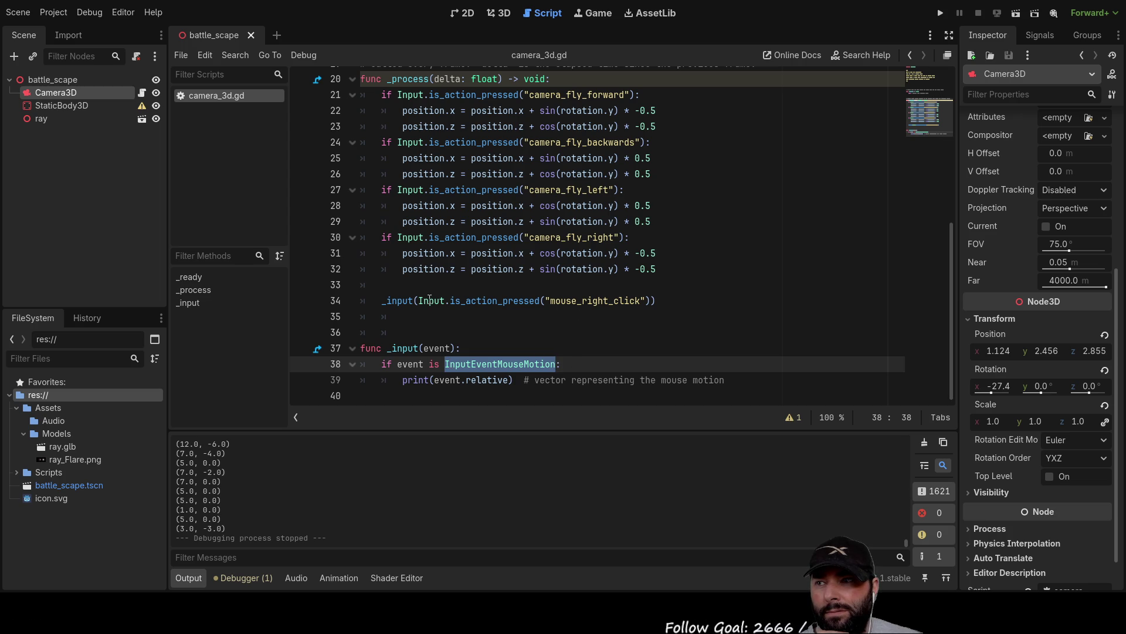
pyautogui.click(392, 287)
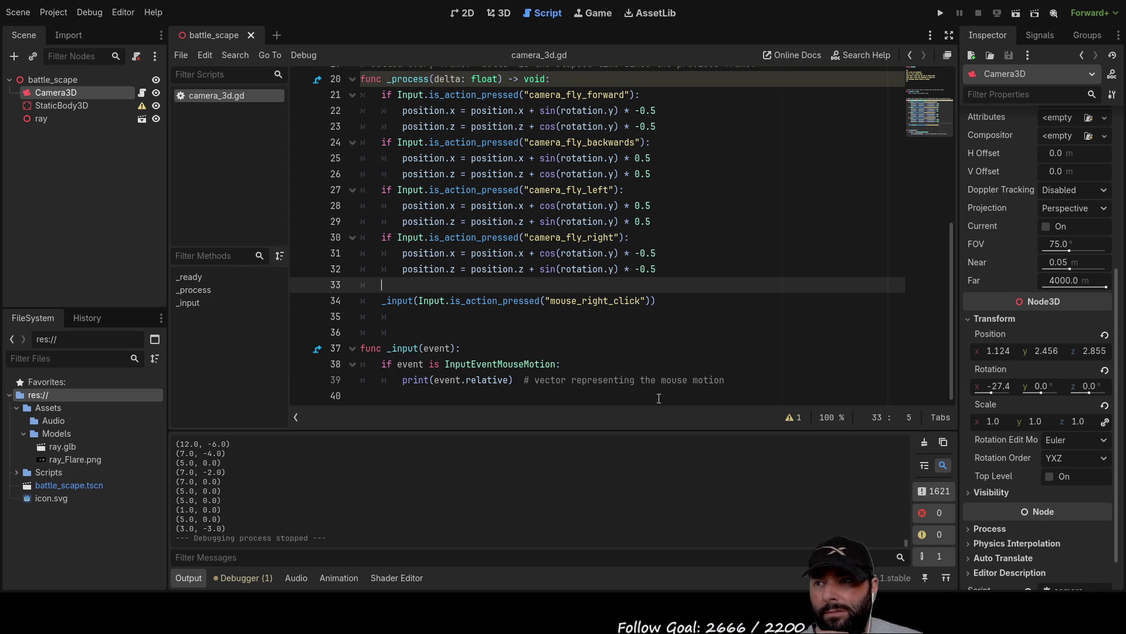
# Step: Move the mouse_right_click check into an if on line 33 and delete the leftover _input()
pyautogui.write('if')
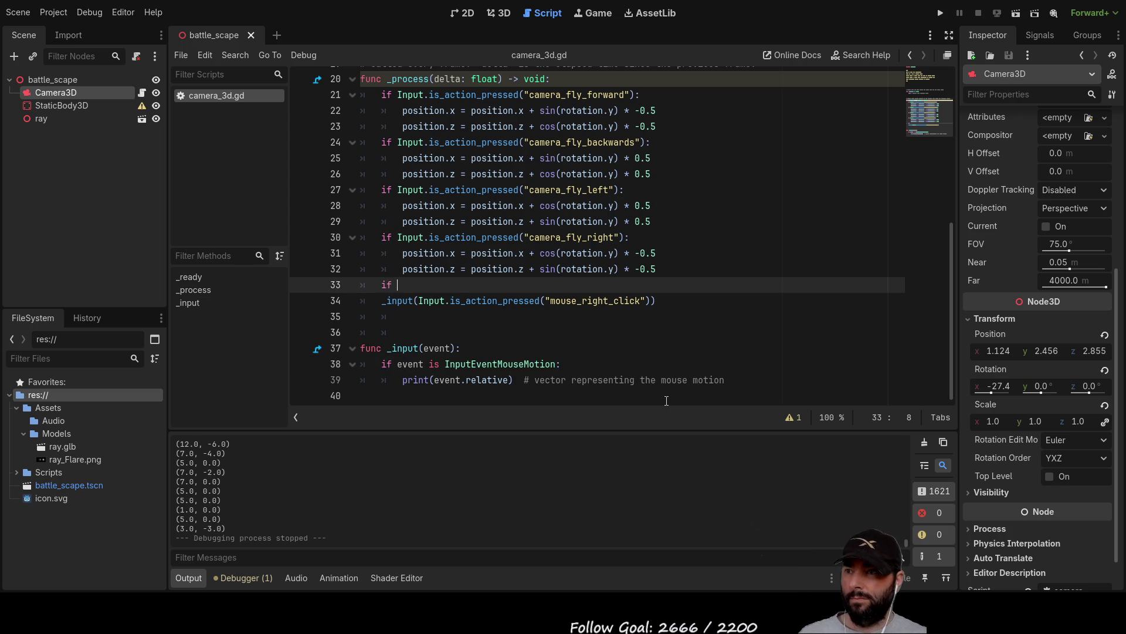
pyautogui.press('Down')
pyautogui.press('Right')
pyautogui.press('Right')
pyautogui.press('Right')
pyautogui.hotkey('shift', 'Right')
pyautogui.hotkey('shift', 'Right')
pyautogui.hotkey('shift', 'Right')
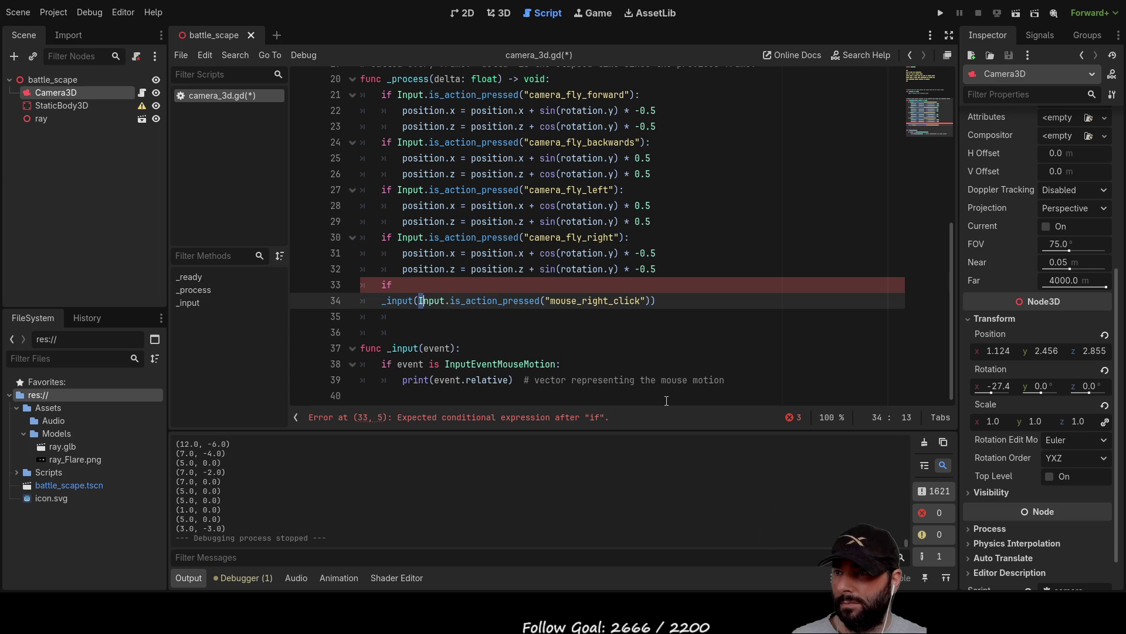
pyautogui.hotkey('shift', 'Right')
pyautogui.hotkey('shift', 'Right')
pyautogui.hotkey('shift', 'Right')
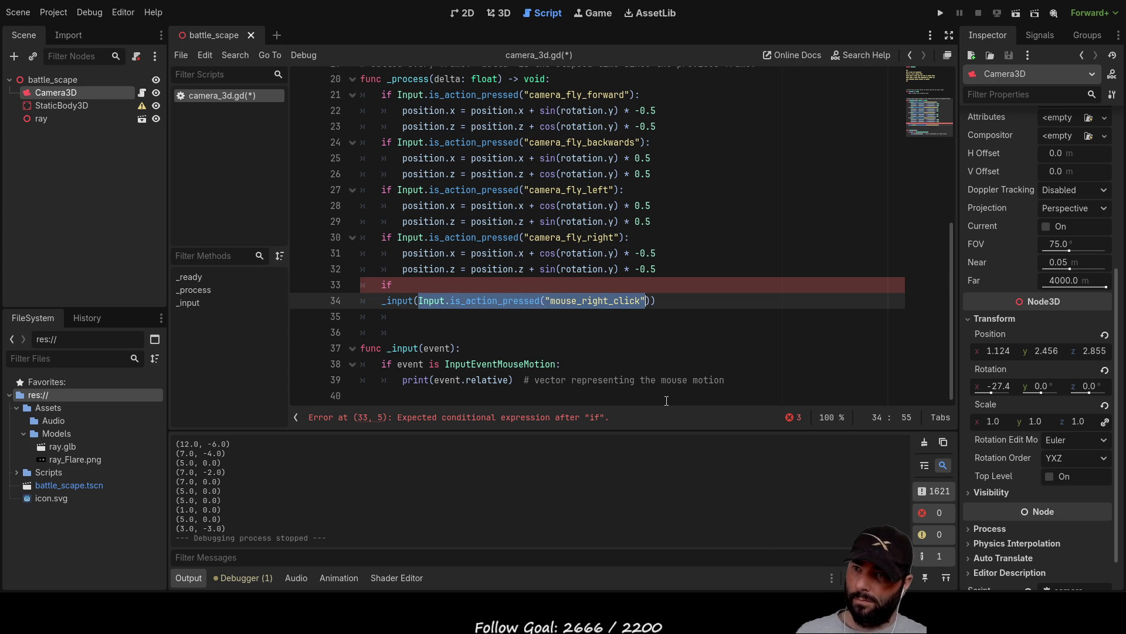
pyautogui.hotkey('ctrl', 'x')
pyautogui.press('Up')
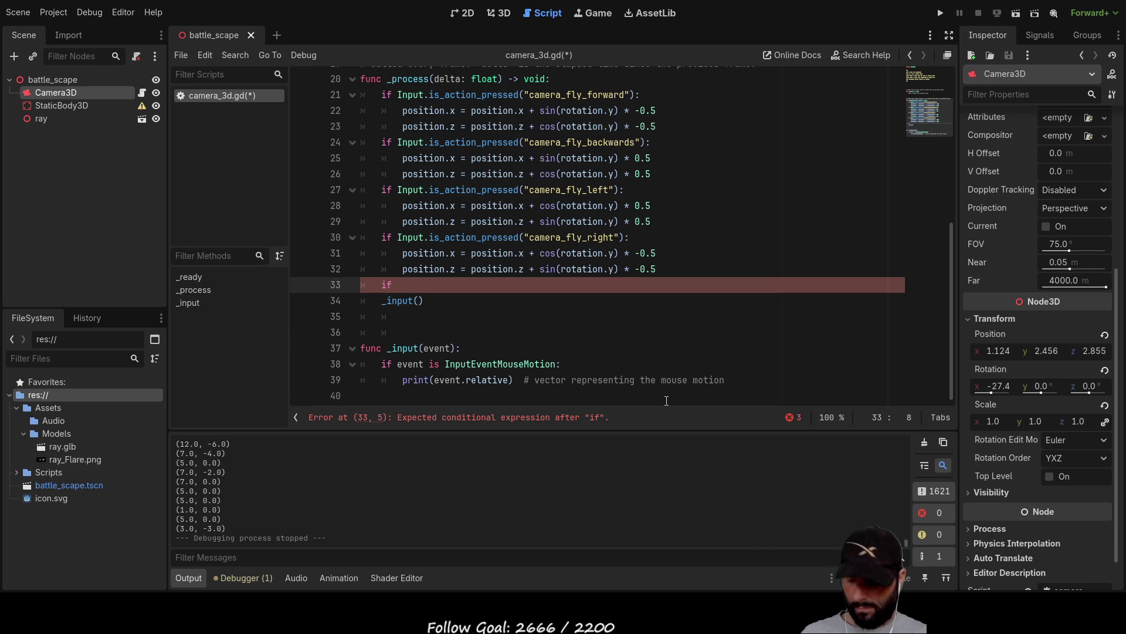
pyautogui.hotkey('ctrl', 'v')
pyautogui.press('Down')
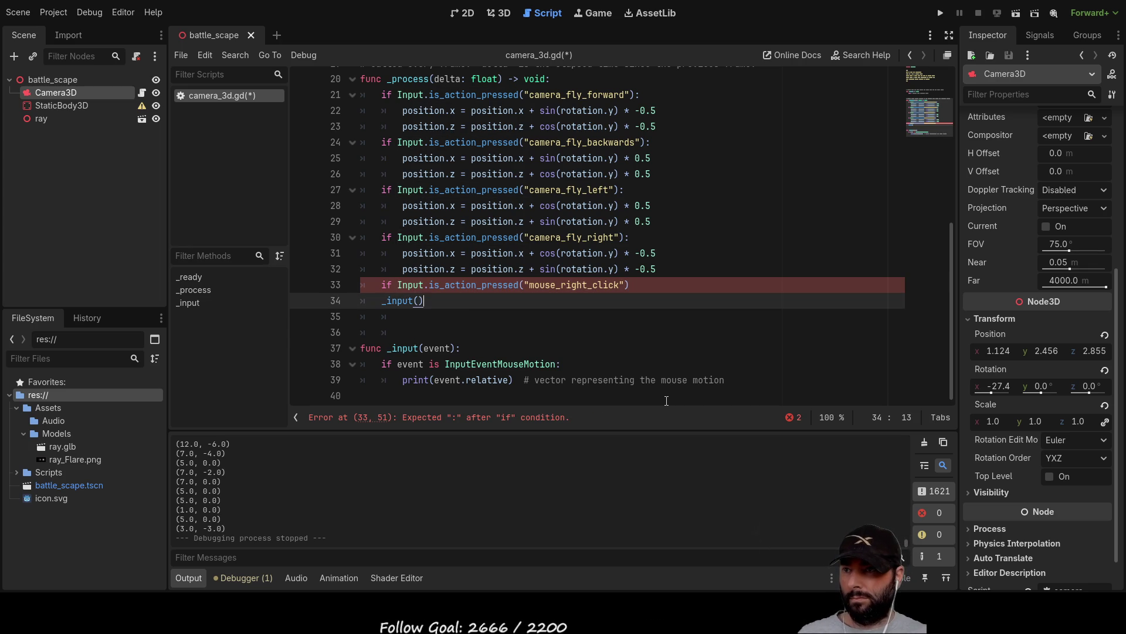
pyautogui.press('BackSpace')
pyautogui.press('BackSpace')
pyautogui.press('BackSpace')
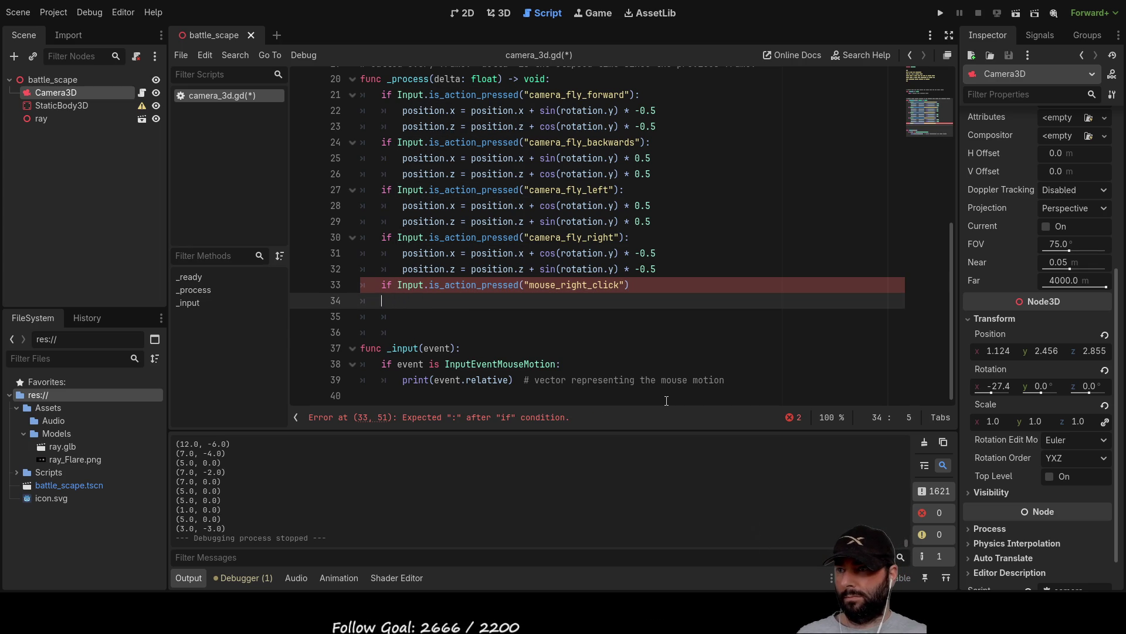
pyautogui.press('Tab')
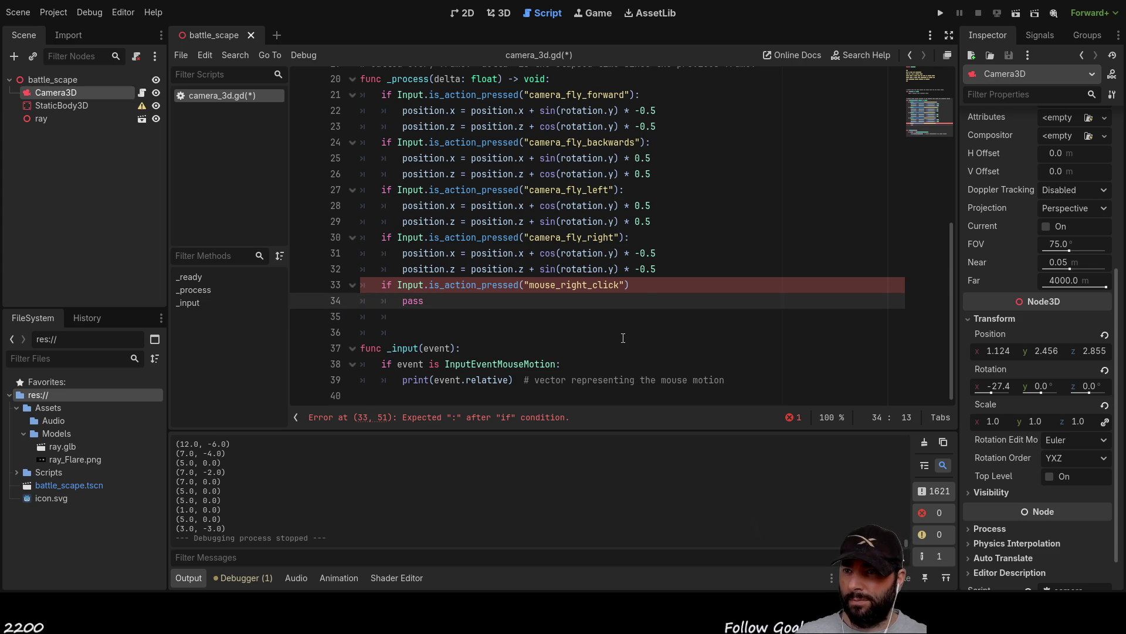
# Step: Finish the if line with a colon and an indented pass beneath it
pyautogui.click(646, 290)
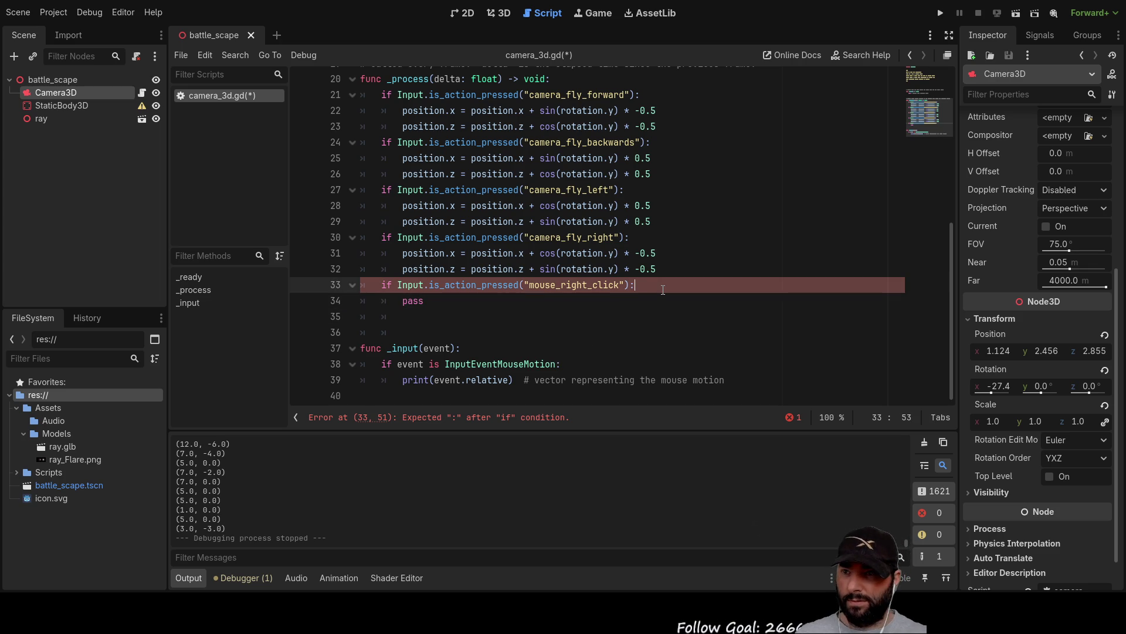
pyautogui.press('Down')
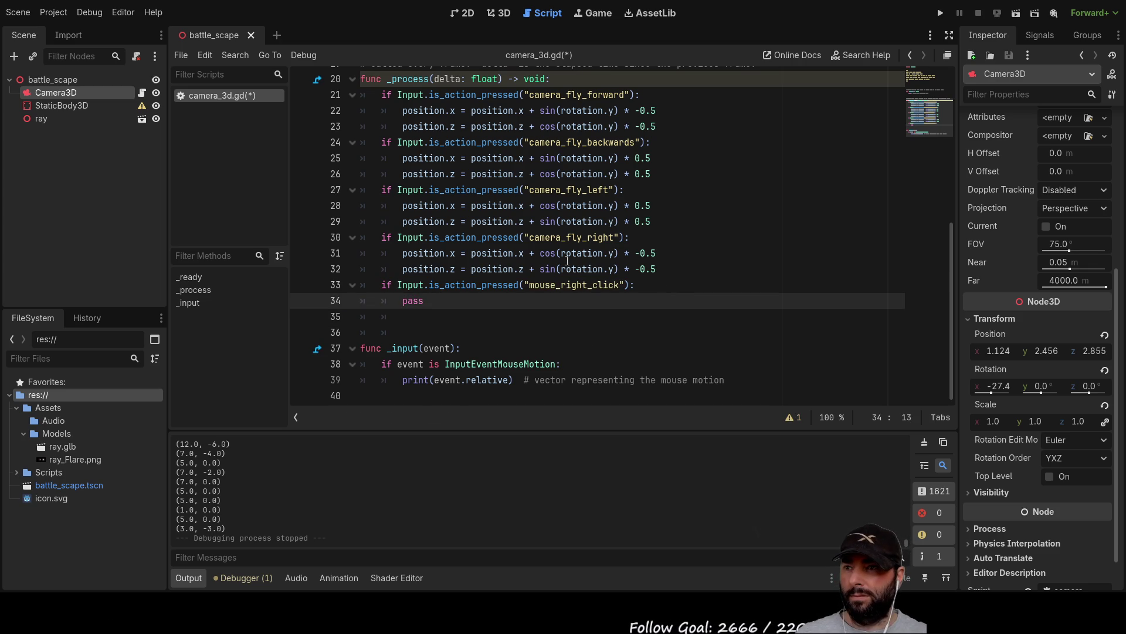
pyautogui.scroll(6, 568, 273)
pyautogui.scroll(-6, 610, 288)
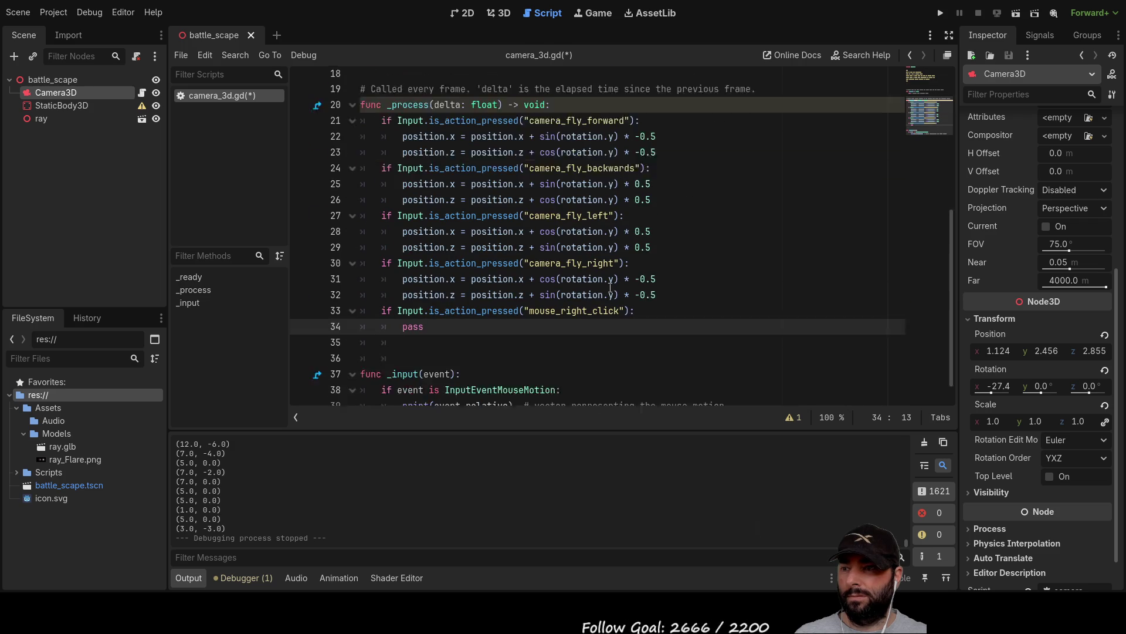
pyautogui.scroll(5, 199, 498)
pyautogui.scroll(-5, 203, 474)
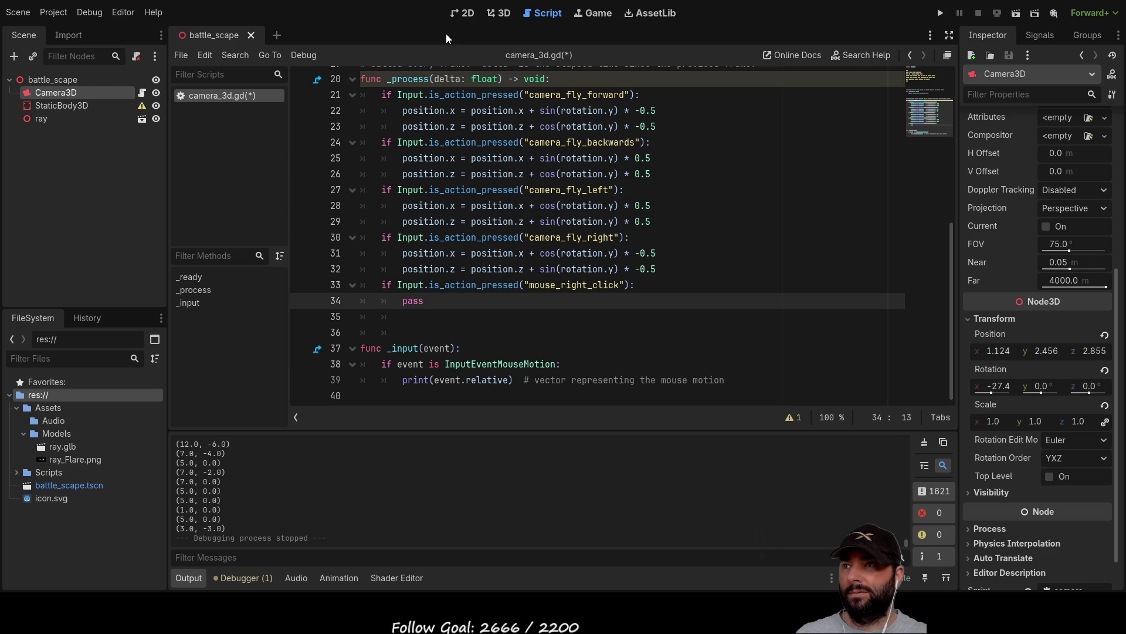
pyautogui.click(465, 14)
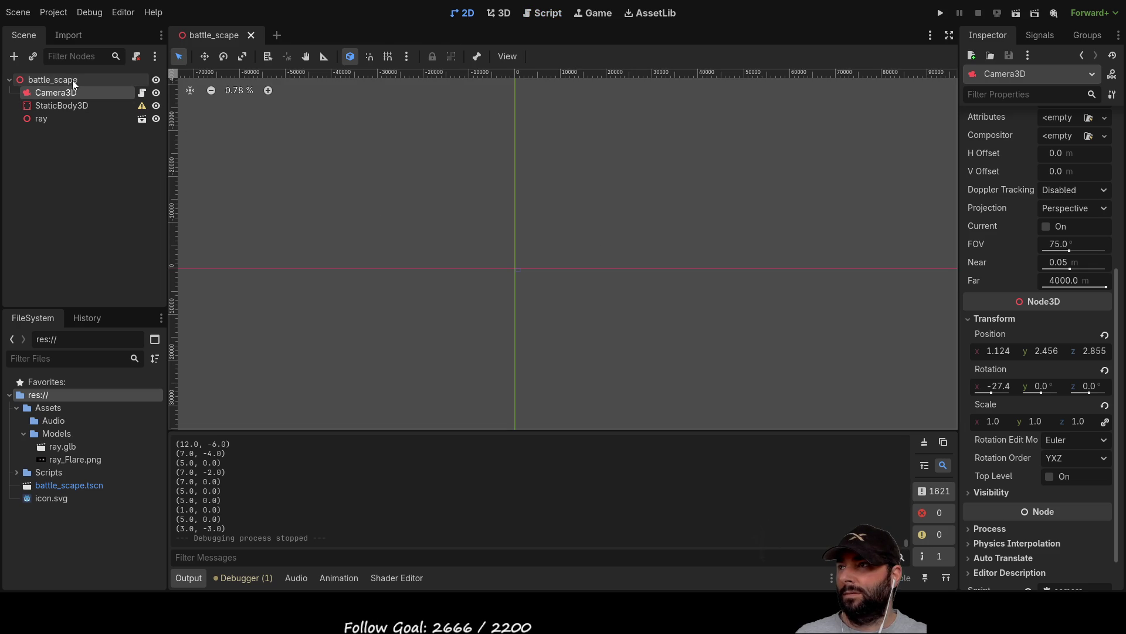
# Step: Select the Camera3D node in the battle_scape 3D view
pyautogui.click(75, 79)
pyautogui.moveTo(389, 266)
pyautogui.mouseDown()
pyautogui.moveTo(494, 287)
pyautogui.moveTo(713, 291)
pyautogui.moveTo(443, 258)
pyautogui.mouseUp()
pyautogui.scroll(3, 494, 288)
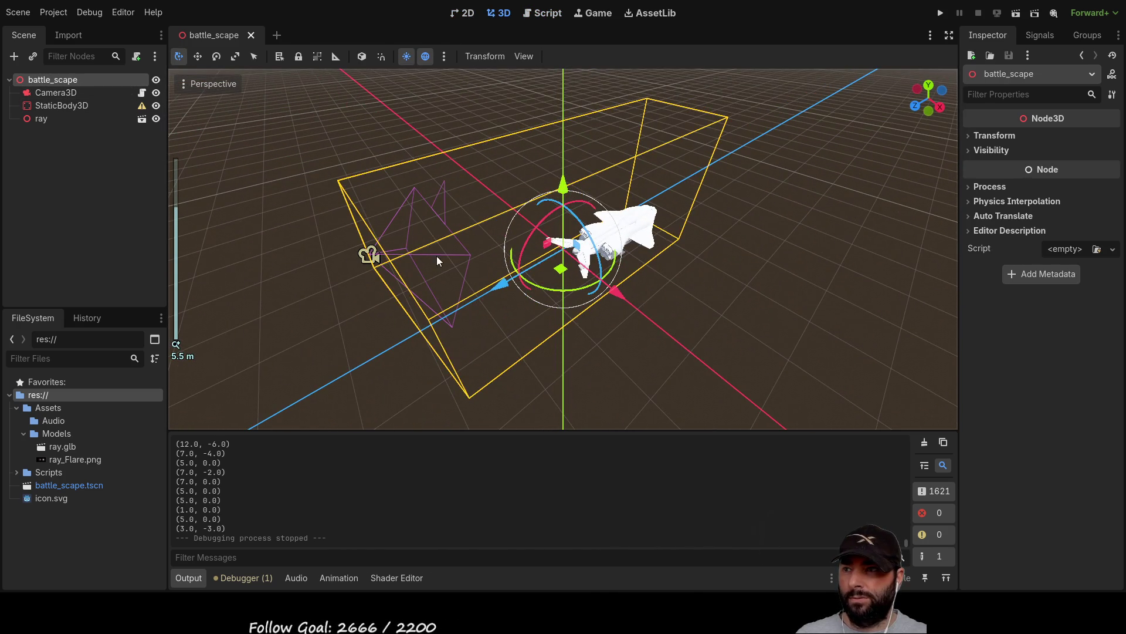
pyautogui.click(434, 249)
pyautogui.click(369, 254)
pyautogui.moveTo(410, 364)
pyautogui.mouseDown()
pyautogui.moveTo(359, 299)
pyautogui.moveTo(514, 346)
pyautogui.moveTo(582, 332)
pyautogui.moveTo(553, 348)
pyautogui.moveTo(565, 350)
pyautogui.moveTo(604, 337)
pyautogui.moveTo(618, 300)
pyautogui.moveTo(579, 340)
pyautogui.moveTo(483, 330)
pyautogui.moveTo(564, 357)
pyautogui.moveTo(608, 349)
pyautogui.moveTo(519, 337)
pyautogui.moveTo(506, 318)
pyautogui.moveTo(597, 356)
pyautogui.moveTo(618, 331)
pyautogui.moveTo(572, 349)
pyautogui.moveTo(525, 349)
pyautogui.moveTo(614, 351)
pyautogui.moveTo(618, 292)
pyautogui.moveTo(610, 339)
pyautogui.moveTo(549, 358)
pyautogui.moveTo(513, 337)
pyautogui.moveTo(604, 350)
pyautogui.moveTo(533, 349)
pyautogui.moveTo(579, 353)
pyautogui.moveTo(560, 355)
pyautogui.moveTo(600, 354)
pyautogui.moveTo(618, 332)
pyautogui.moveTo(566, 359)
pyautogui.moveTo(512, 319)
pyautogui.moveTo(602, 336)
pyautogui.moveTo(613, 318)
pyautogui.moveTo(565, 339)
pyautogui.moveTo(530, 335)
pyautogui.moveTo(515, 318)
pyautogui.moveTo(573, 336)
pyautogui.moveTo(611, 322)
pyautogui.moveTo(565, 350)
pyautogui.moveTo(679, 344)
pyautogui.mouseUp()
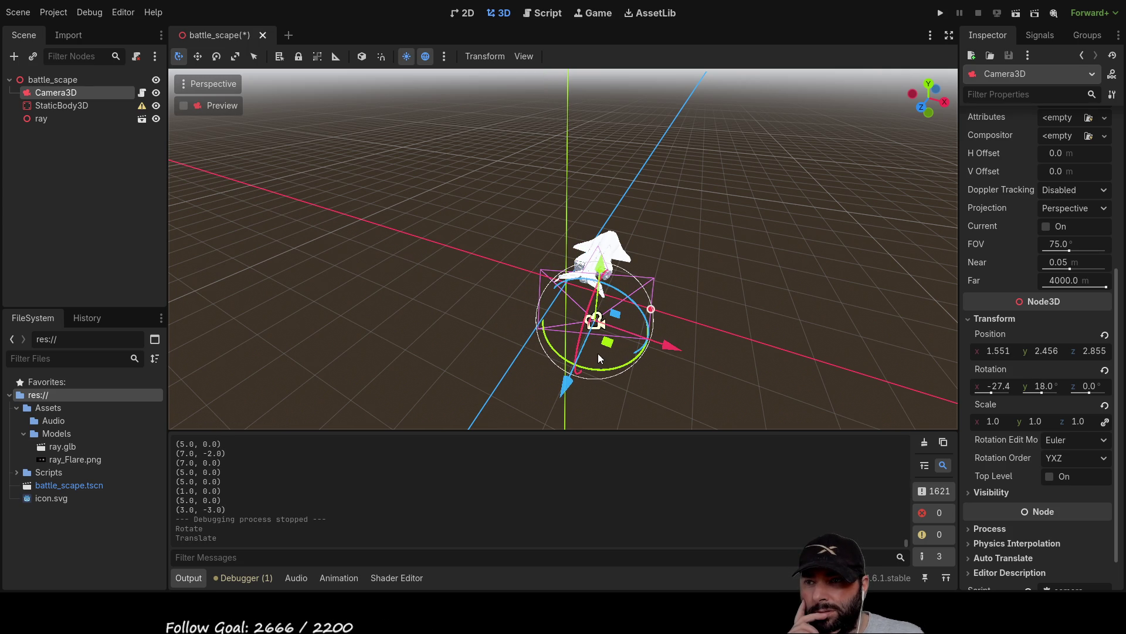
# Step: Move the camera toward the ship, to position 2.182, 3.103, 5.086
pyautogui.click(198, 57)
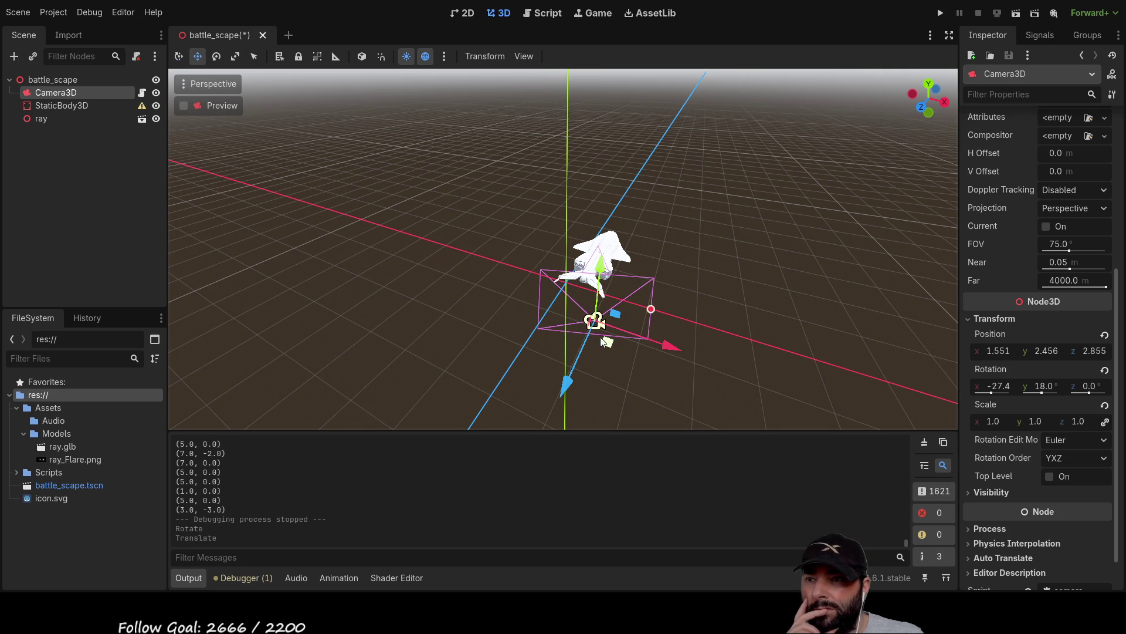
pyautogui.moveTo(591, 334)
pyautogui.mouseDown()
pyautogui.moveTo(614, 327)
pyautogui.moveTo(648, 288)
pyautogui.moveTo(619, 302)
pyautogui.moveTo(536, 302)
pyautogui.moveTo(595, 332)
pyautogui.moveTo(578, 328)
pyautogui.mouseUp()
pyautogui.moveTo(780, 290)
pyautogui.mouseDown()
pyautogui.moveTo(678, 297)
pyautogui.moveTo(501, 246)
pyautogui.mouseUp()
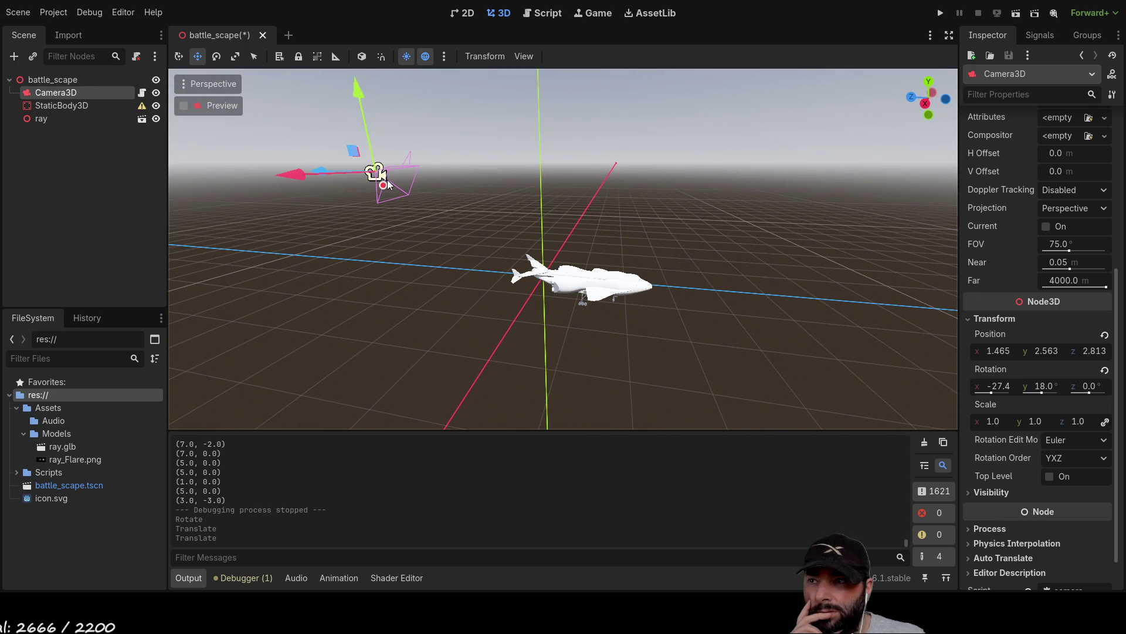
pyautogui.moveTo(587, 268)
pyautogui.mouseDown()
pyautogui.moveTo(543, 240)
pyautogui.moveTo(433, 273)
pyautogui.moveTo(524, 107)
pyautogui.moveTo(438, 113)
pyautogui.moveTo(303, 289)
pyautogui.moveTo(487, 483)
pyautogui.moveTo(765, 184)
pyautogui.moveTo(403, 74)
pyautogui.moveTo(476, 469)
pyautogui.moveTo(654, 114)
pyautogui.moveTo(508, 77)
pyautogui.moveTo(505, 89)
pyautogui.mouseUp()
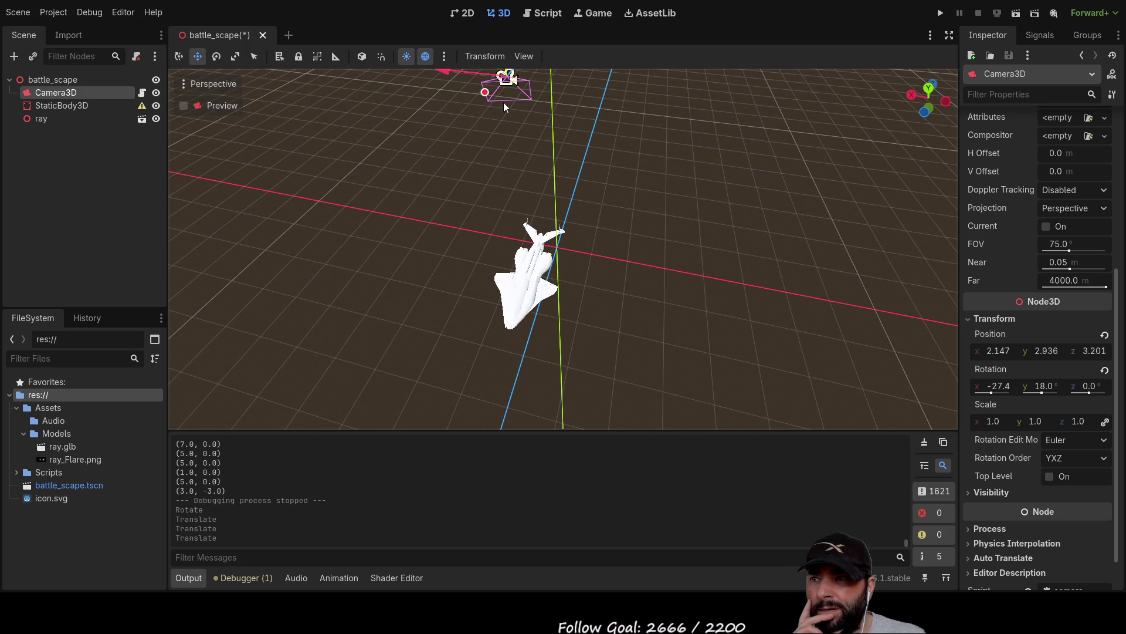
pyautogui.scroll(3, 479, 208)
pyautogui.moveTo(652, 171)
pyautogui.mouseDown()
pyautogui.moveTo(505, 287)
pyautogui.moveTo(443, 272)
pyautogui.moveTo(469, 286)
pyautogui.moveTo(432, 306)
pyautogui.mouseUp()
pyautogui.moveTo(392, 206)
pyautogui.mouseDown()
pyautogui.moveTo(544, 253)
pyautogui.moveTo(334, 195)
pyautogui.moveTo(532, 252)
pyautogui.moveTo(300, 202)
pyautogui.moveTo(536, 254)
pyautogui.moveTo(317, 203)
pyautogui.moveTo(526, 276)
pyautogui.mouseUp()
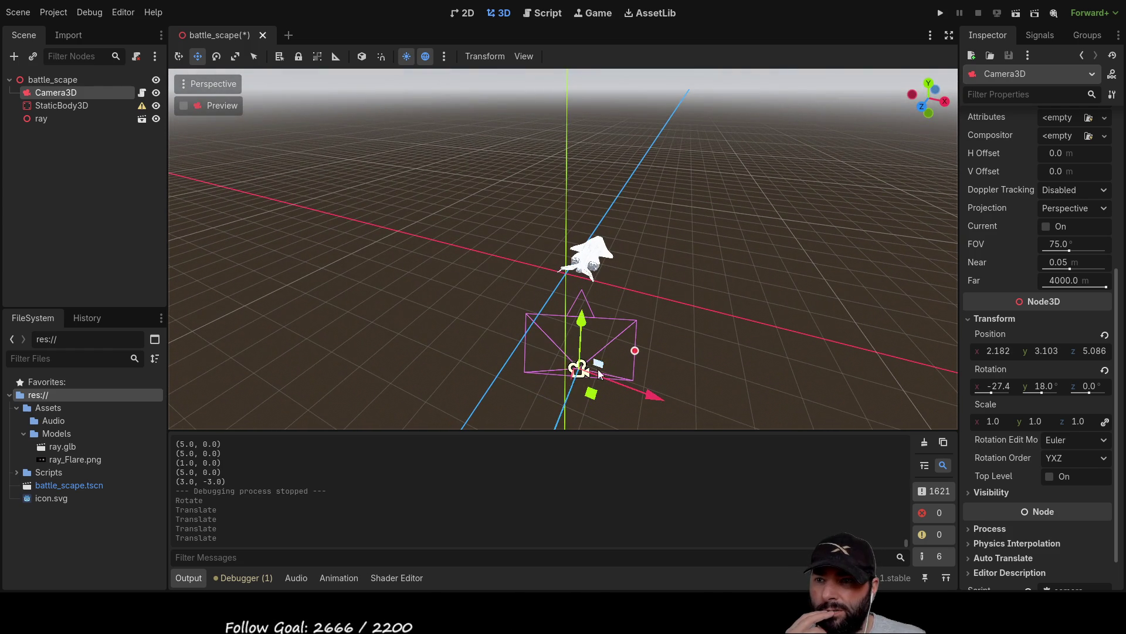
pyautogui.scroll(-3, 638, 361)
pyautogui.scroll(3, 638, 350)
# Step: Rotate the camera to 8.2° around Y and return to camera_3d.gd
pyautogui.click(179, 56)
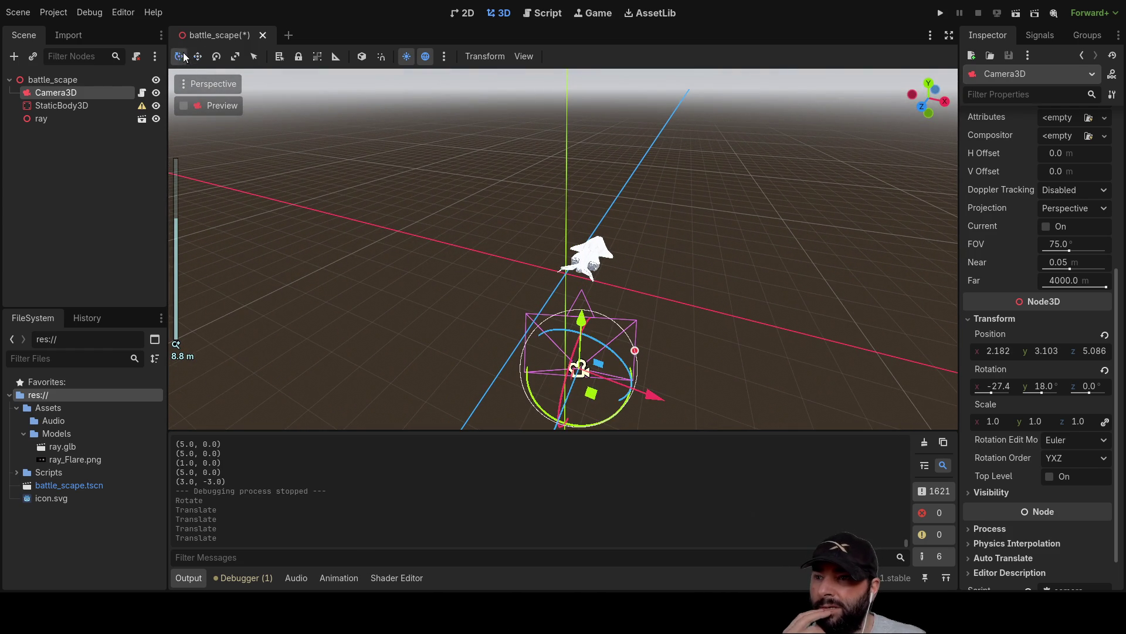
pyautogui.moveTo(614, 413)
pyautogui.mouseDown()
pyautogui.moveTo(646, 384)
pyautogui.moveTo(615, 325)
pyautogui.moveTo(494, 325)
pyautogui.moveTo(536, 405)
pyautogui.moveTo(658, 407)
pyautogui.moveTo(656, 312)
pyautogui.moveTo(512, 314)
pyautogui.moveTo(579, 422)
pyautogui.moveTo(677, 375)
pyautogui.moveTo(670, 335)
pyautogui.moveTo(673, 358)
pyautogui.moveTo(662, 343)
pyautogui.moveTo(605, 329)
pyautogui.mouseUp()
pyautogui.scroll(-3, 653, 320)
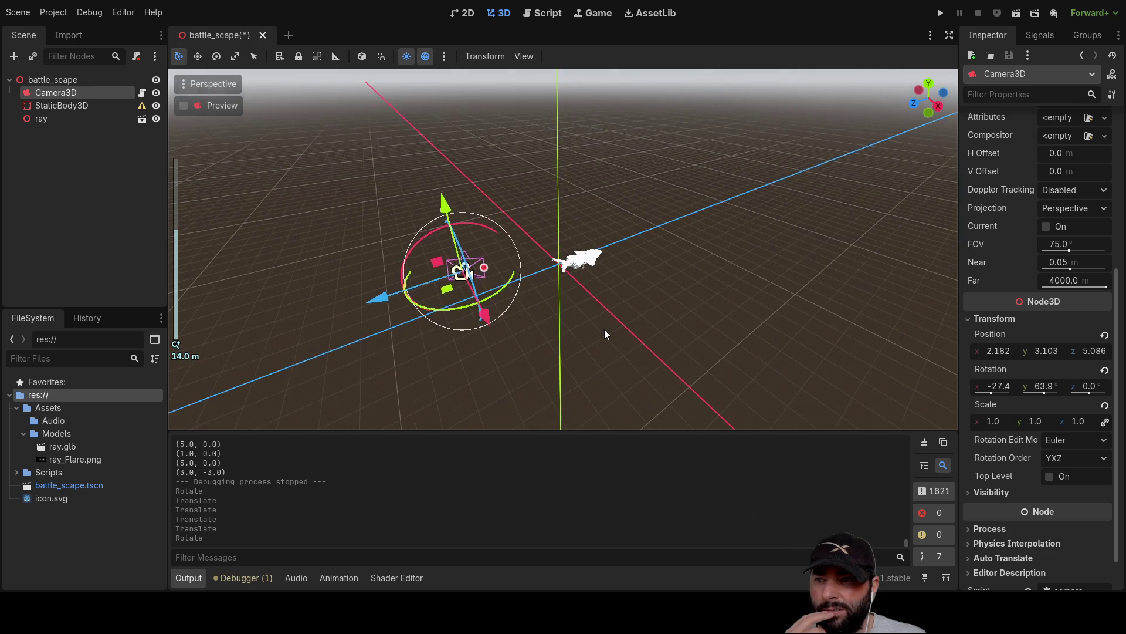
pyautogui.moveTo(502, 294)
pyautogui.mouseDown()
pyautogui.moveTo(440, 306)
pyautogui.moveTo(479, 310)
pyautogui.moveTo(457, 325)
pyautogui.moveTo(505, 317)
pyautogui.moveTo(526, 276)
pyautogui.moveTo(470, 326)
pyautogui.mouseUp()
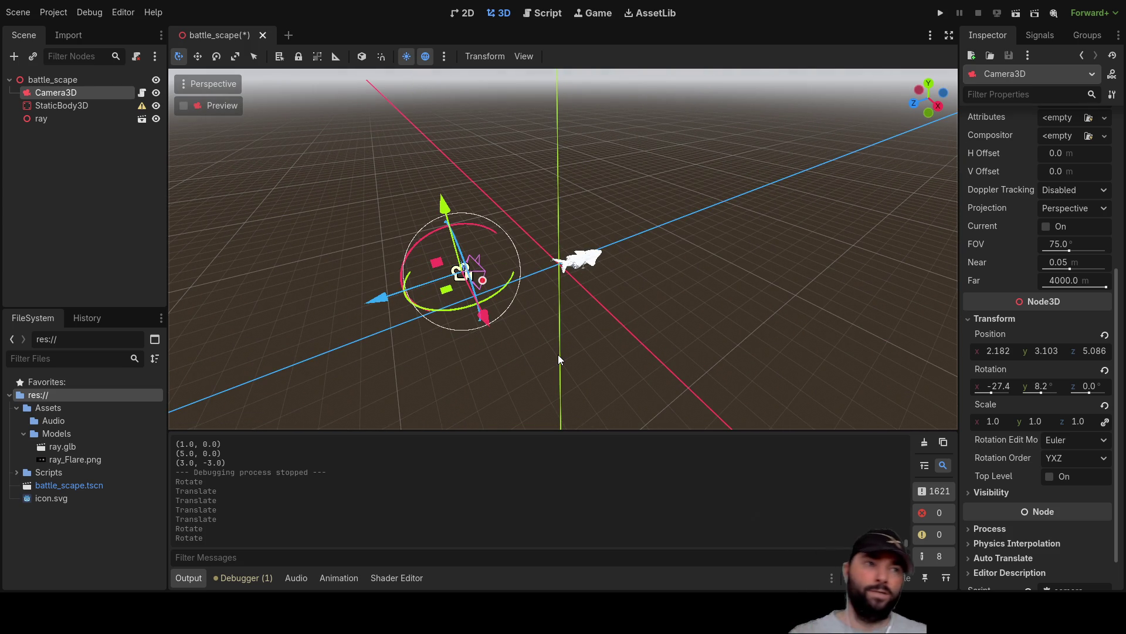
pyautogui.click(528, 17)
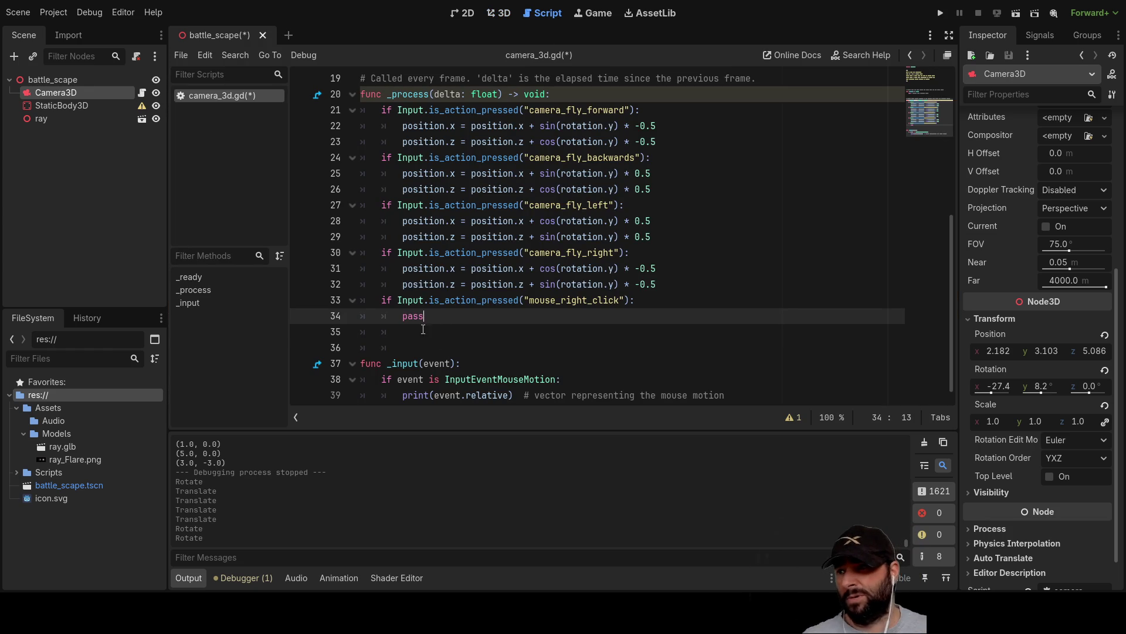
# Step: Insert a new line 34 above pass reading rotation.y = rotation.y +
pyautogui.click(404, 316)
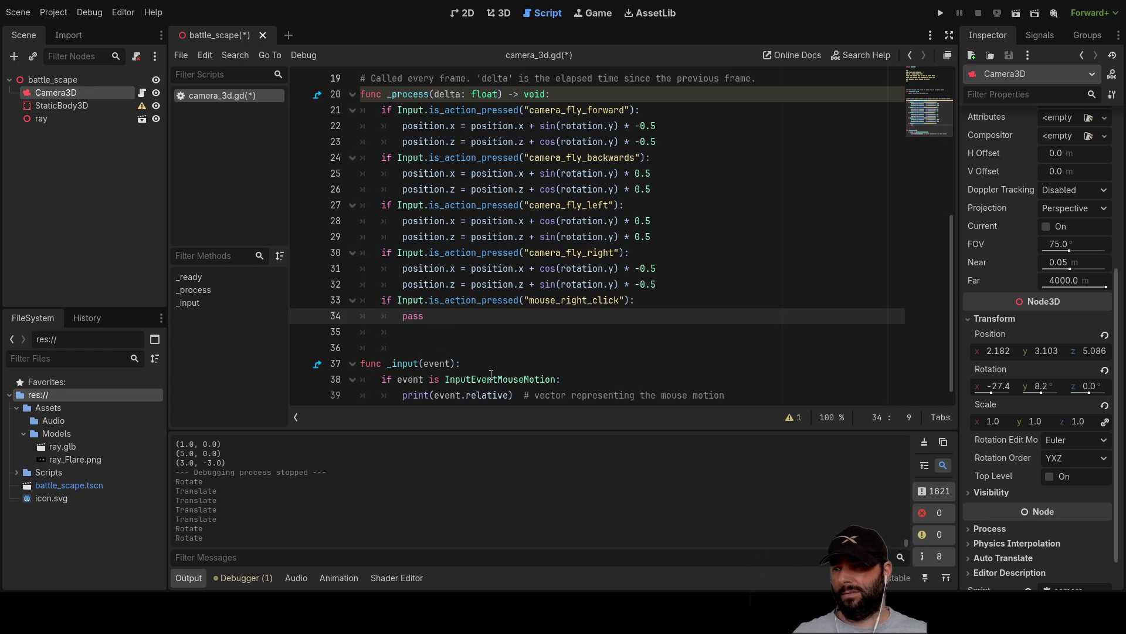
pyautogui.press('Return')
pyautogui.press('Up')
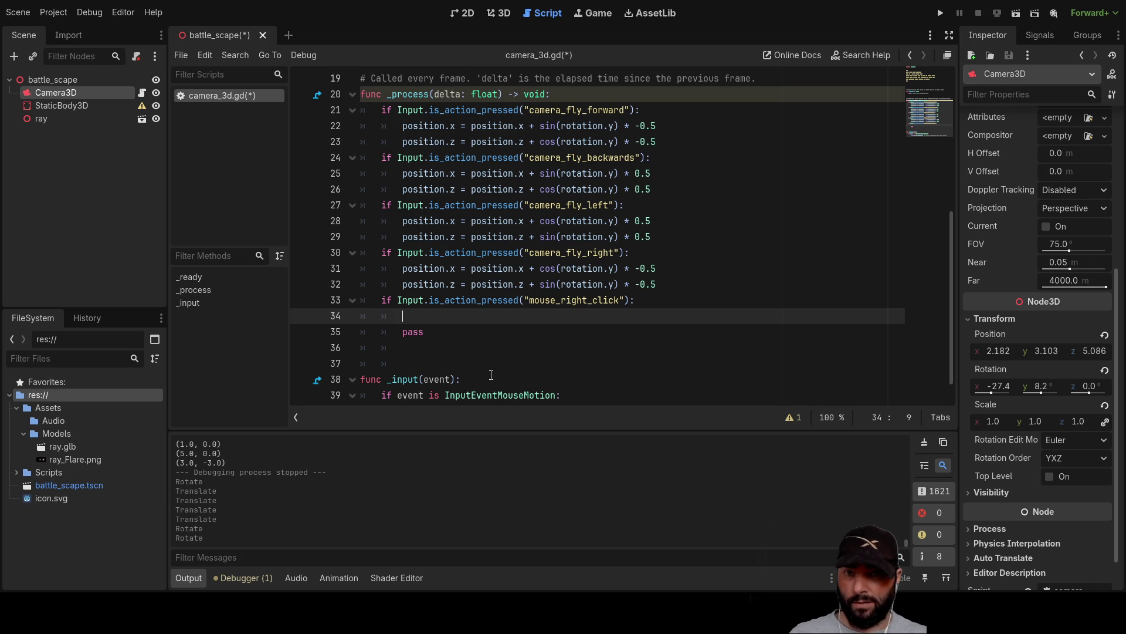
pyautogui.write('rotat')
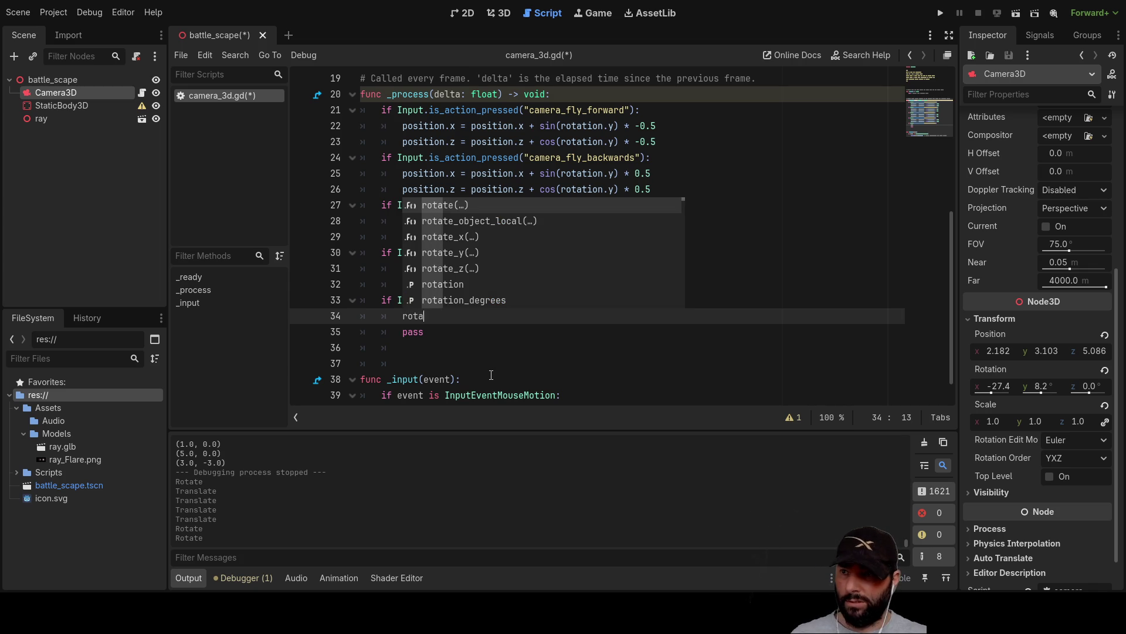
pyautogui.press('Down')
pyautogui.press('Down')
pyautogui.press('Down')
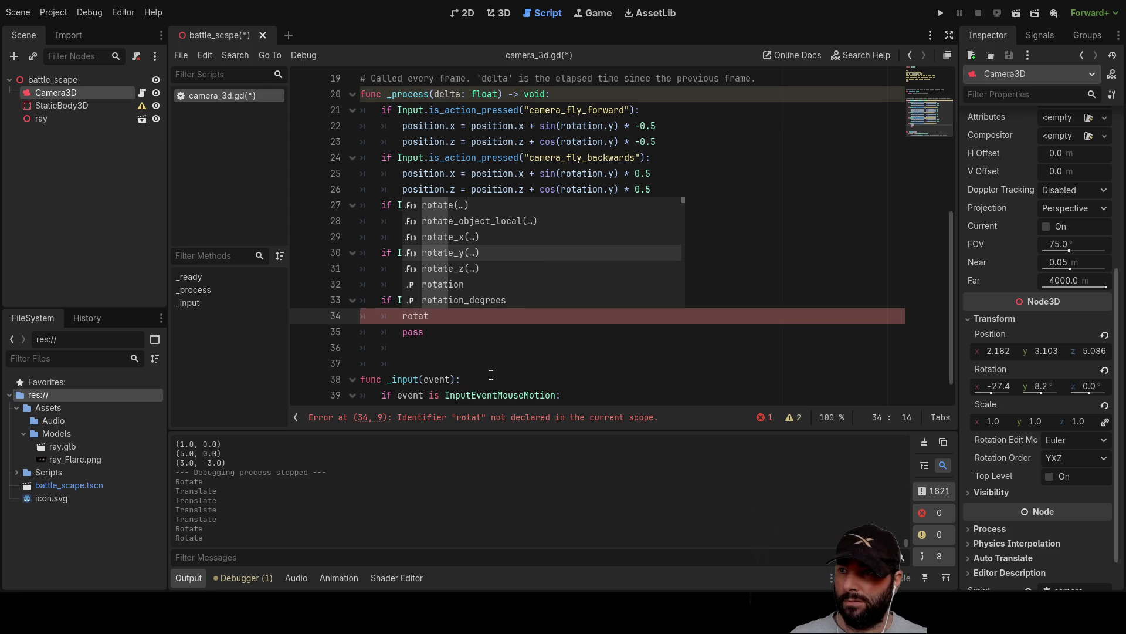
pyautogui.press('Return')
pyautogui.write('.y')
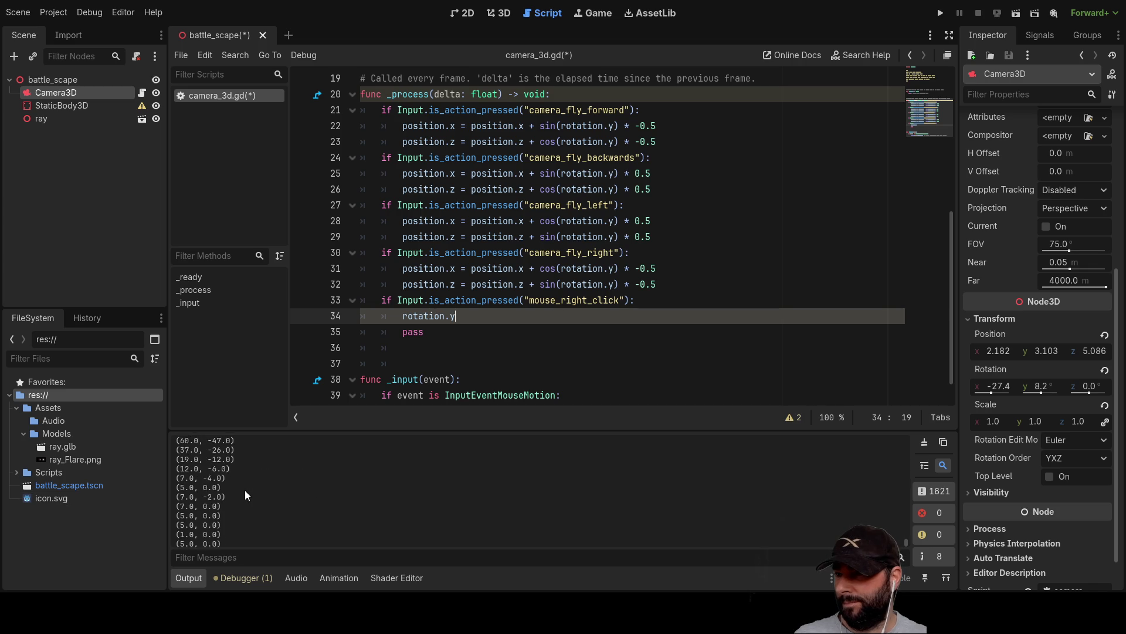
pyautogui.scroll(2, 226, 484)
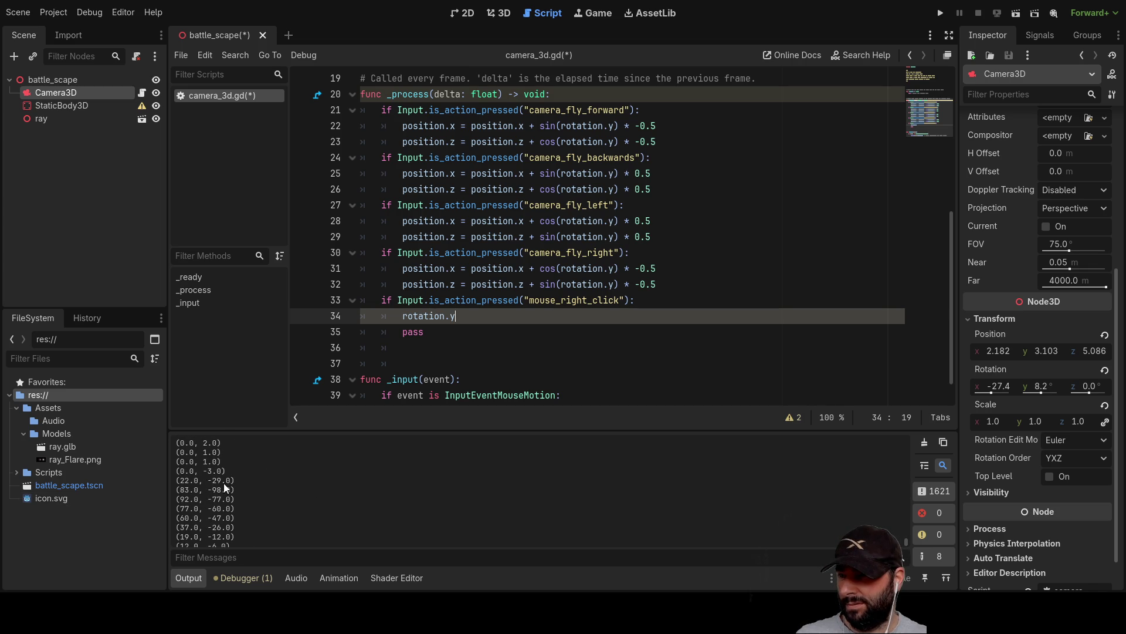
pyautogui.write('=')
pyautogui.press('Left')
pyautogui.press('Left')
pyautogui.press('Left')
pyautogui.hotkey('ctrl', 'space')
pyautogui.press('Right')
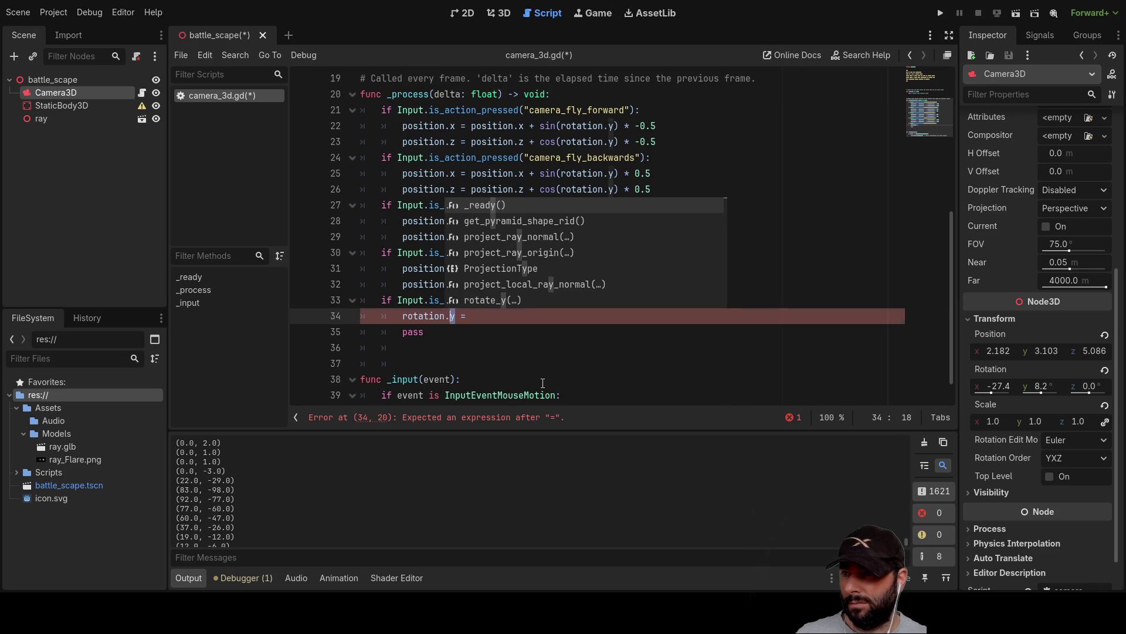
pyautogui.hotkey('shift', 'Home')
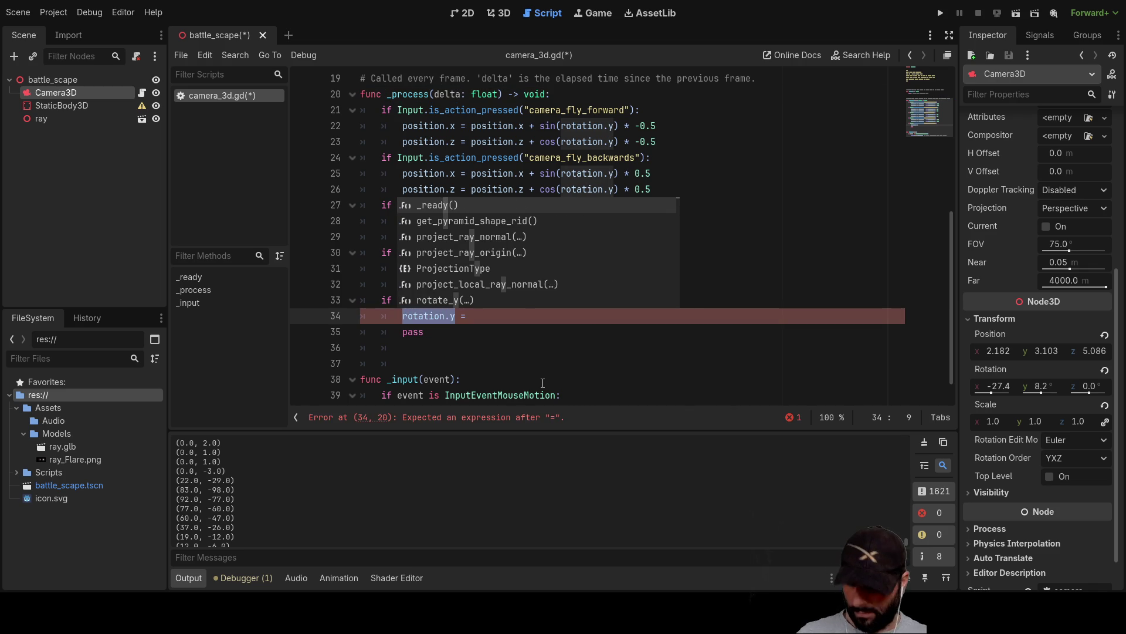
pyautogui.press('Escape')
pyautogui.press('Down')
pyautogui.press('Up')
pyautogui.press('End')
pyautogui.write('rotation.y ')
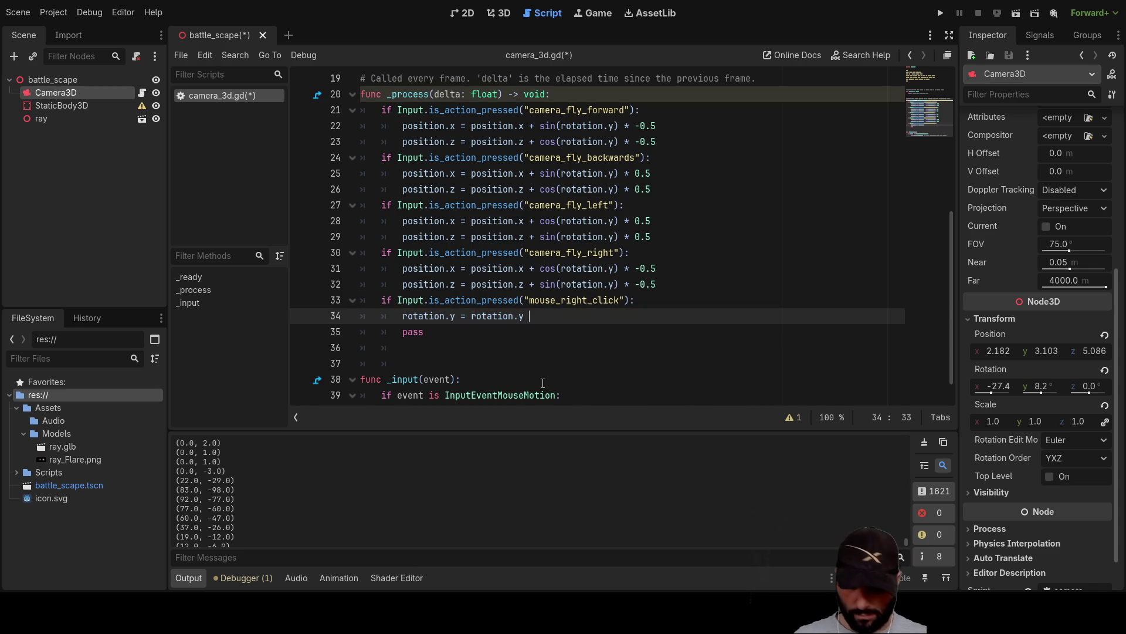
pyautogui.write('+')
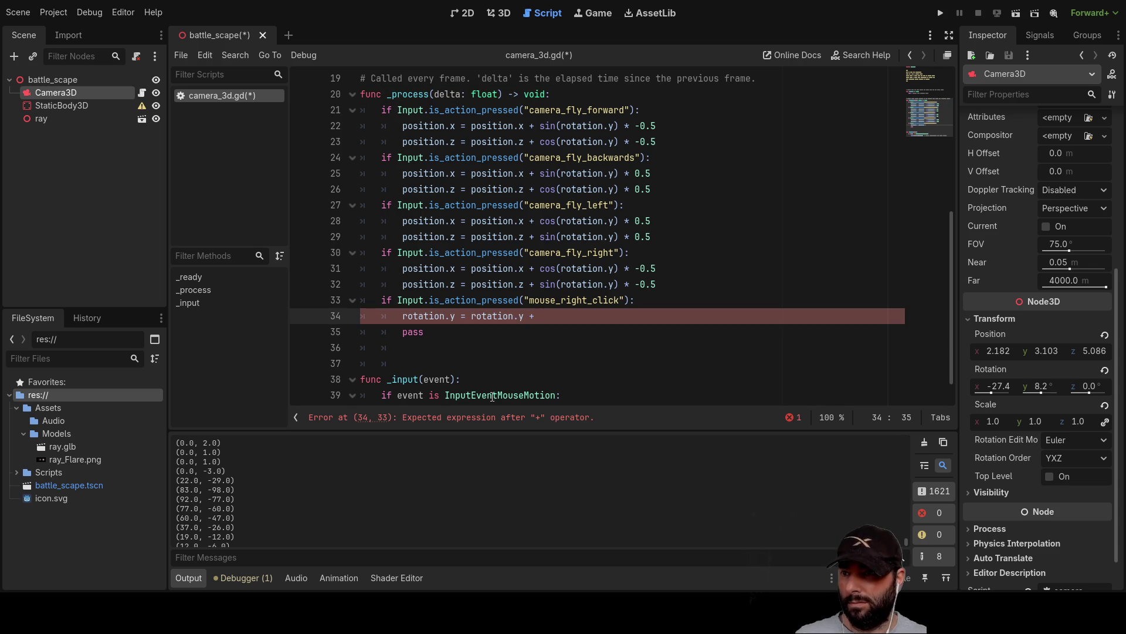
# Step: Append InputEventMouseMotion, copied from line 39, to line 34 and look up its class reference
pyautogui.moveTo(444, 395); pyautogui.dragTo(556, 394)
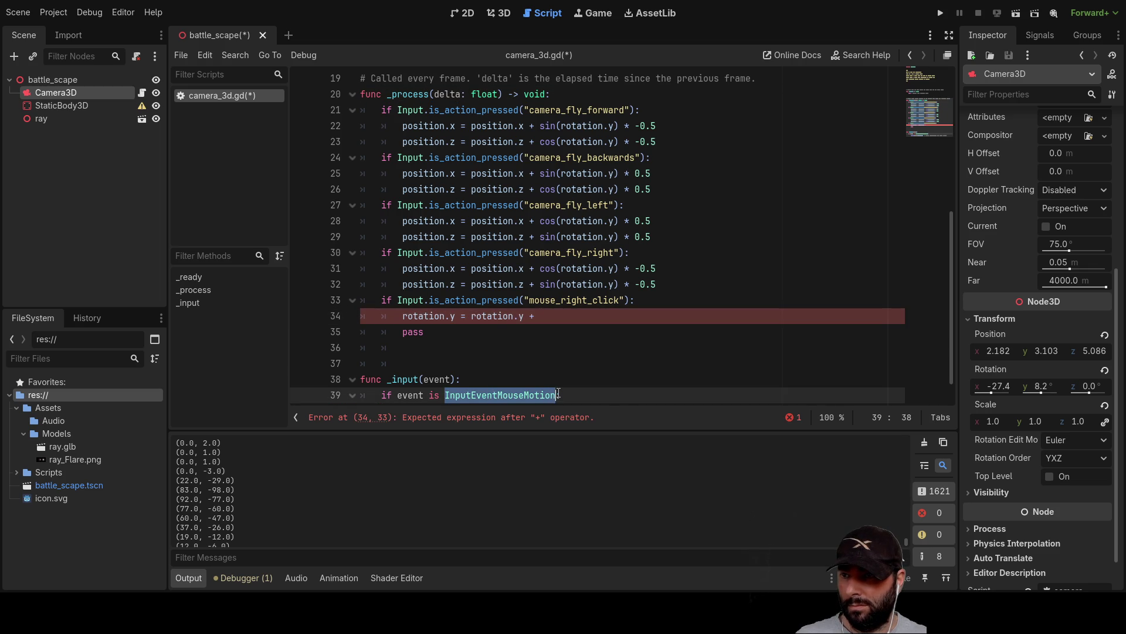
pyautogui.hotkey('ctrl', 'c')
pyautogui.press('Up')
pyautogui.press('Up')
pyautogui.press('Up')
pyautogui.hotkey('ctrl', 'v')
pyautogui.write('.y')
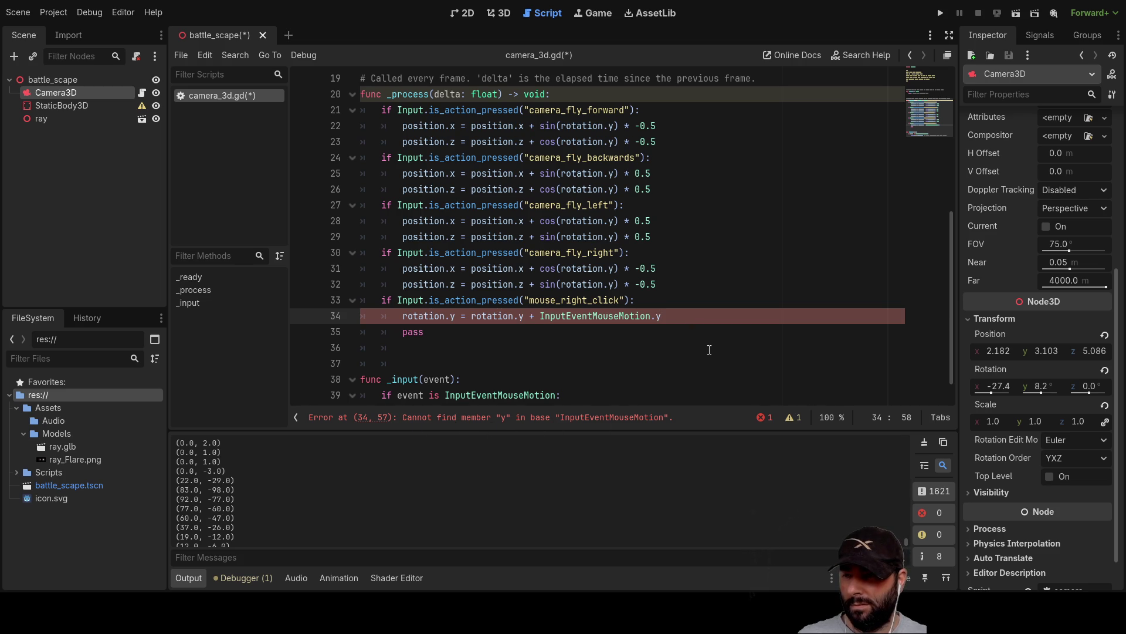
pyautogui.press('BackSpace')
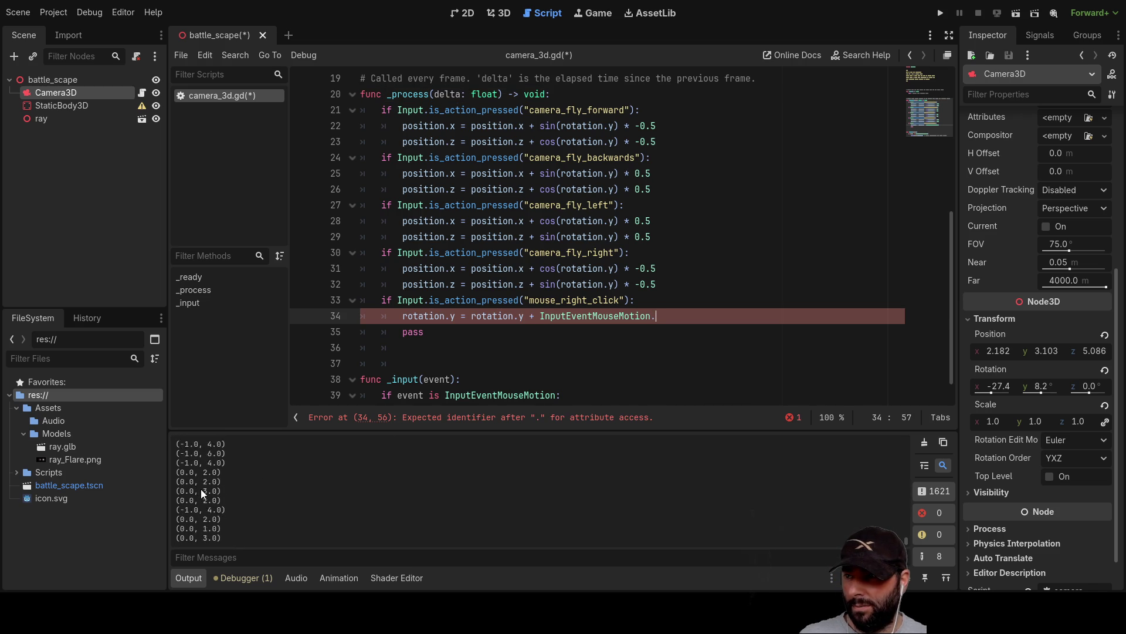
pyautogui.doubleClick(592, 317)
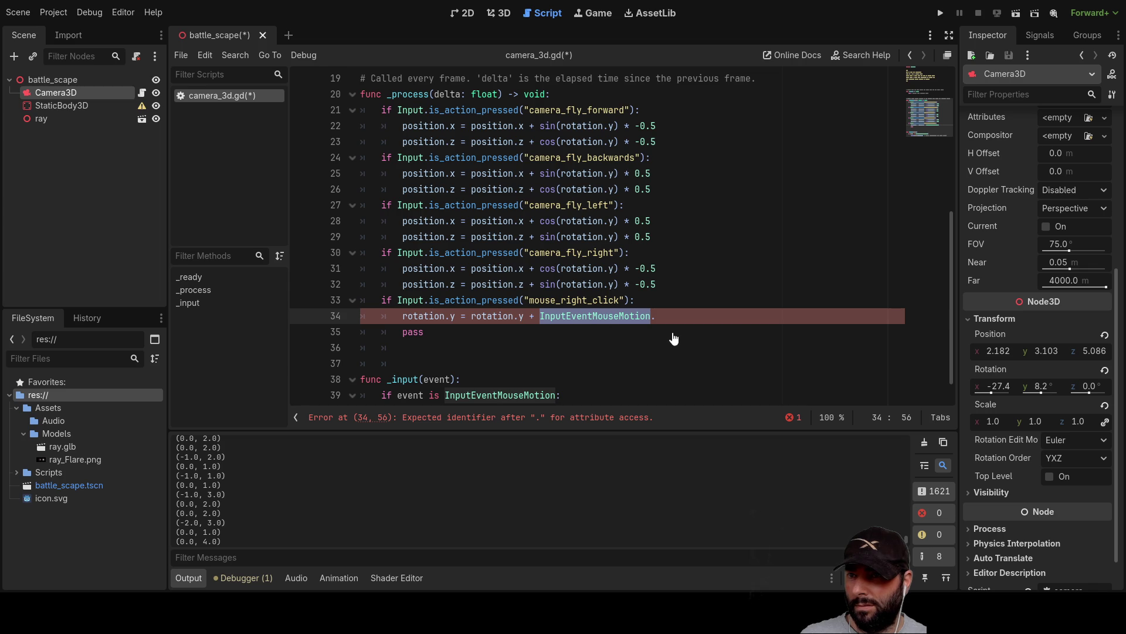
pyautogui.hotkey('alt', 'F1')
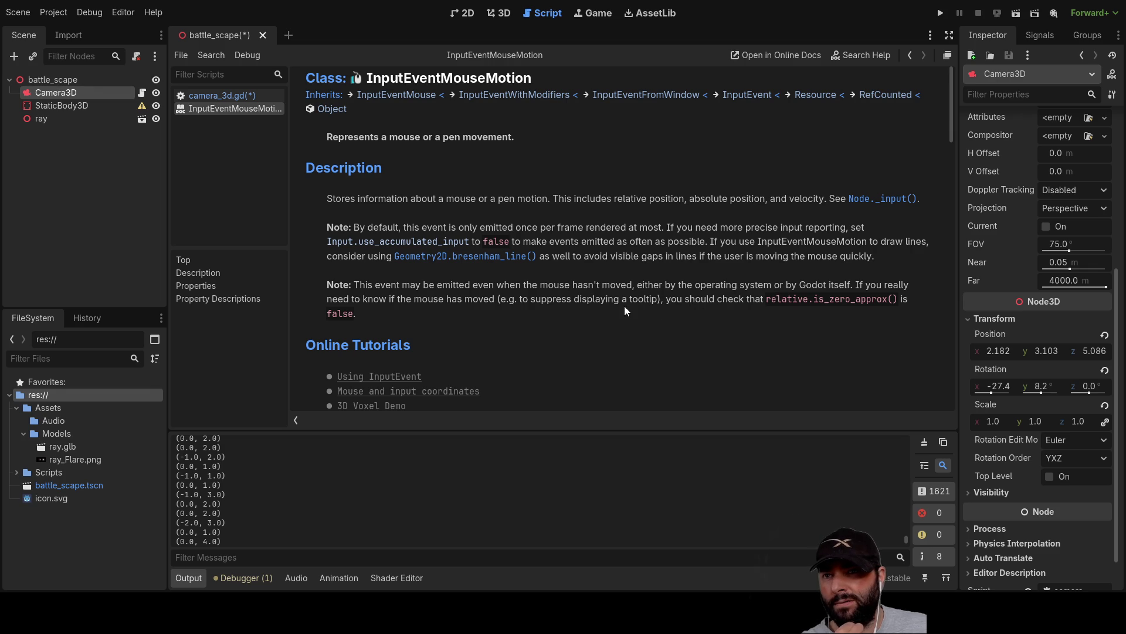
# Step: Scroll through the InputEventMouseMotion reference's properties, then go back to camera_3d.gd
pyautogui.scroll(-5, 504, 303)
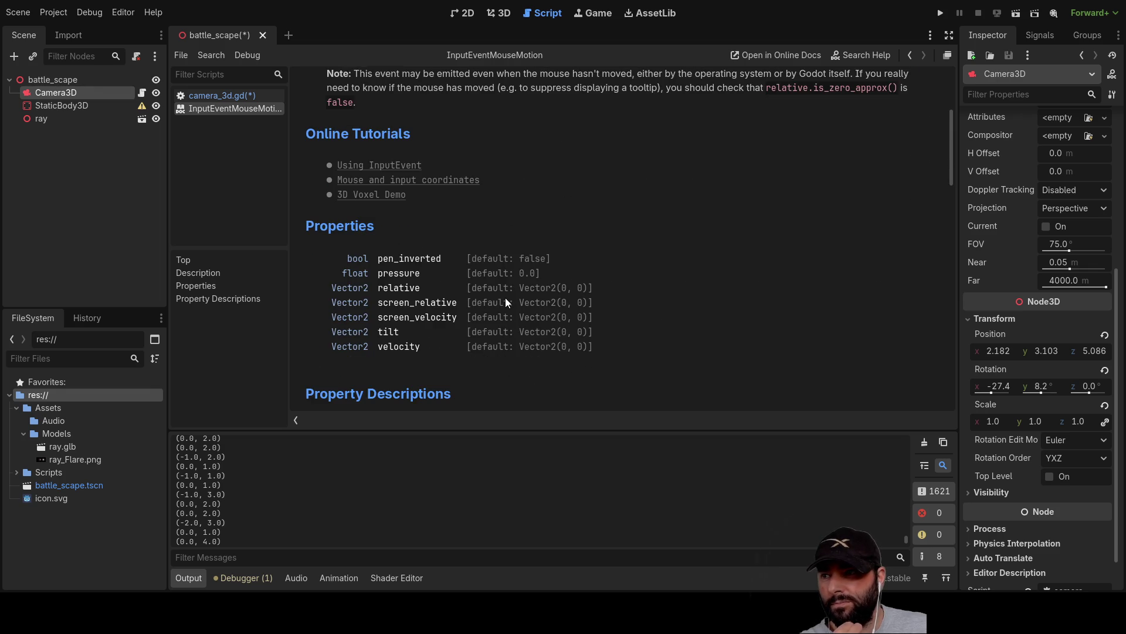
pyautogui.scroll(7, 506, 296)
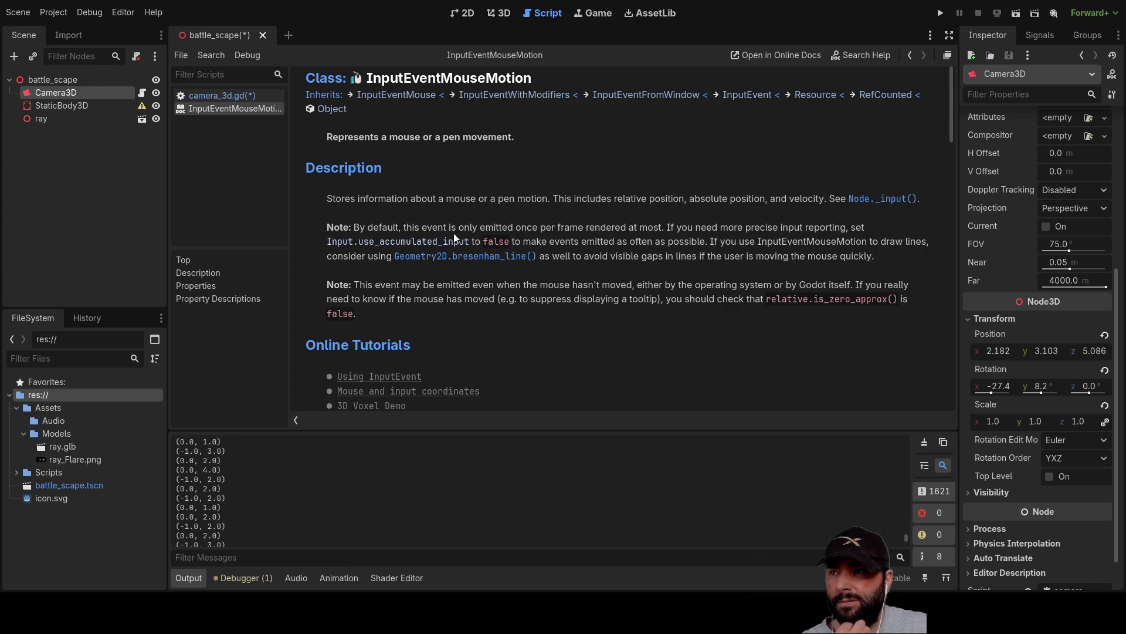
pyautogui.click(234, 98)
pyautogui.scroll(-1, 615, 310)
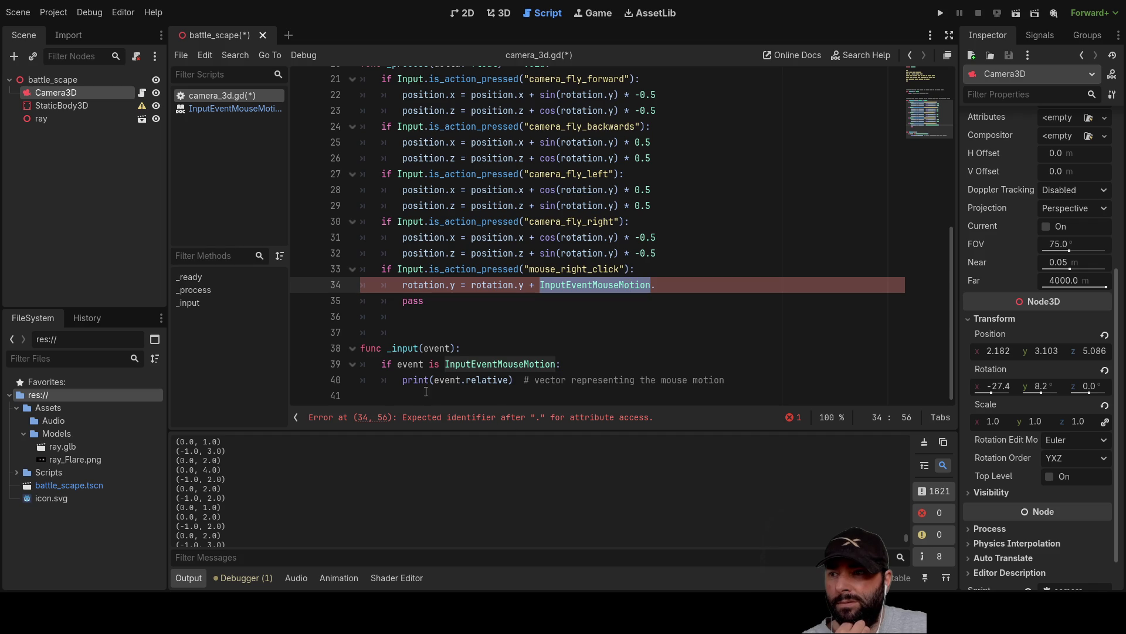
# Step: Append .relative.y after InputEventMouseMotion on line 34, reusing 'relative' from line 40
pyautogui.click(451, 380)
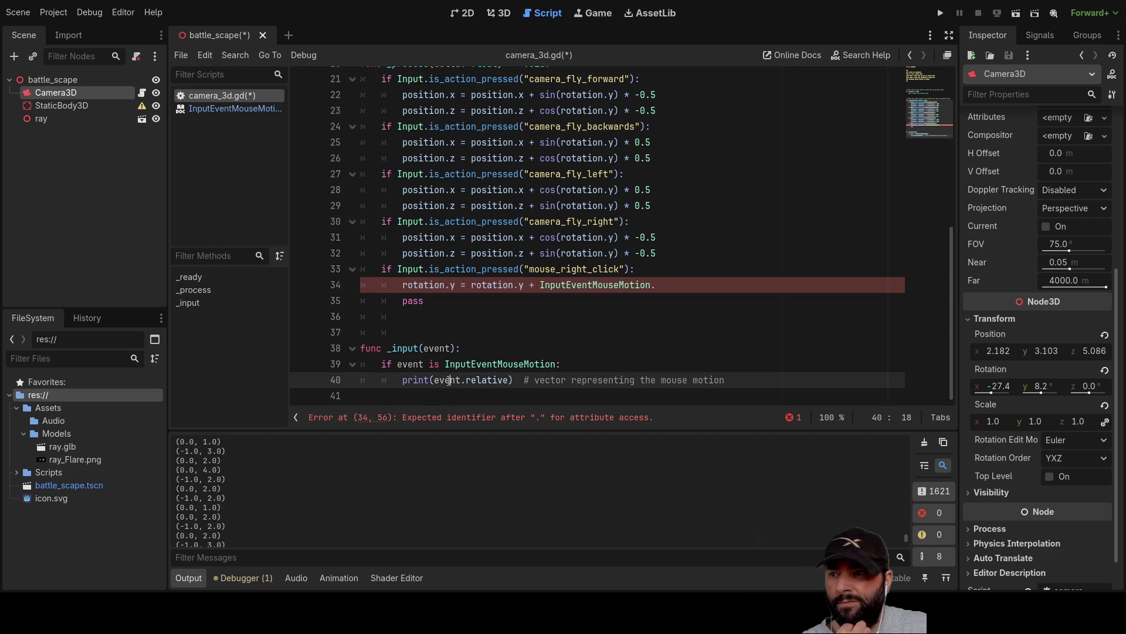
pyautogui.doubleClick(486, 380)
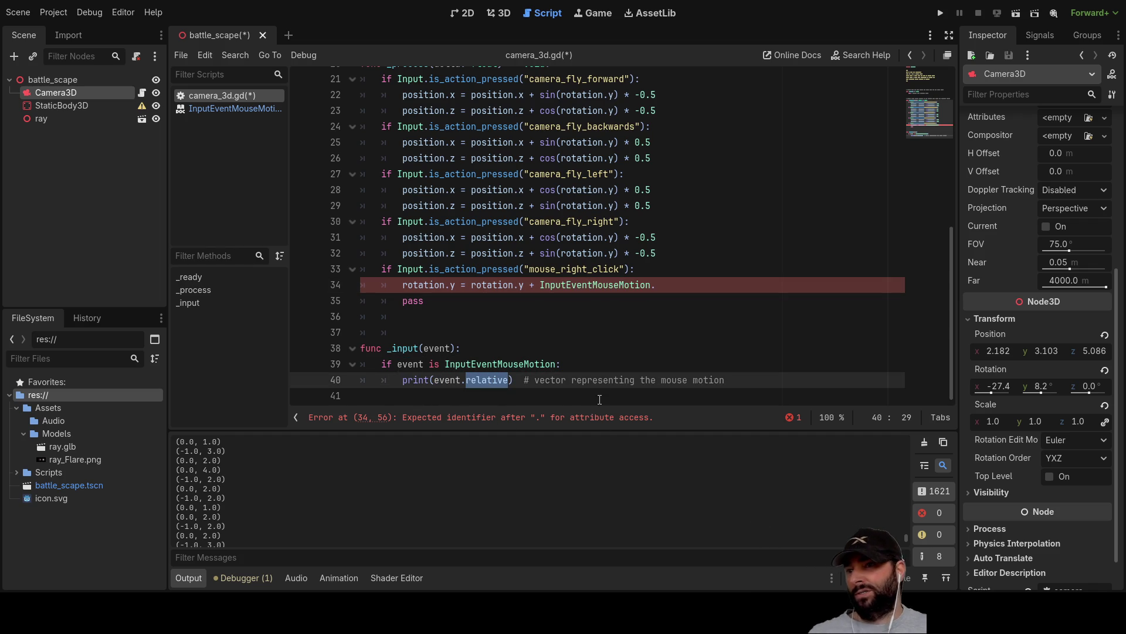
pyautogui.click(661, 289)
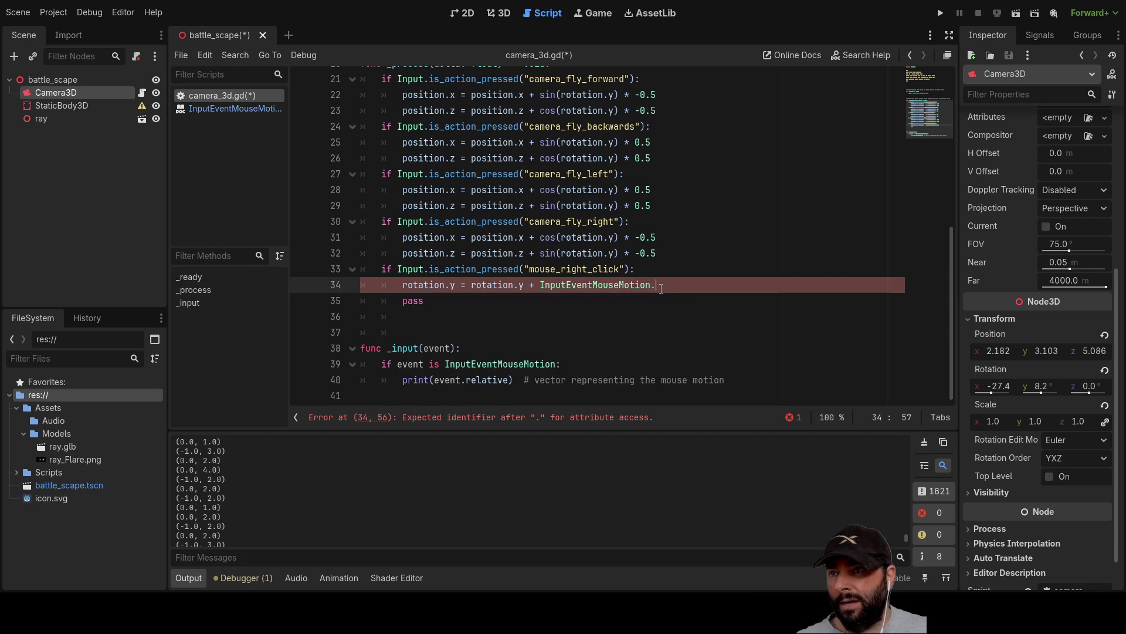
pyautogui.doubleClick(491, 379)
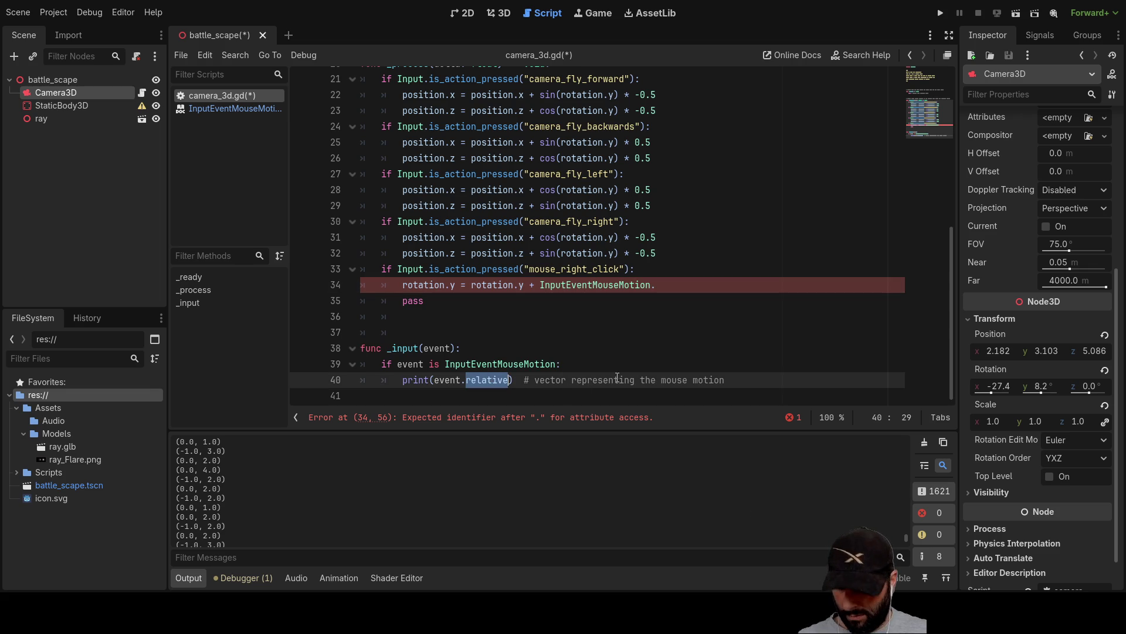
pyautogui.click(660, 286)
pyautogui.hotkey('ctrl', 'v')
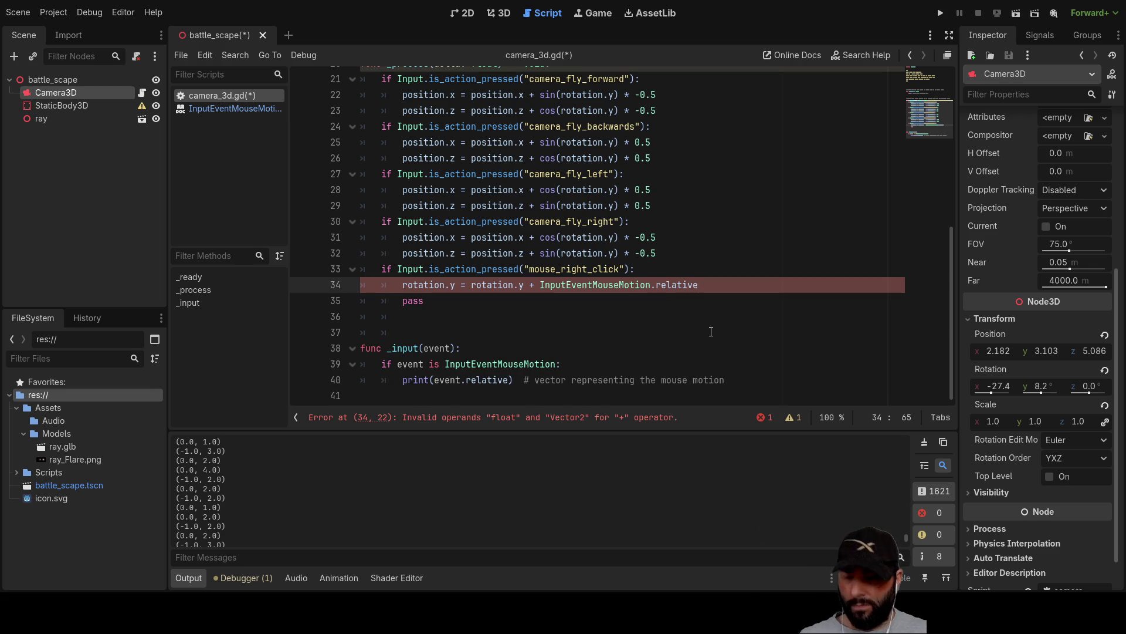
pyautogui.write('.y')
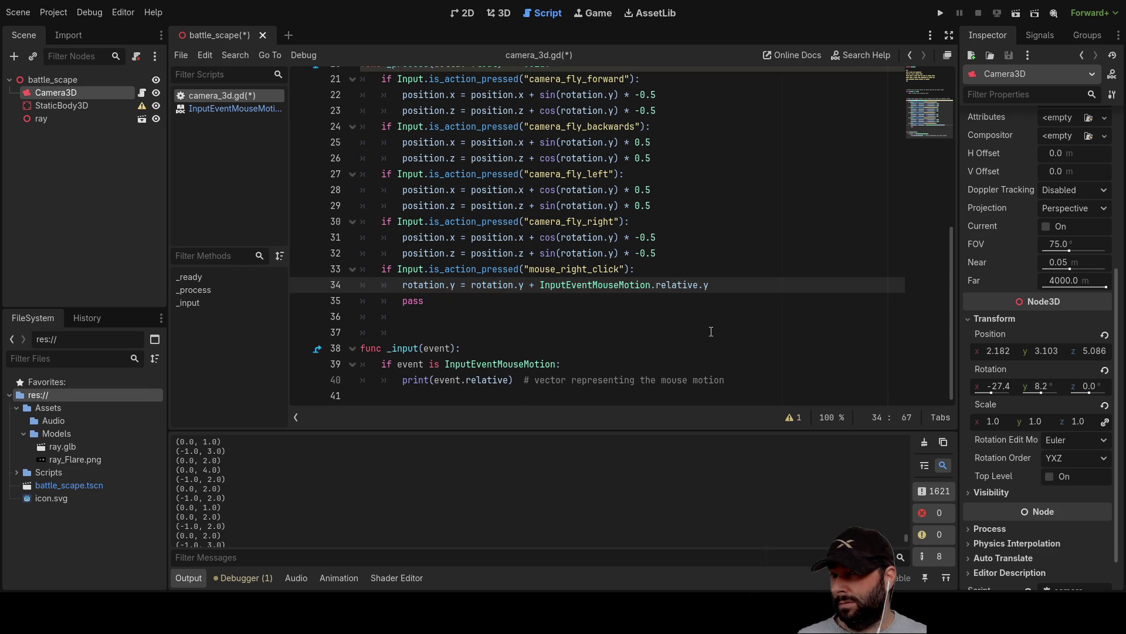
# Step: Wrap InputEventMouseMotion.relative.y in parentheses and divide it by 100
pyautogui.press('Down')
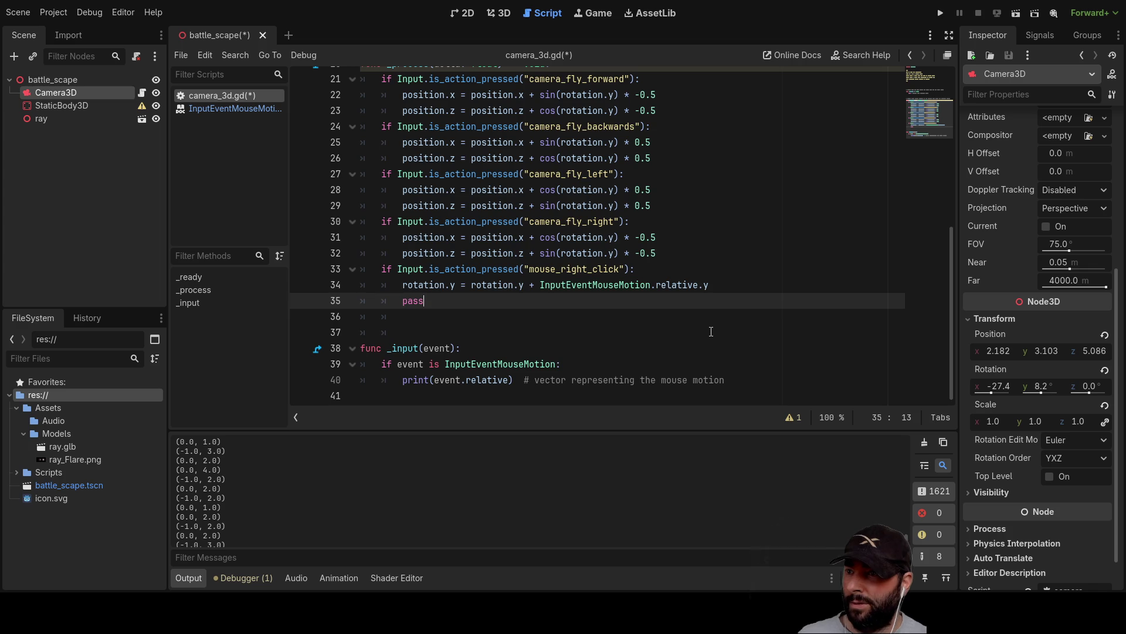
pyautogui.press('Up')
pyautogui.press('Down')
pyautogui.press('Up')
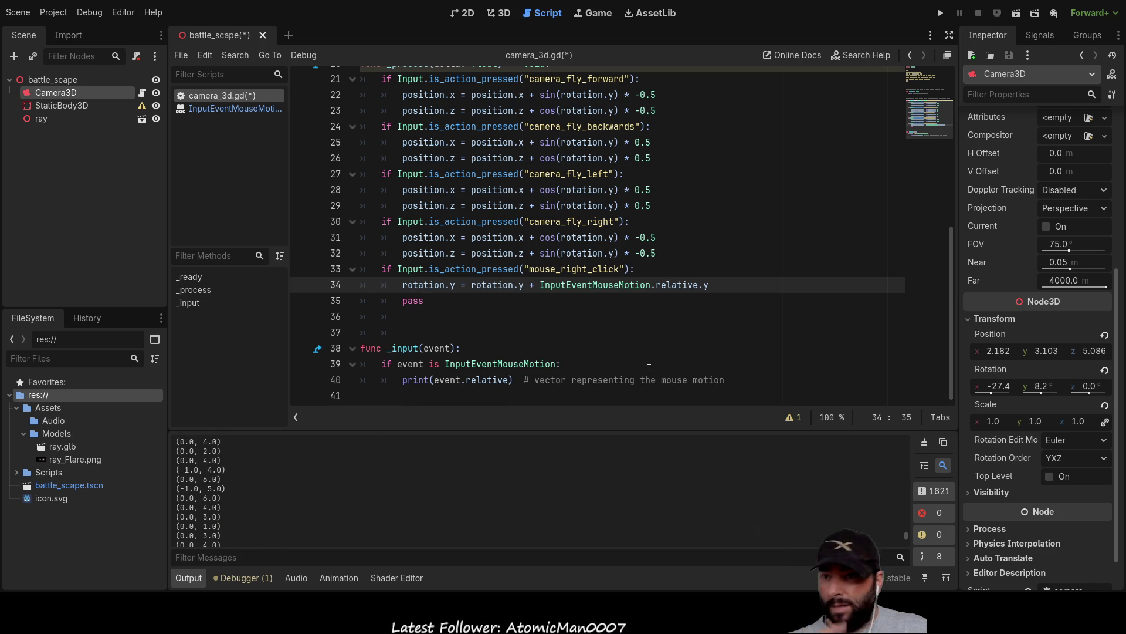
pyautogui.write('(')
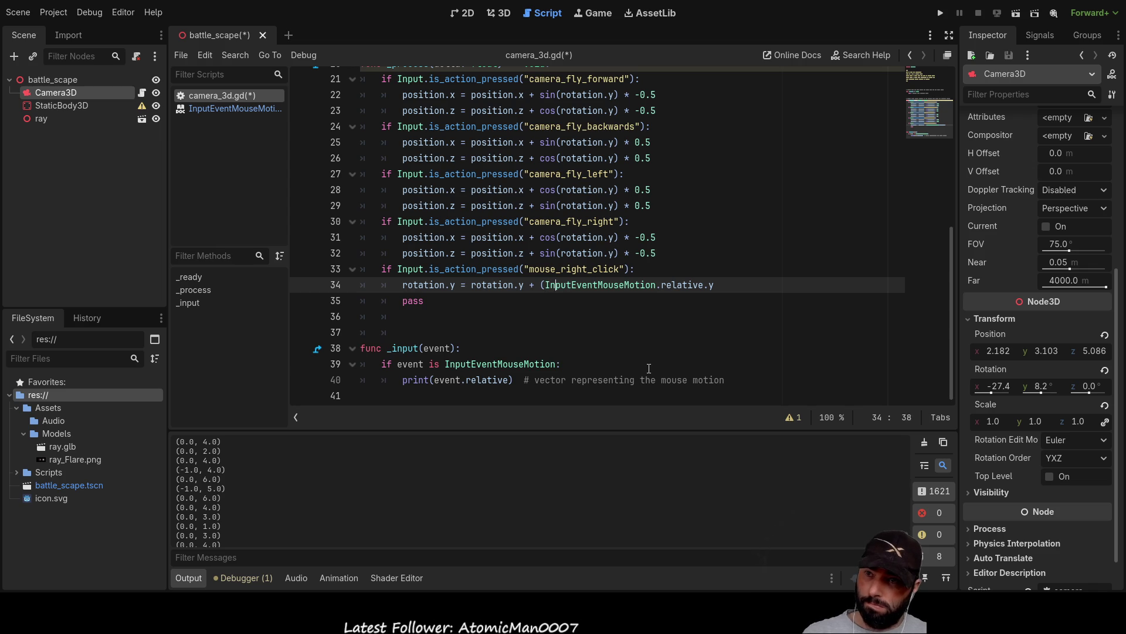
pyautogui.press('End')
pyautogui.write(')/100')
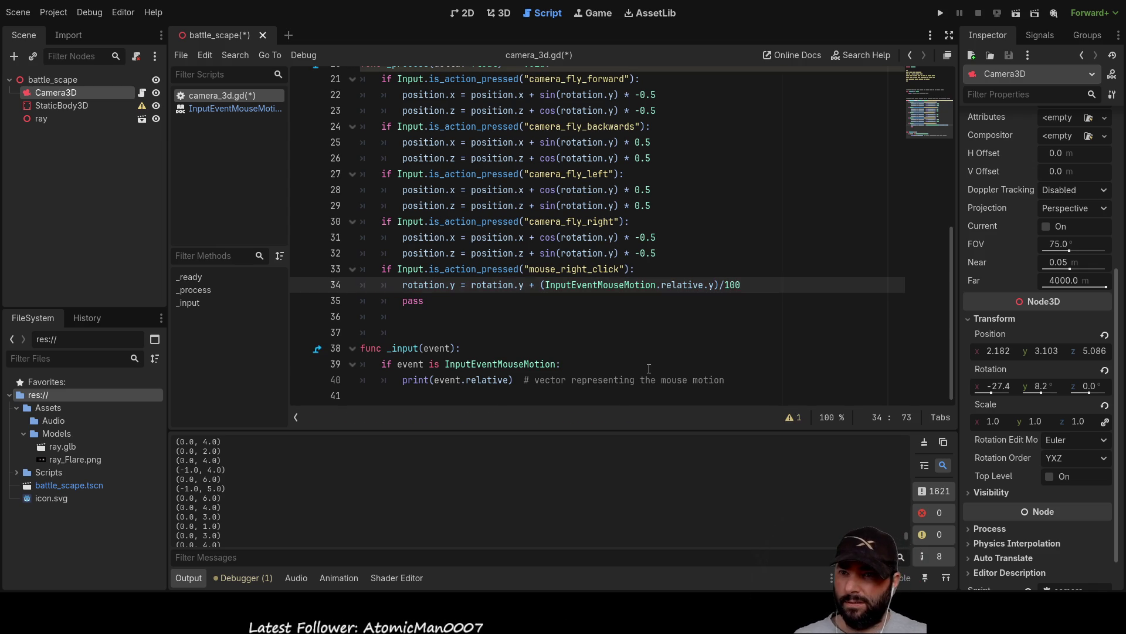
# Step: Run the scene, right-click in the game, and inspect the 'relative' access error in Debugger Errors
pyautogui.click(936, 14)
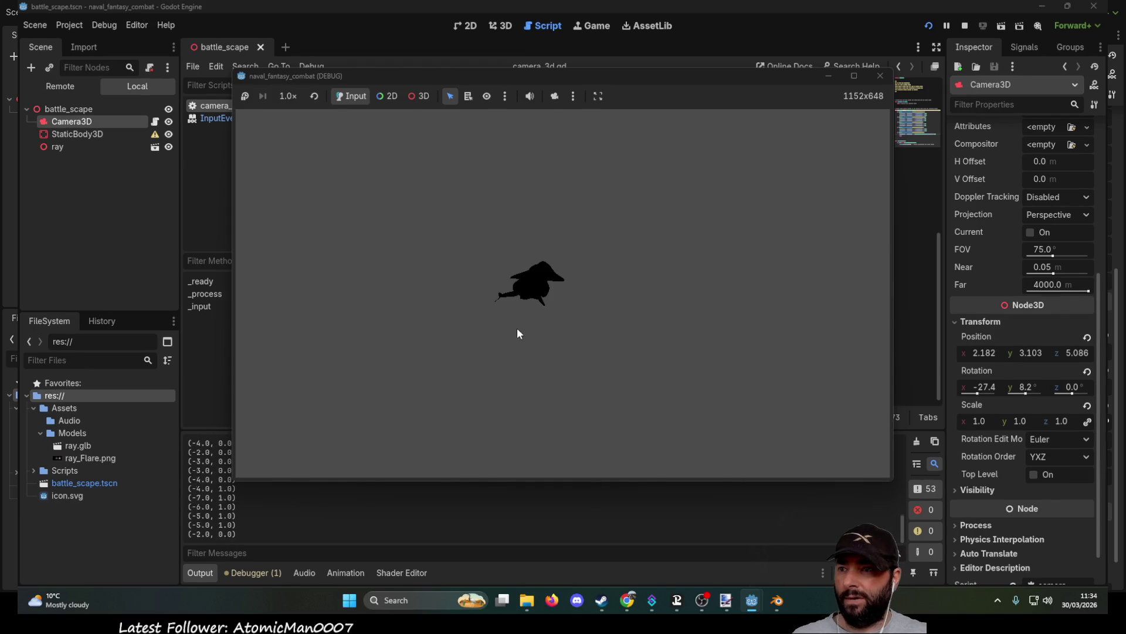
pyautogui.rightClick(517, 330)
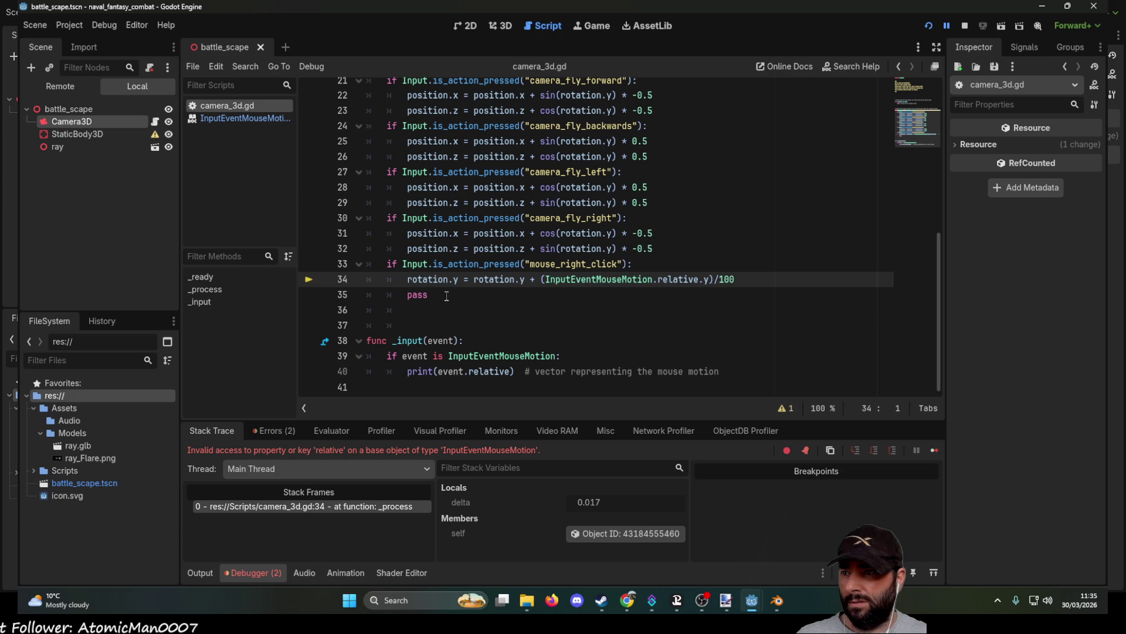
pyautogui.click(269, 438)
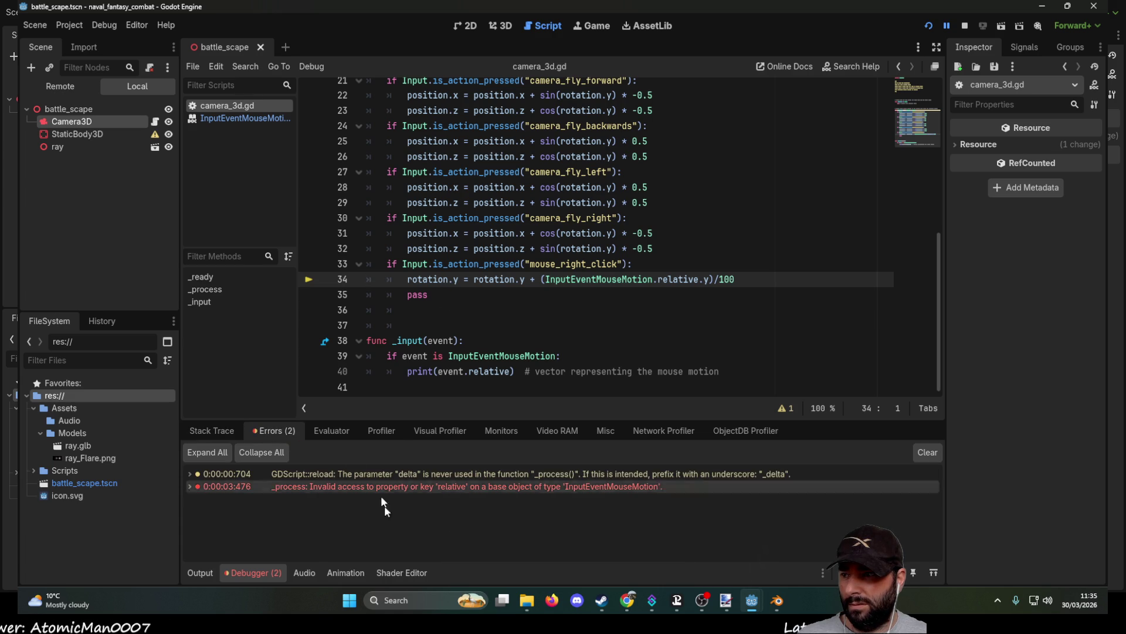
pyautogui.doubleClick(422, 486)
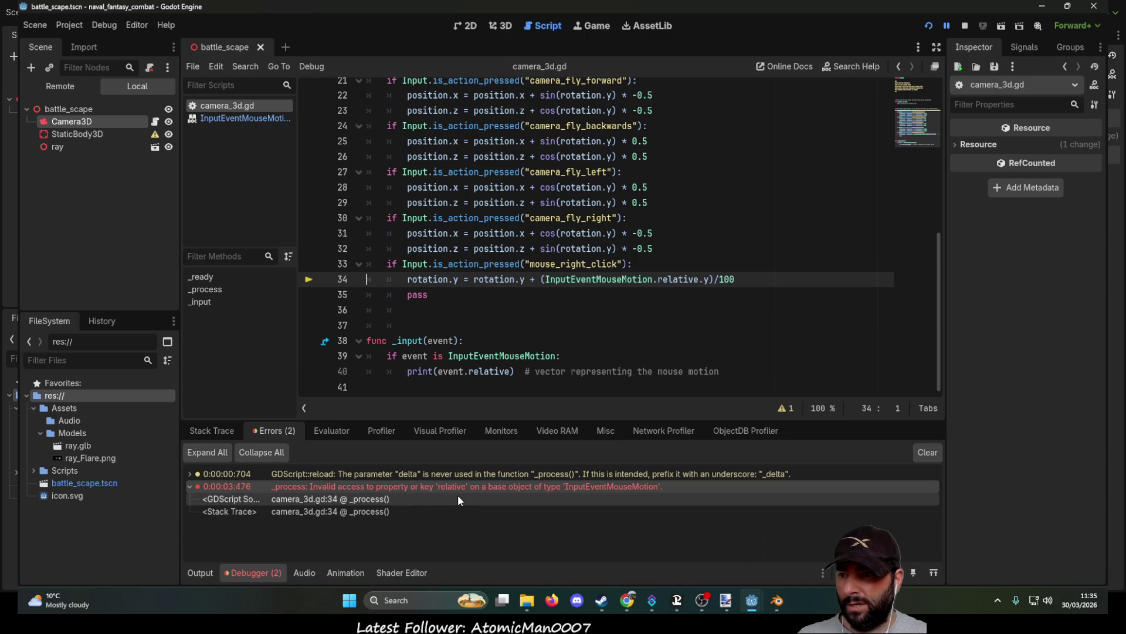
# Step: Replace .y with [1] after relative on line 34, then stop and rerun the game
pyautogui.click(709, 279)
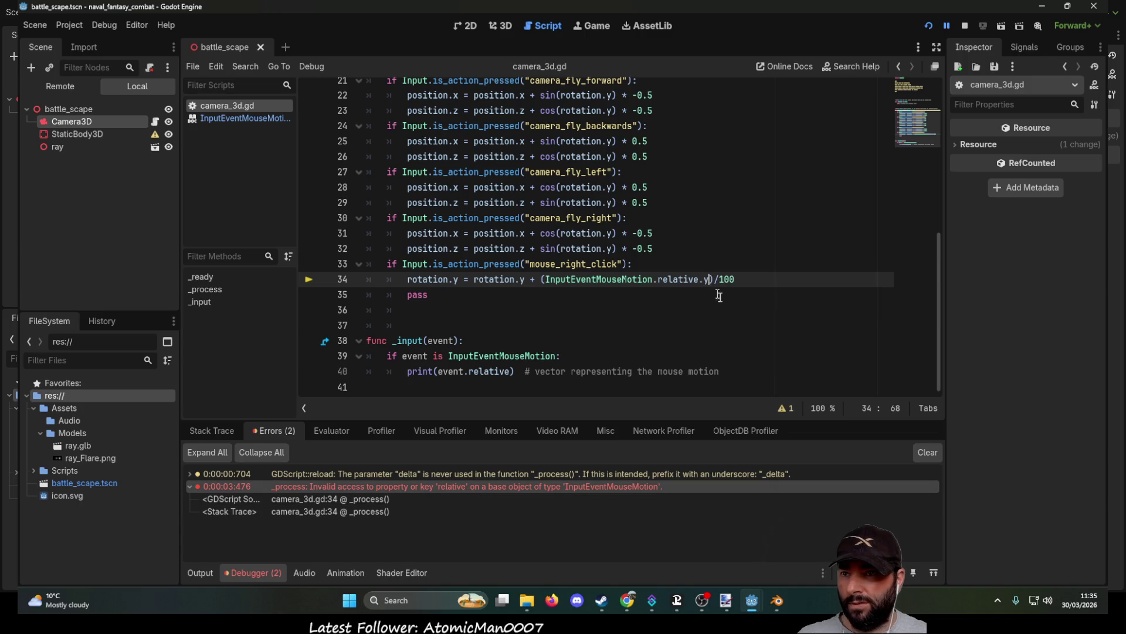
pyautogui.press('BackSpace')
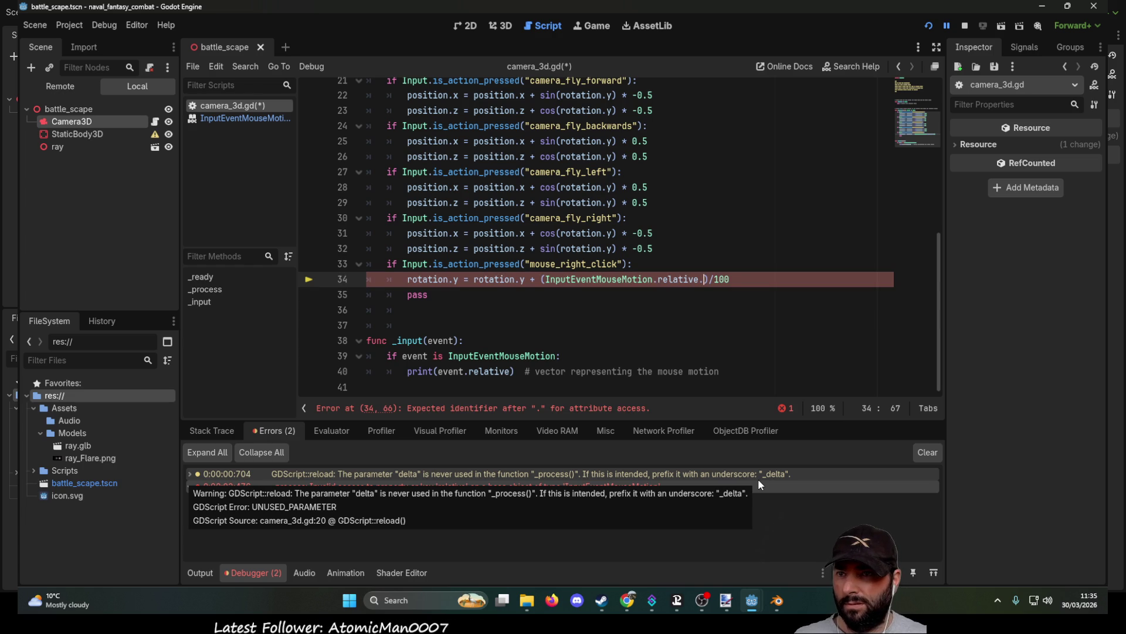
pyautogui.press('BackSpace')
pyautogui.write('[')
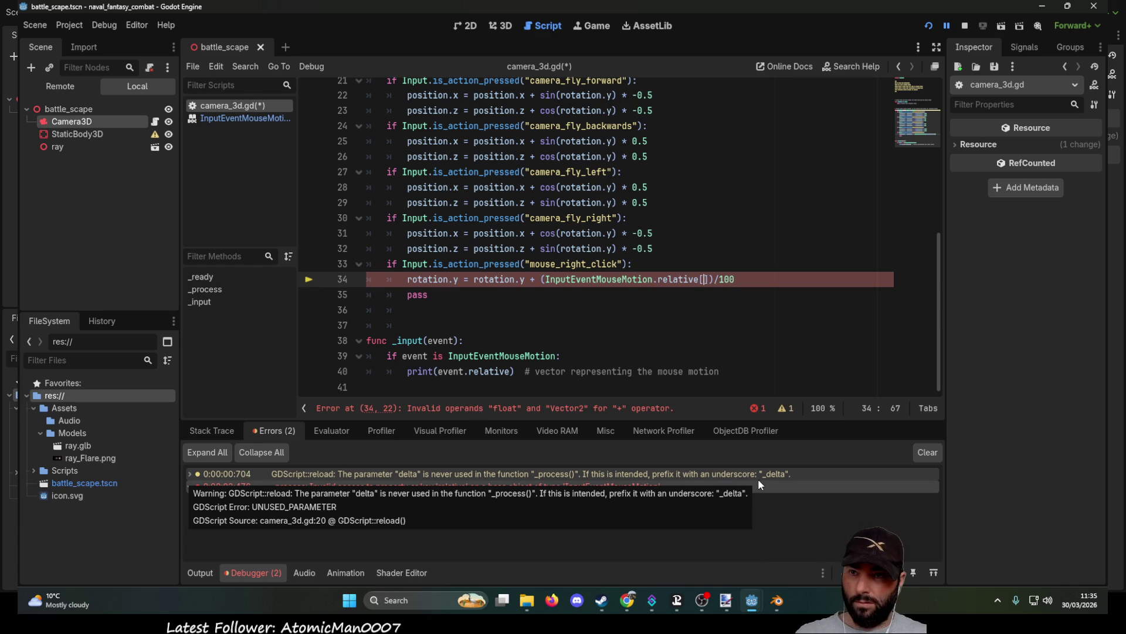
pyautogui.write('1')
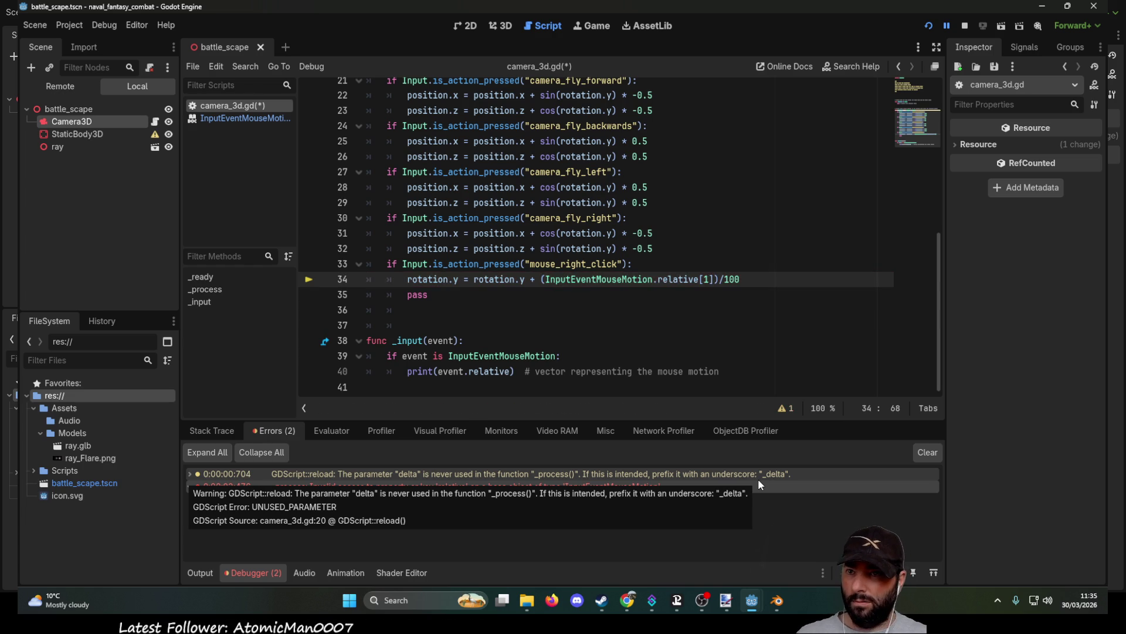
pyautogui.click(965, 26)
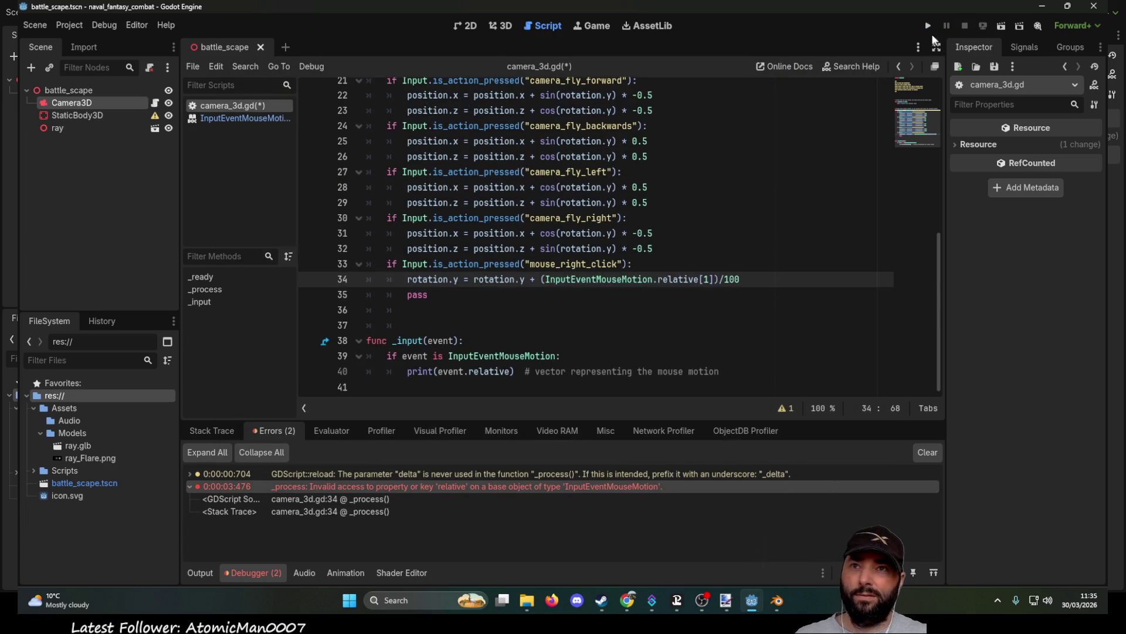
pyautogui.click(929, 27)
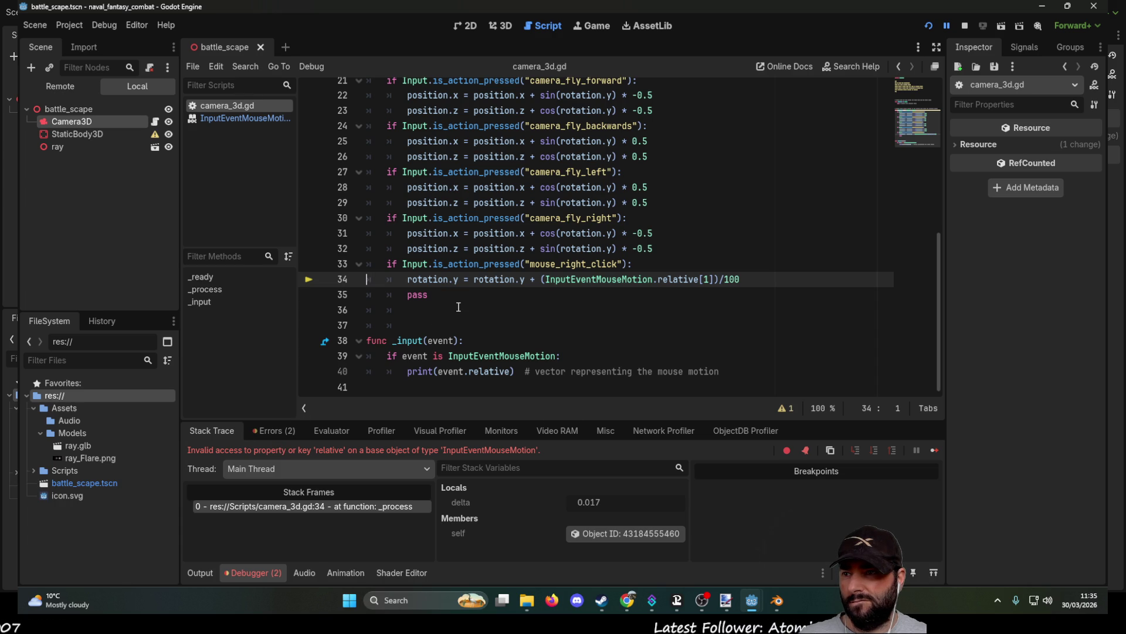
# Step: Add an outdented _input(1) call on line 36, copying the name from line 38
pyautogui.click(393, 341)
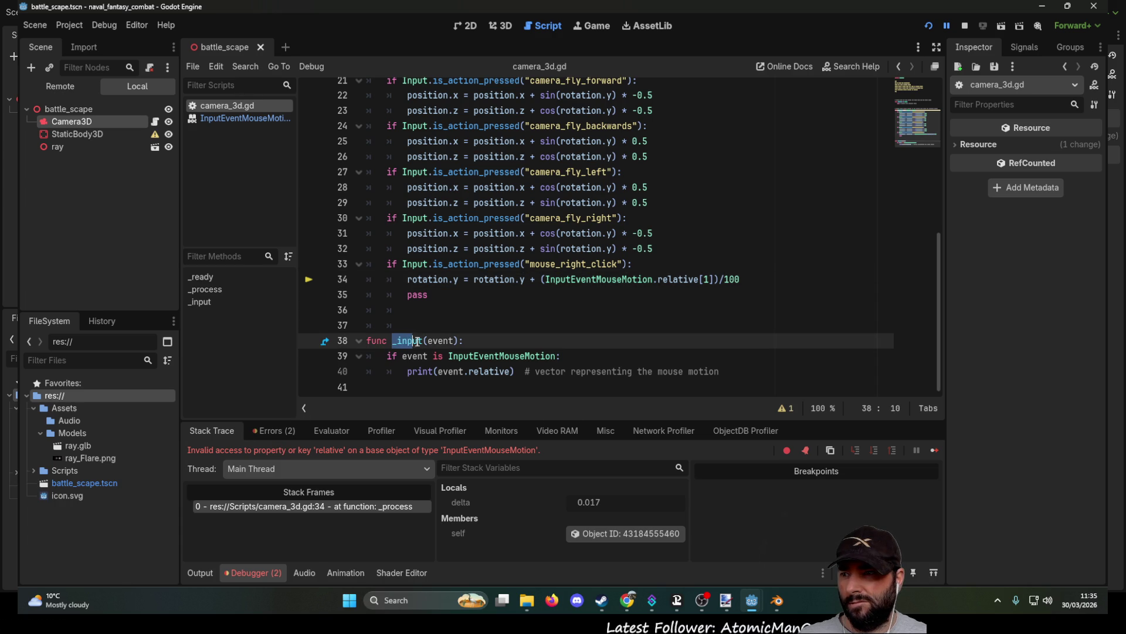
pyautogui.hotkey('shift', 'Right')
pyautogui.hotkey('ctrl', 'c')
pyautogui.press('Up')
pyautogui.press('Up')
pyautogui.hotkey('ctrl', 'v')
pyautogui.hotkey('shift', 'Tab')
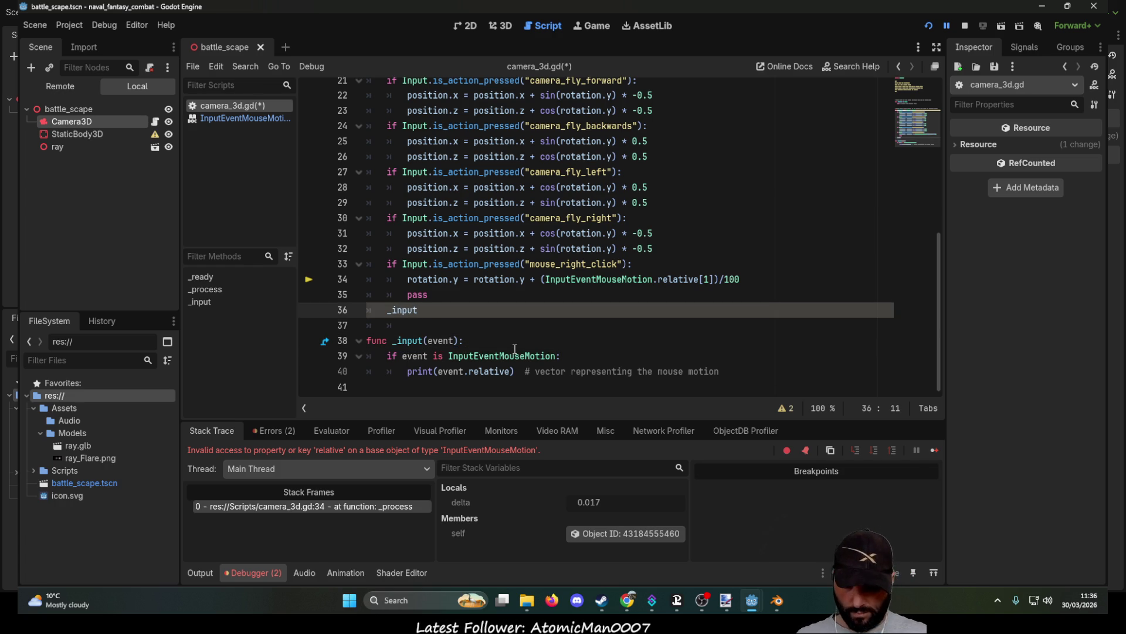
pyautogui.press('End')
pyautogui.write('()')
pyautogui.press('Left')
pyautogui.write('1')
pyautogui.press('Down')
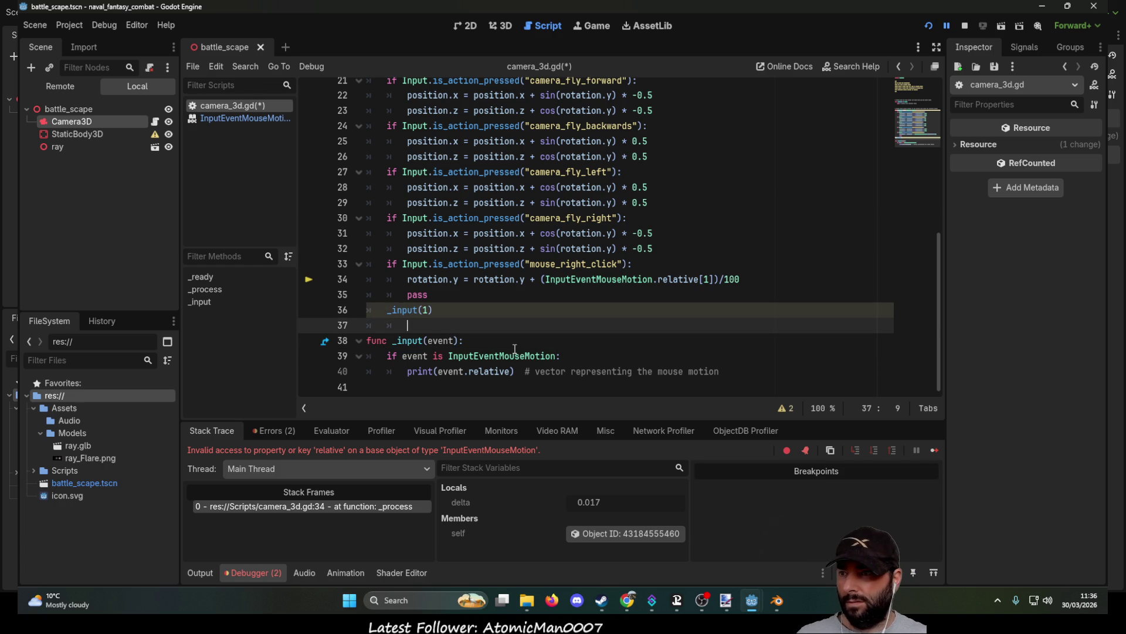
# Step: Relaunch the game with F5 to test the new _input call
pyautogui.doubleClick(514, 355)
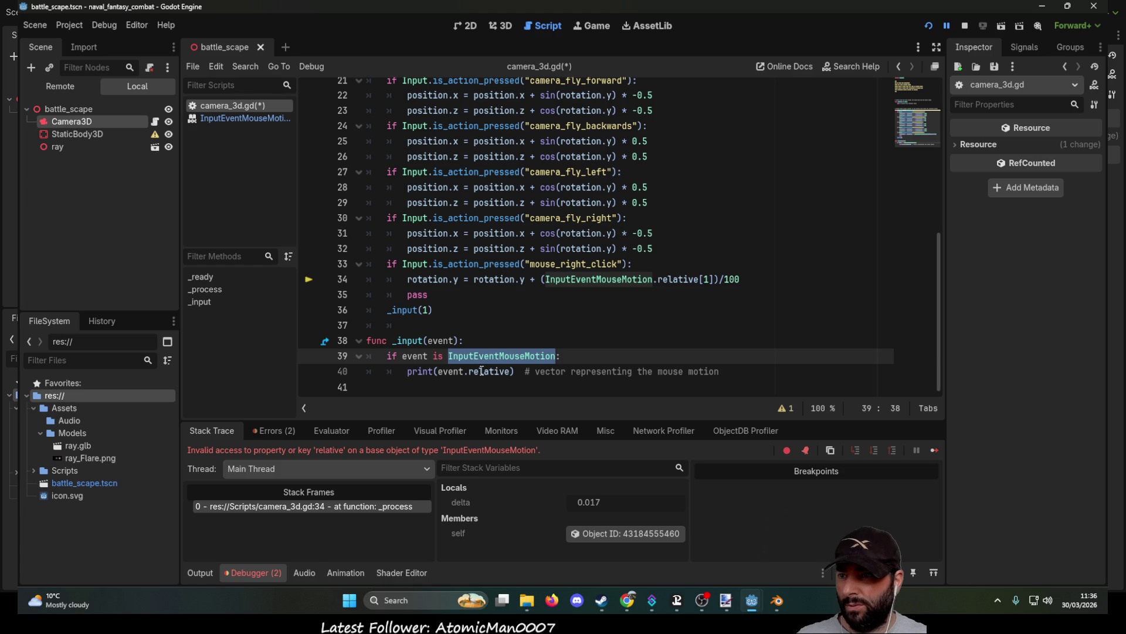
pyautogui.doubleClick(492, 371)
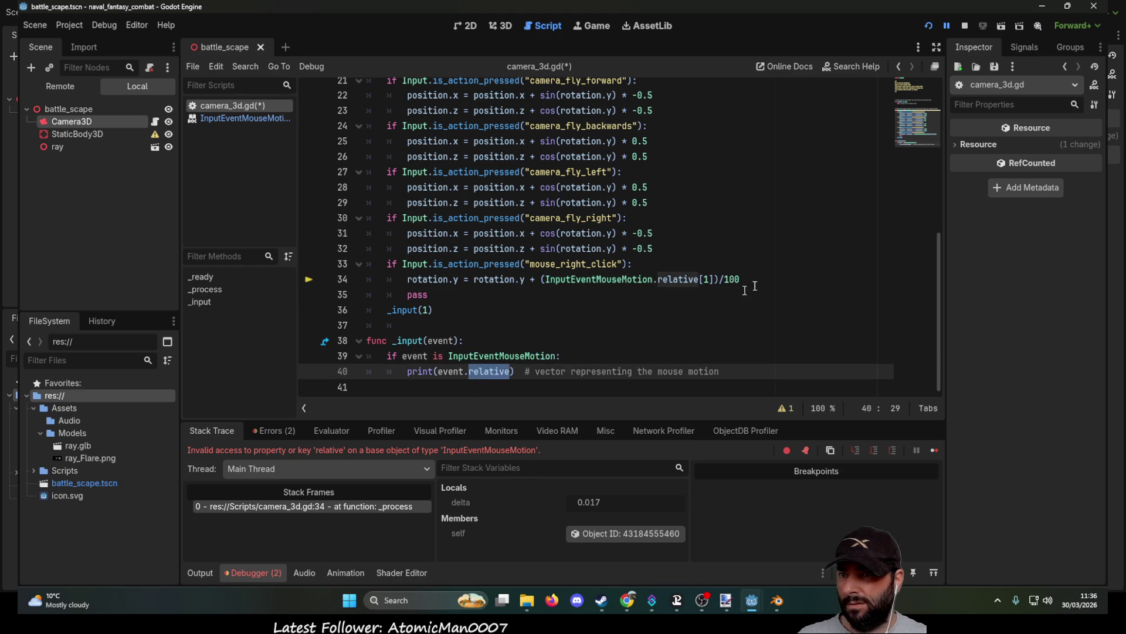
pyautogui.click(962, 29)
pyautogui.press('F5')
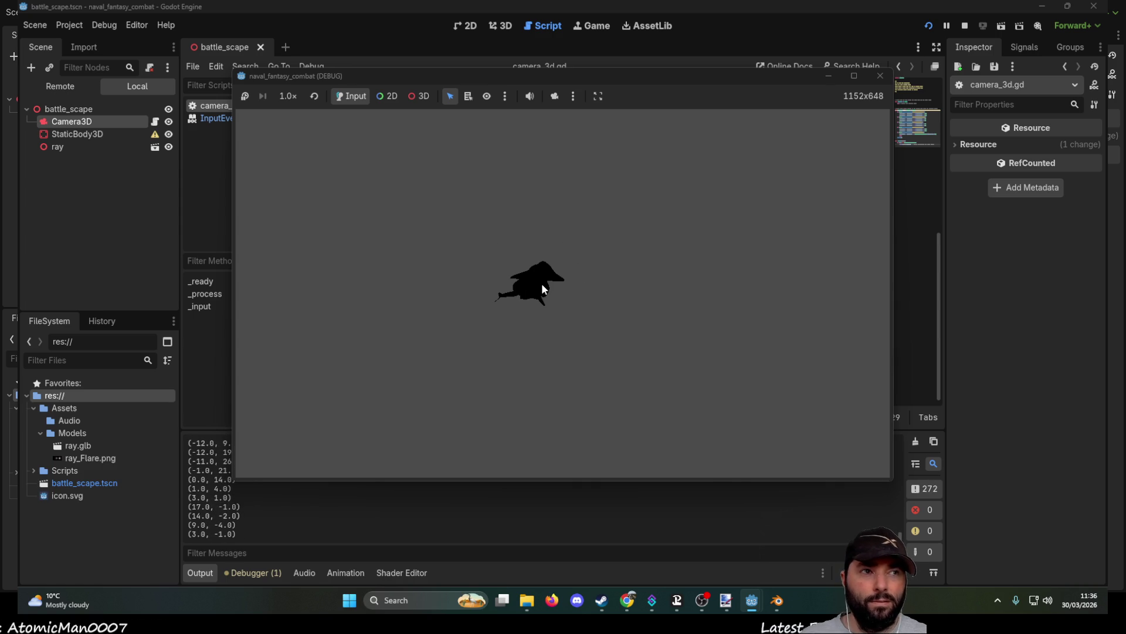
# Step: Right-click in the game to hit the line 34 break, then select InputEventMouseMotion on line 39 for the _input argument
pyautogui.rightClick(581, 271)
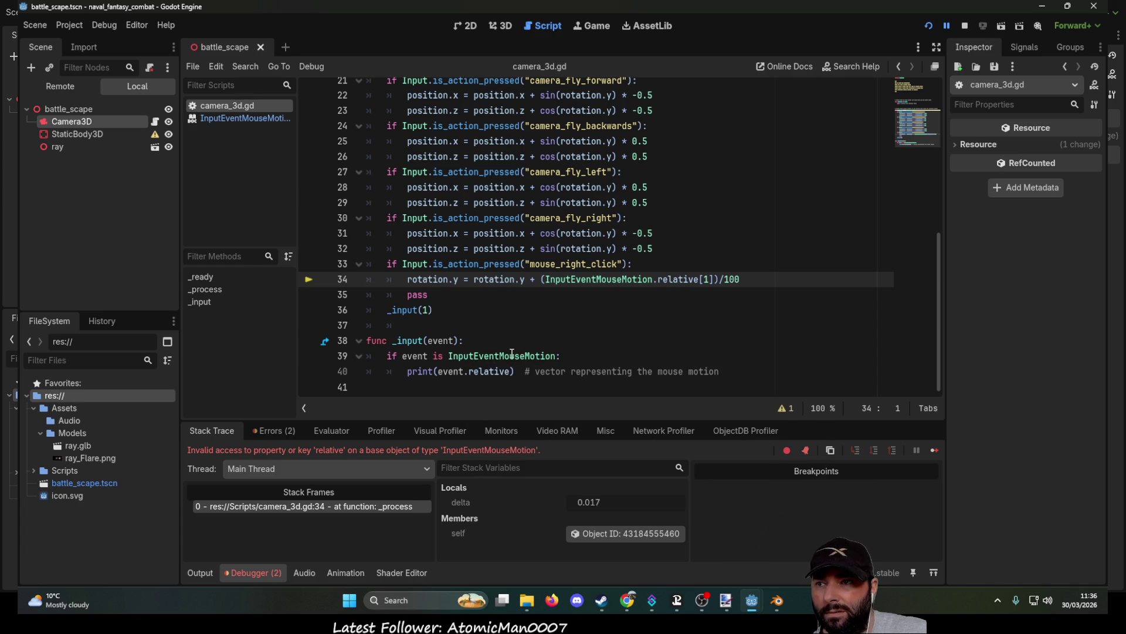
pyautogui.doubleClick(587, 280)
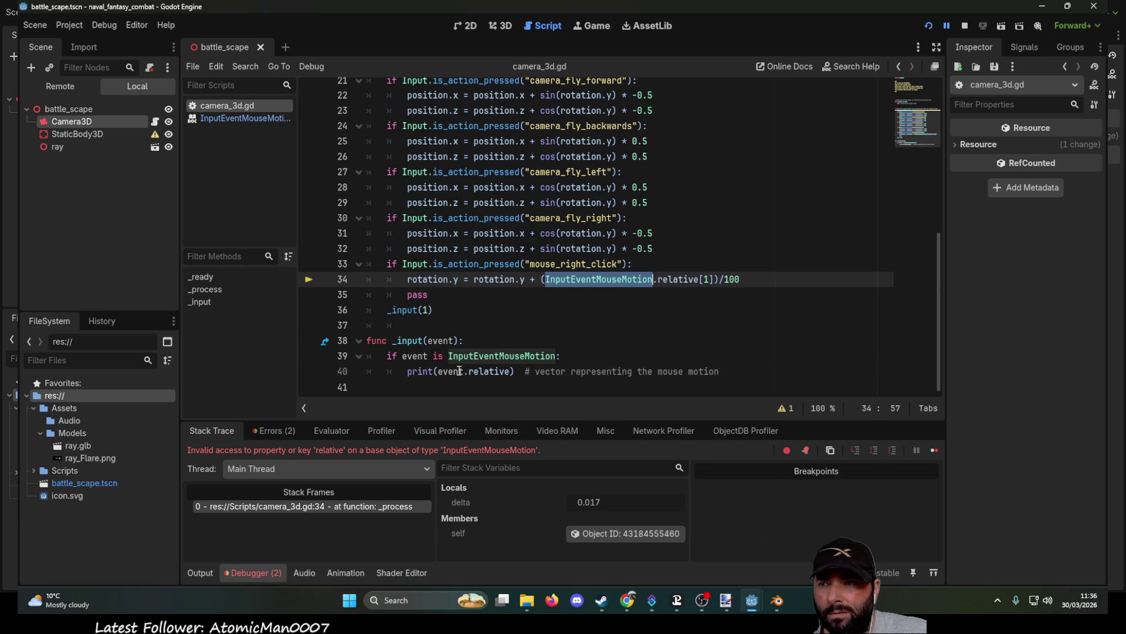
pyautogui.moveTo(459, 370)
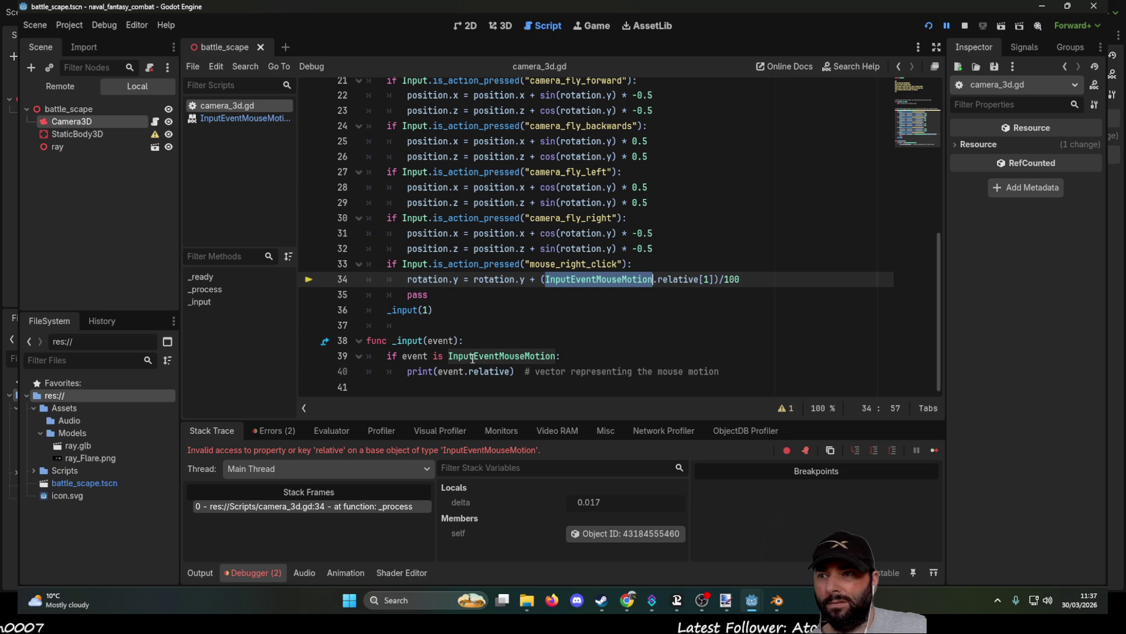
pyautogui.click(425, 310)
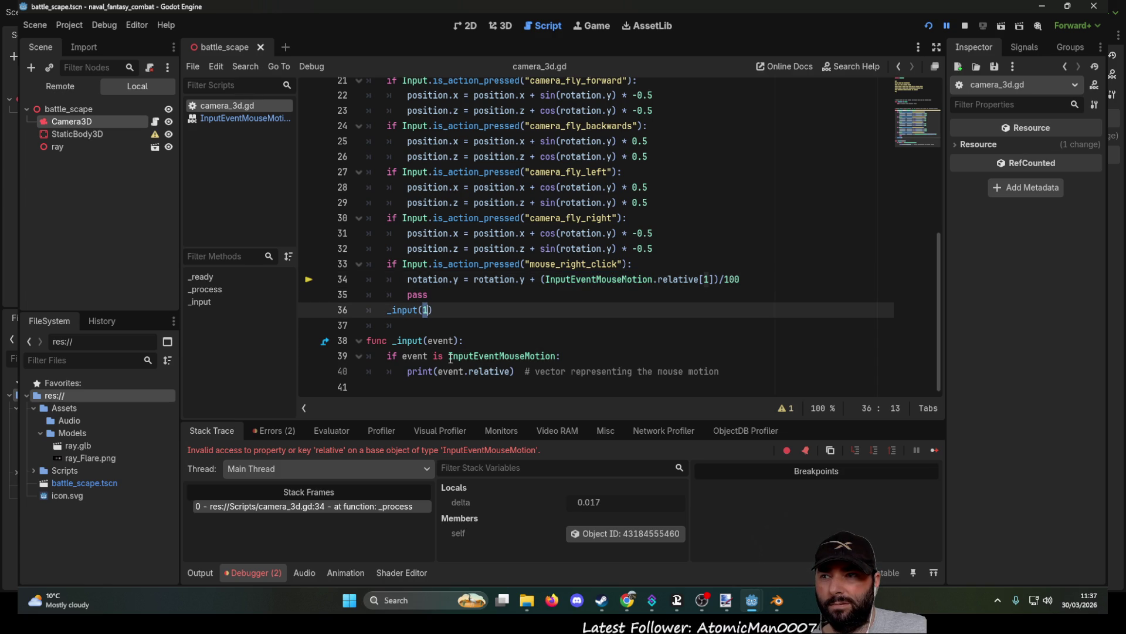
pyautogui.moveTo(449, 356); pyautogui.dragTo(556, 356)
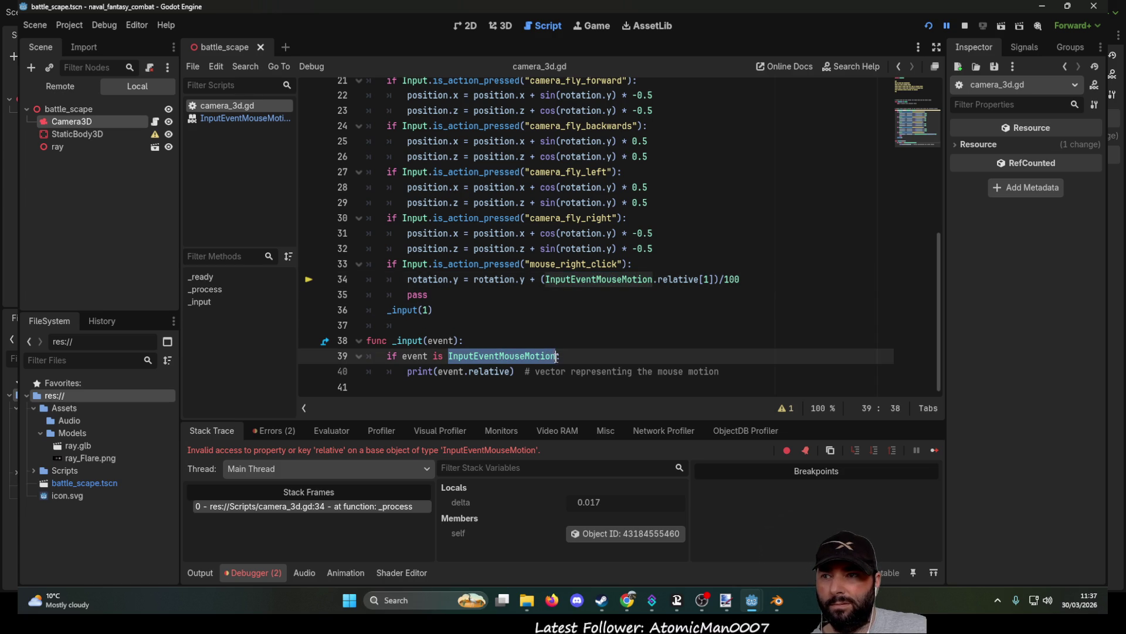
pyautogui.click(421, 310)
# Step: Change the call to _input(InputEventMouseMotion) and delete the rotation statement from line 34
pyautogui.press('Delete')
pyautogui.hotkey('ctrl', 'v')
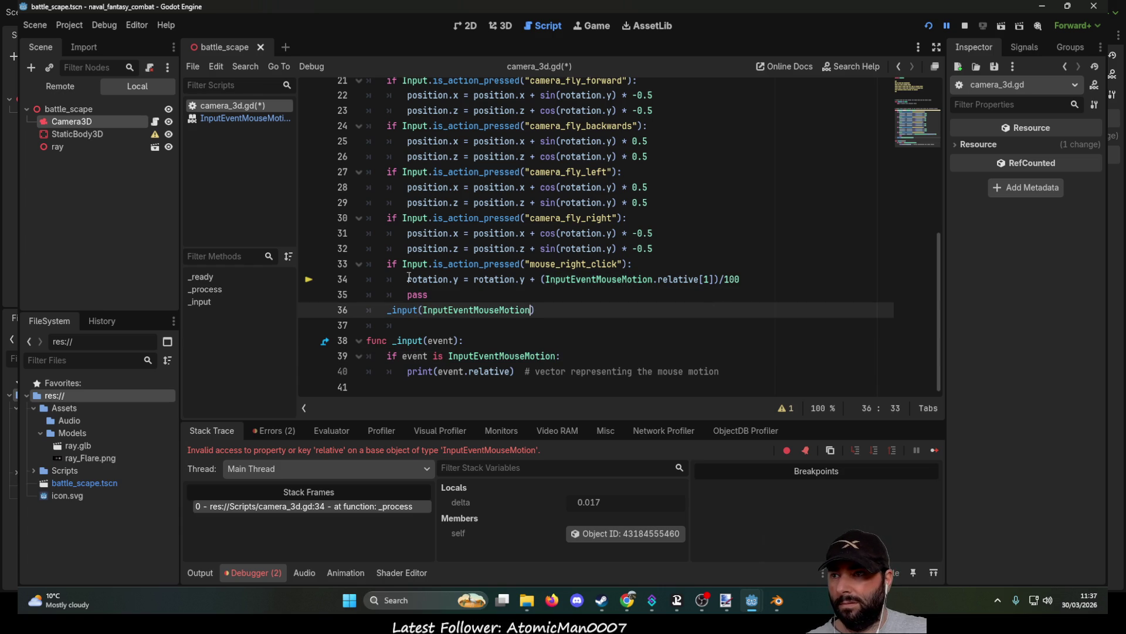
pyautogui.moveTo(407, 279); pyautogui.dragTo(460, 279)
pyautogui.moveTo(540, 280); pyautogui.dragTo(745, 279)
pyautogui.press('BackSpace')
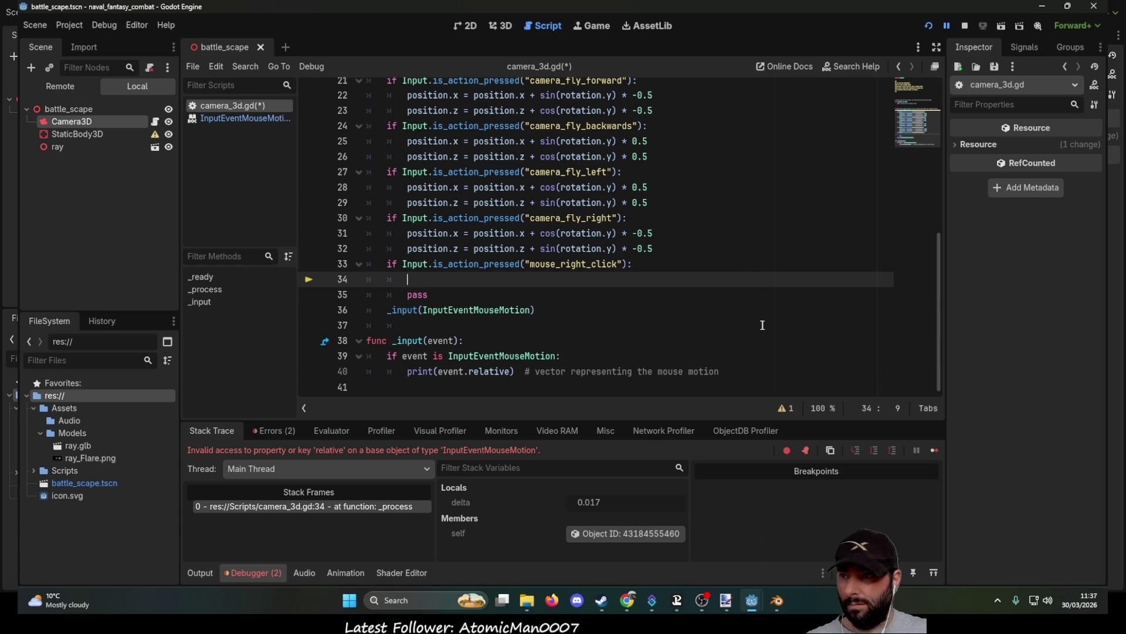
pyautogui.press('Delete')
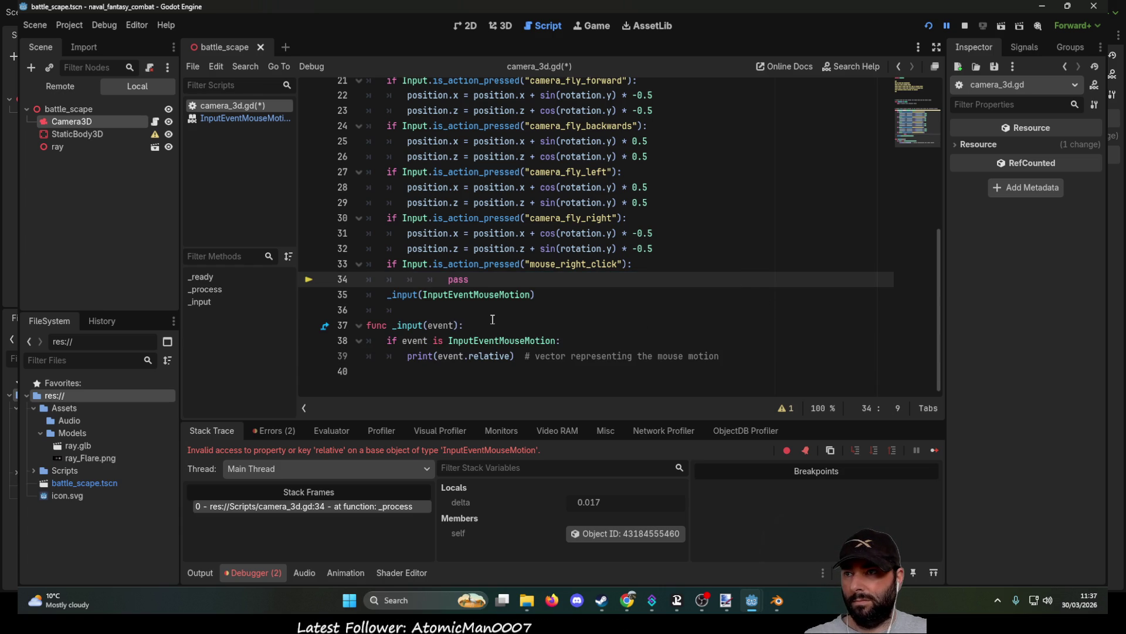
pyautogui.press('Delete')
# Step: Add rotation.y = rotation.y + (InputEventMouseMotion.relative[1])/100 above the print line in _input
pyautogui.click(407, 355)
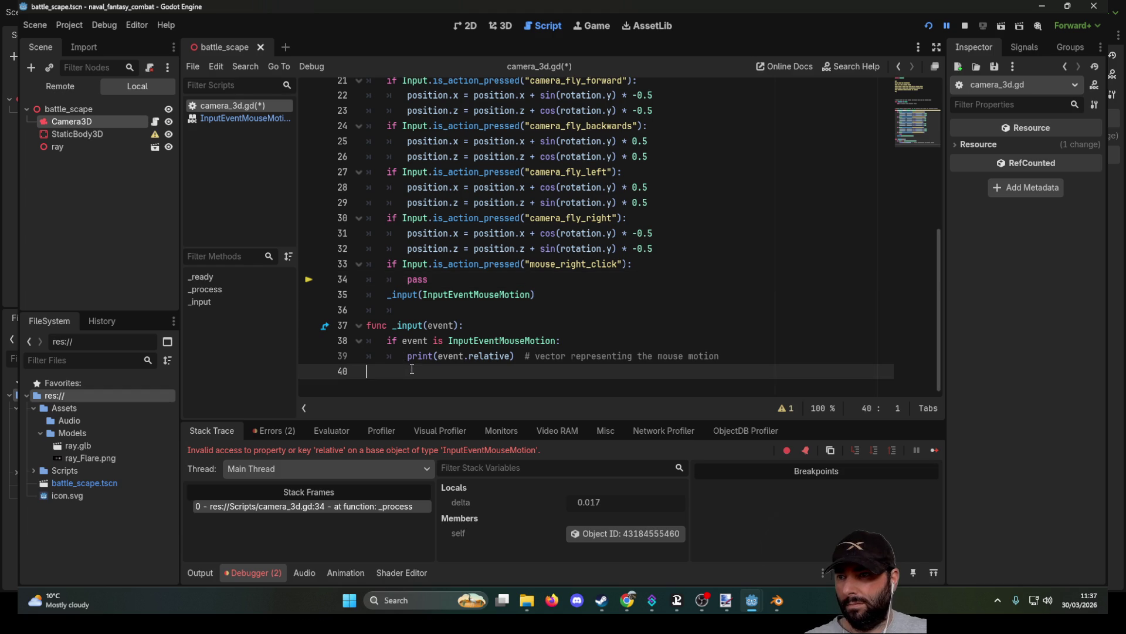
pyautogui.press('Return')
pyautogui.press('Up')
pyautogui.write('rotation.y = rotation.y + (InputEventMouseMotion.relative[1])/100')
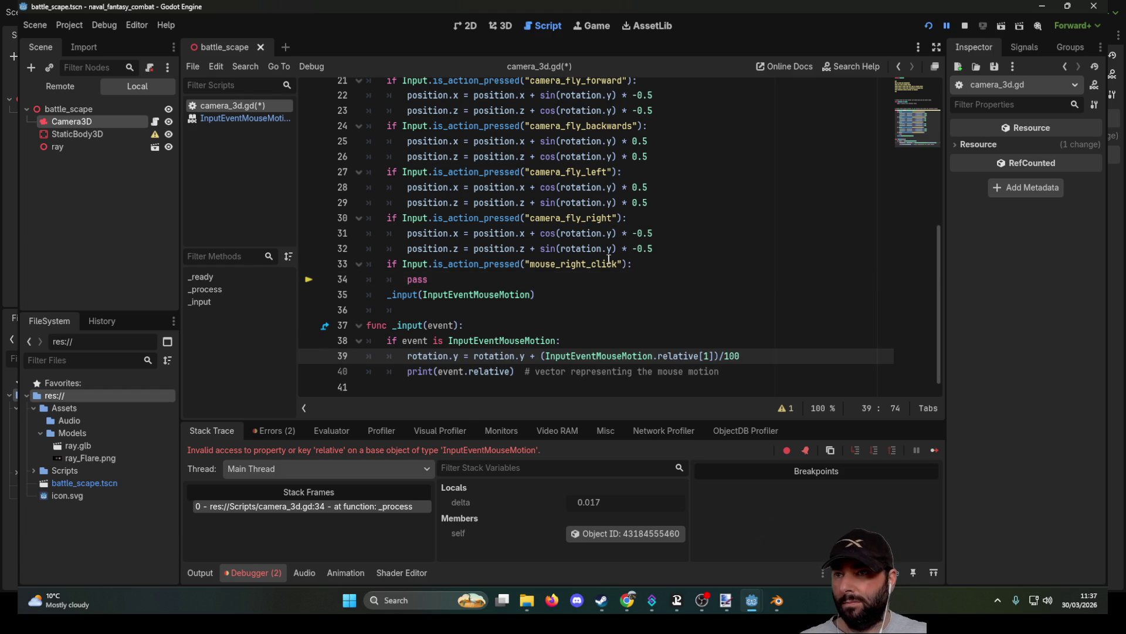
# Step: Move the mouse_right_click check from _process above the rotation line, indenting the rotation under it
pyautogui.moveTo(640, 265); pyautogui.dragTo(452, 267)
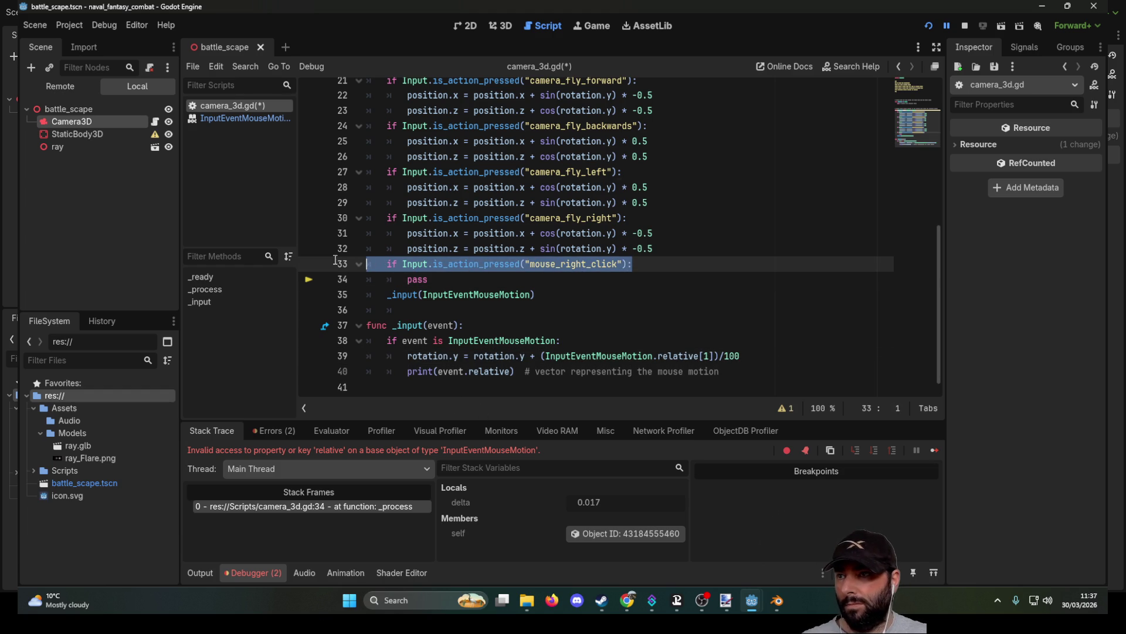
pyautogui.press('BackSpace')
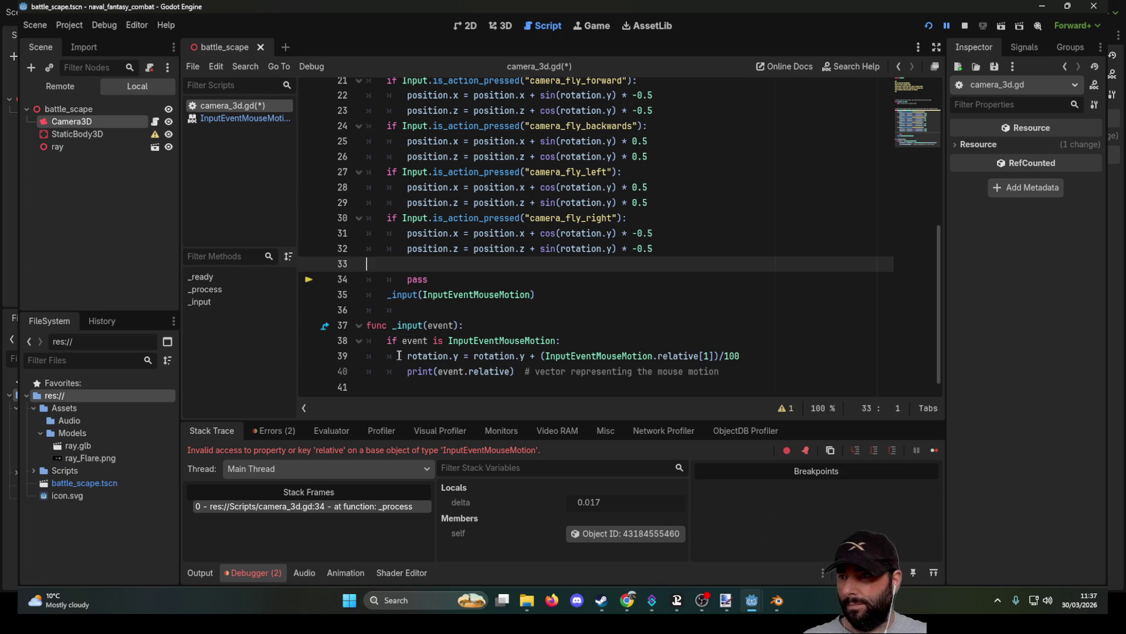
pyautogui.click(399, 356)
pyautogui.press('Return')
pyautogui.press('Up')
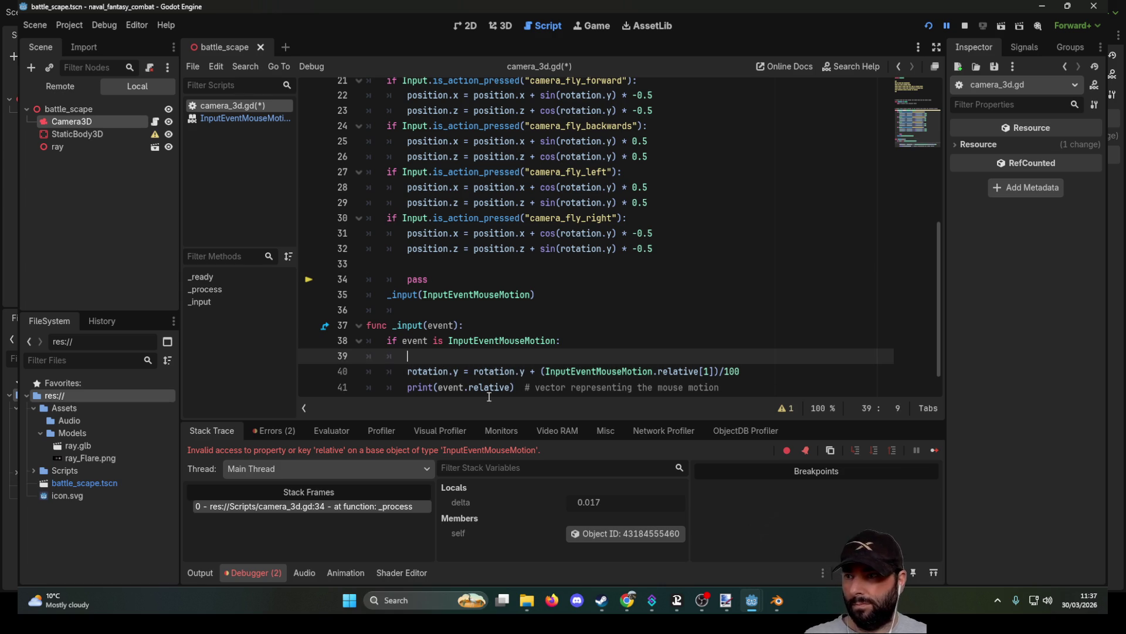
pyautogui.press('Left')
pyautogui.press('Left')
pyautogui.press('Left')
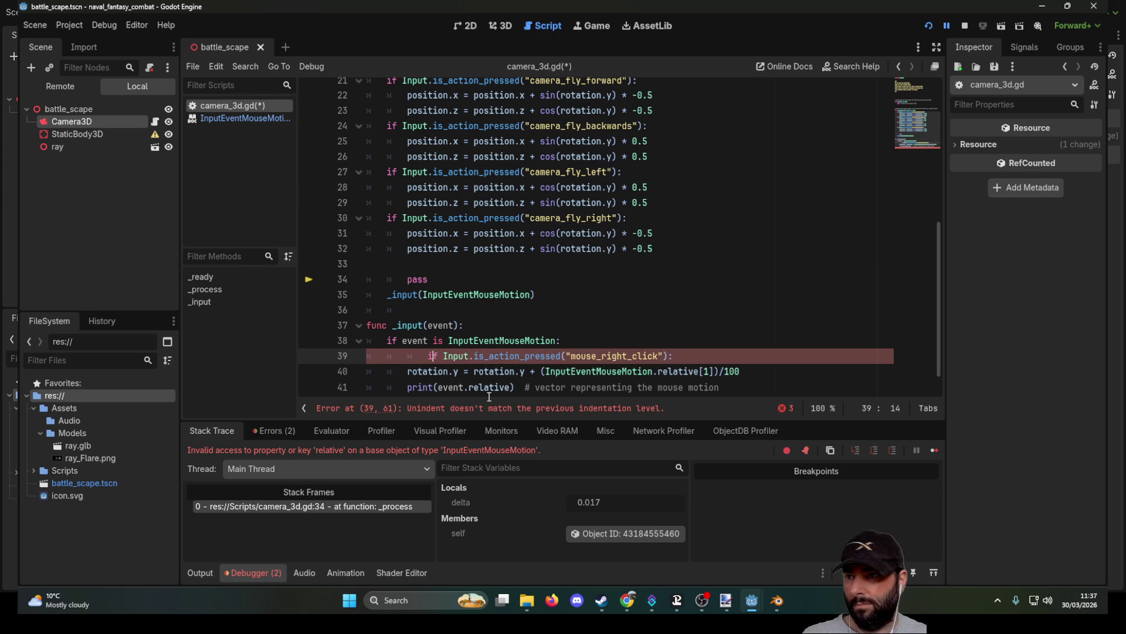
pyautogui.press('Down')
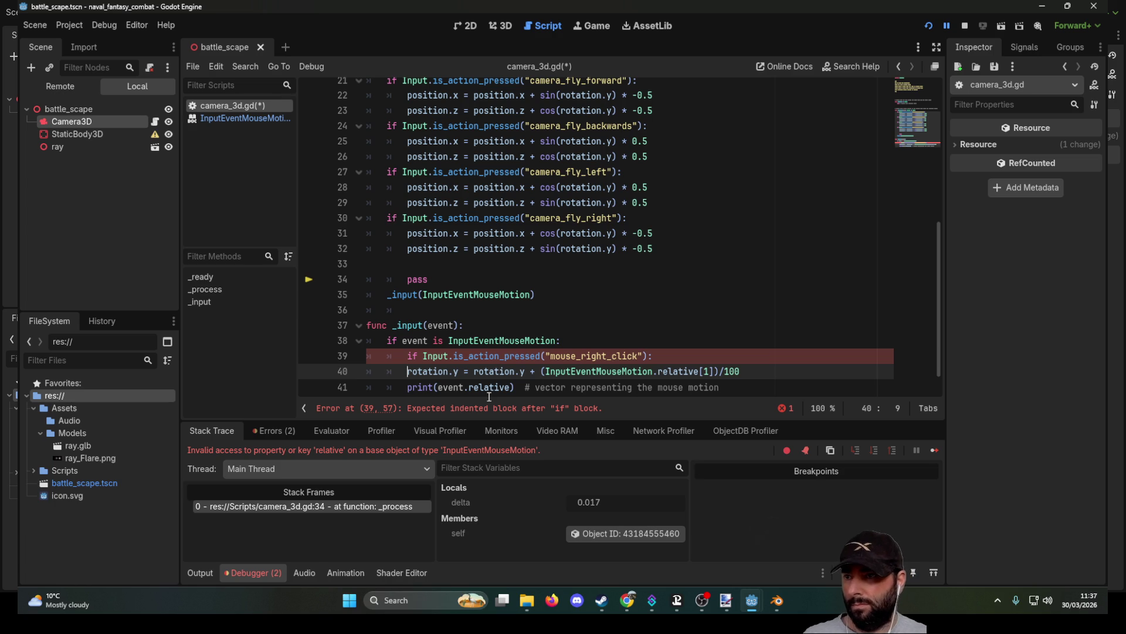
pyautogui.press('Down')
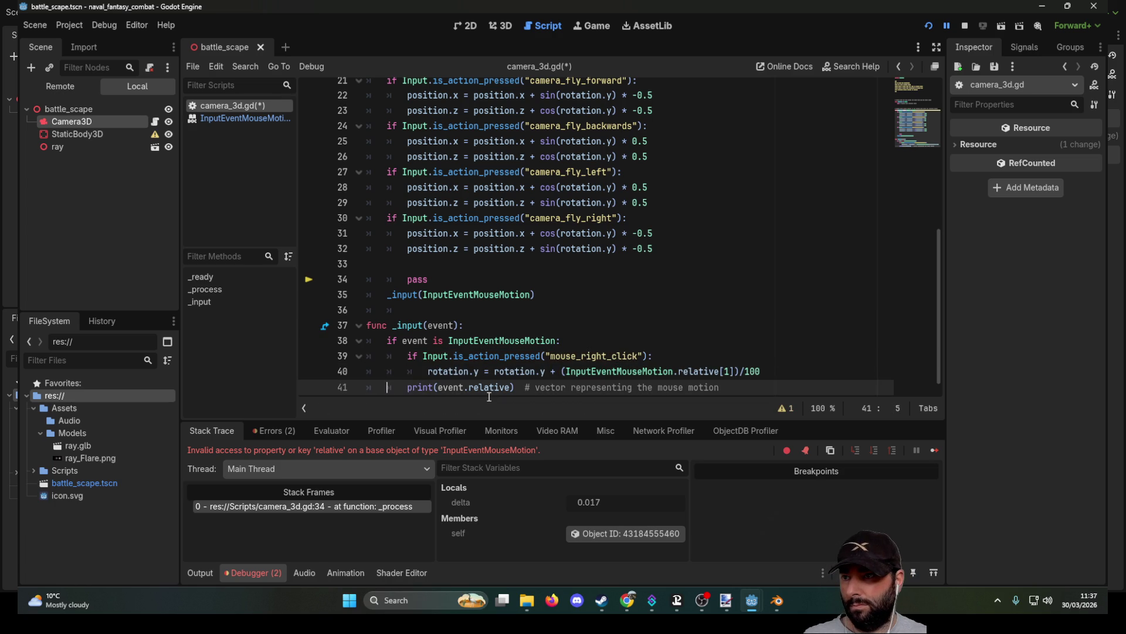
# Step: Delete the leftover pass and blank line from _process and stop the debug session
pyautogui.moveTo(429, 280); pyautogui.dragTo(311, 272)
pyautogui.press('Delete')
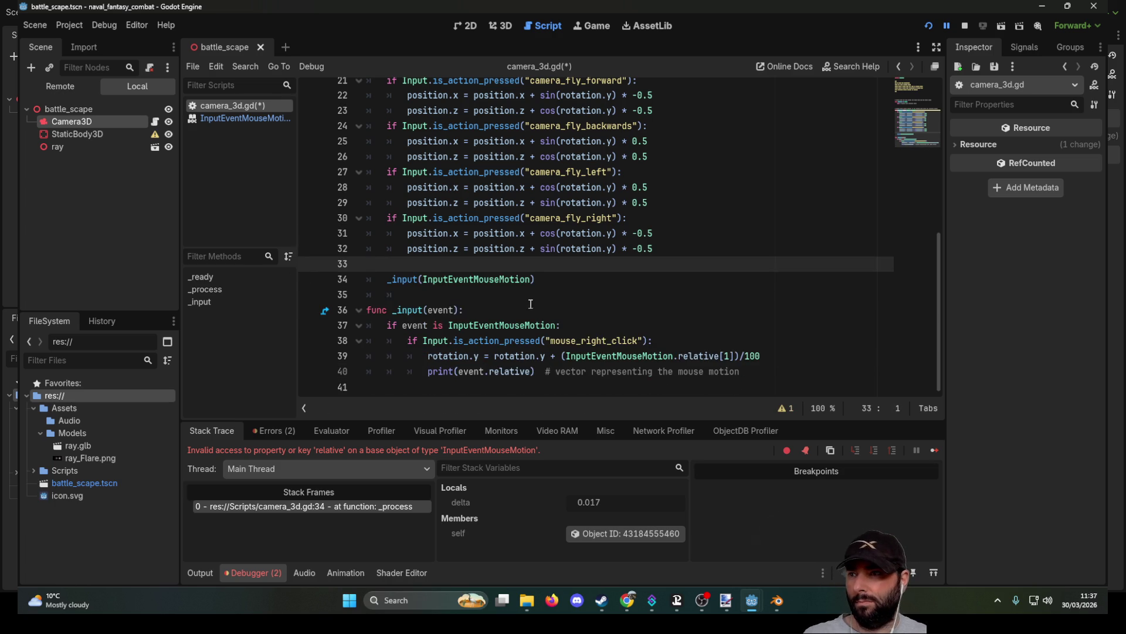
pyautogui.press('Delete')
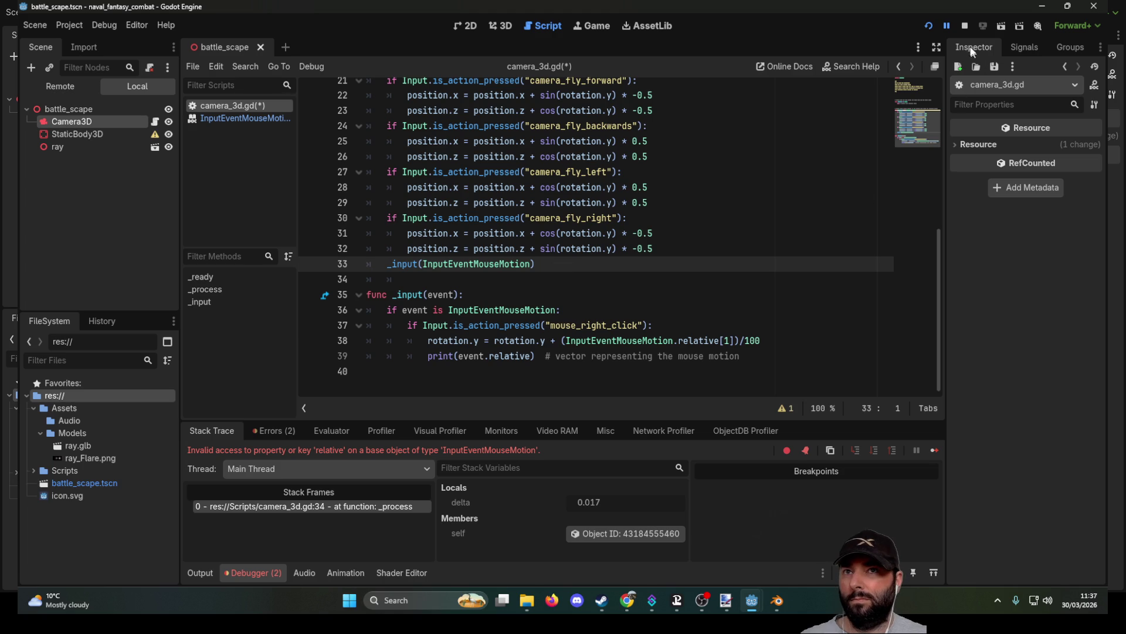
pyautogui.click(966, 27)
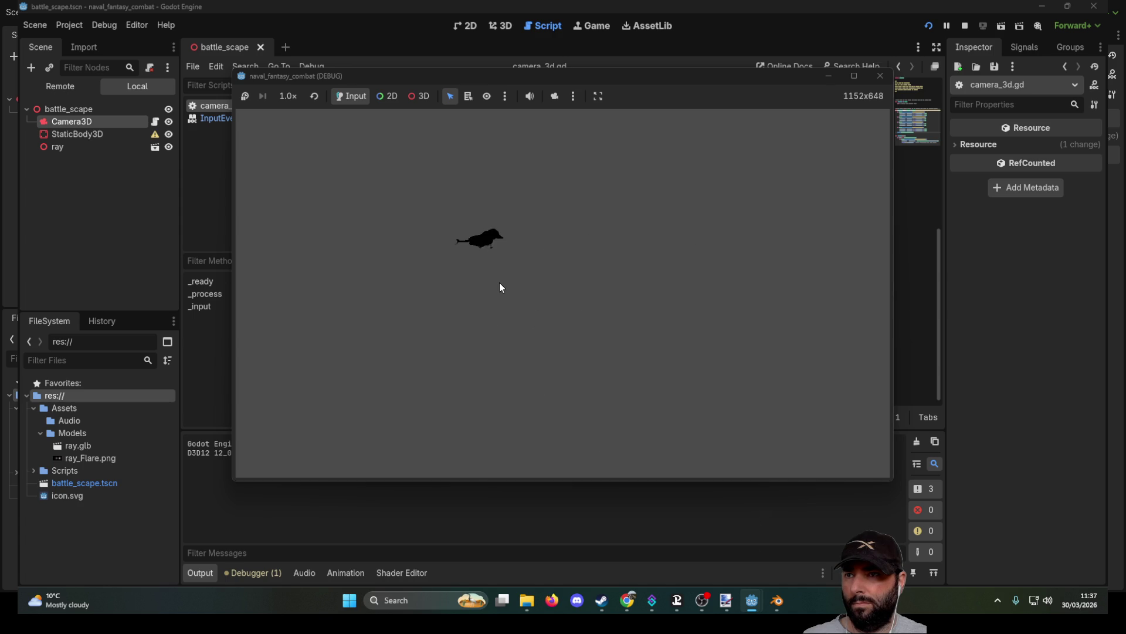
# Step: Right-click inside the running game to test rotation, hitting the 'relative' error on line 38
pyautogui.rightClick(654, 247)
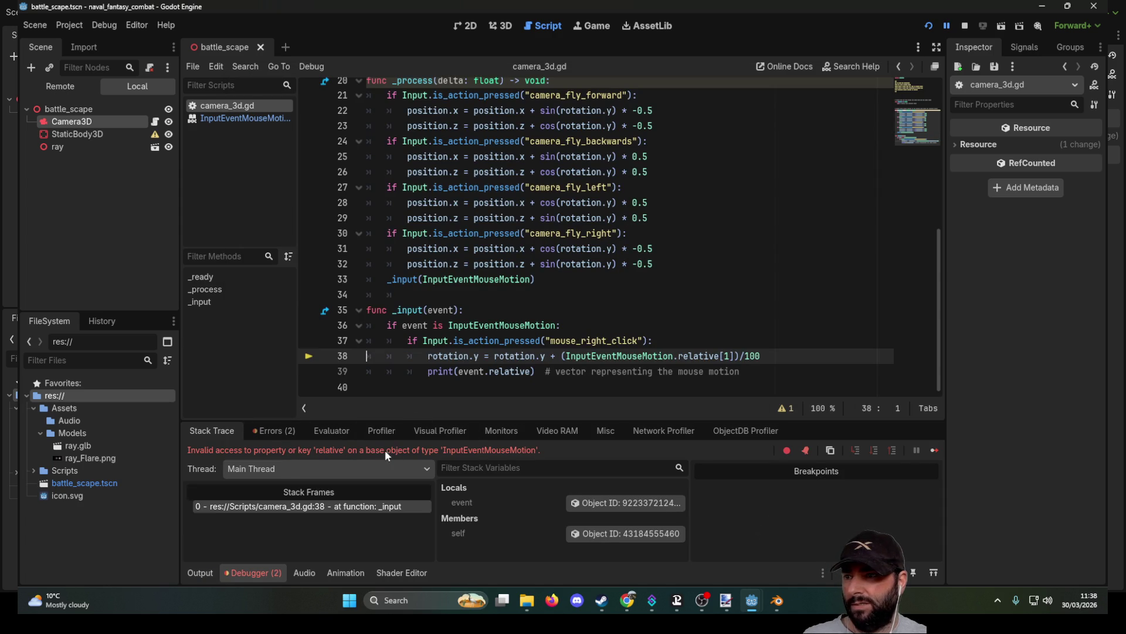
# Step: Stop debugging, change relative[1] to relative.y on line 38, and run the game again
pyautogui.click(965, 26)
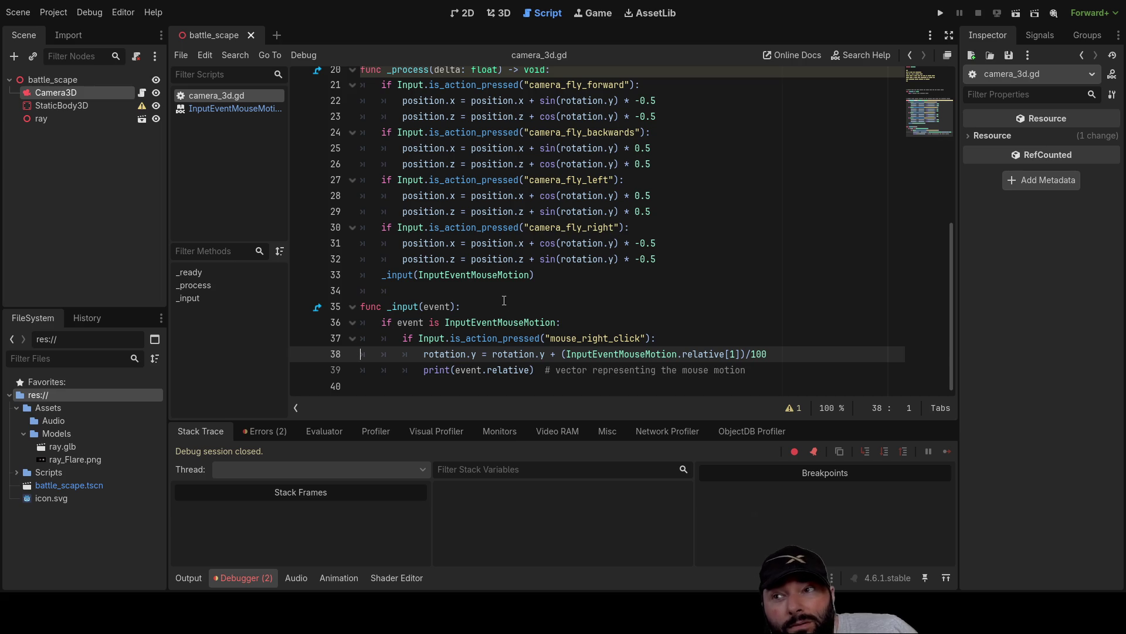
pyautogui.click(558, 322)
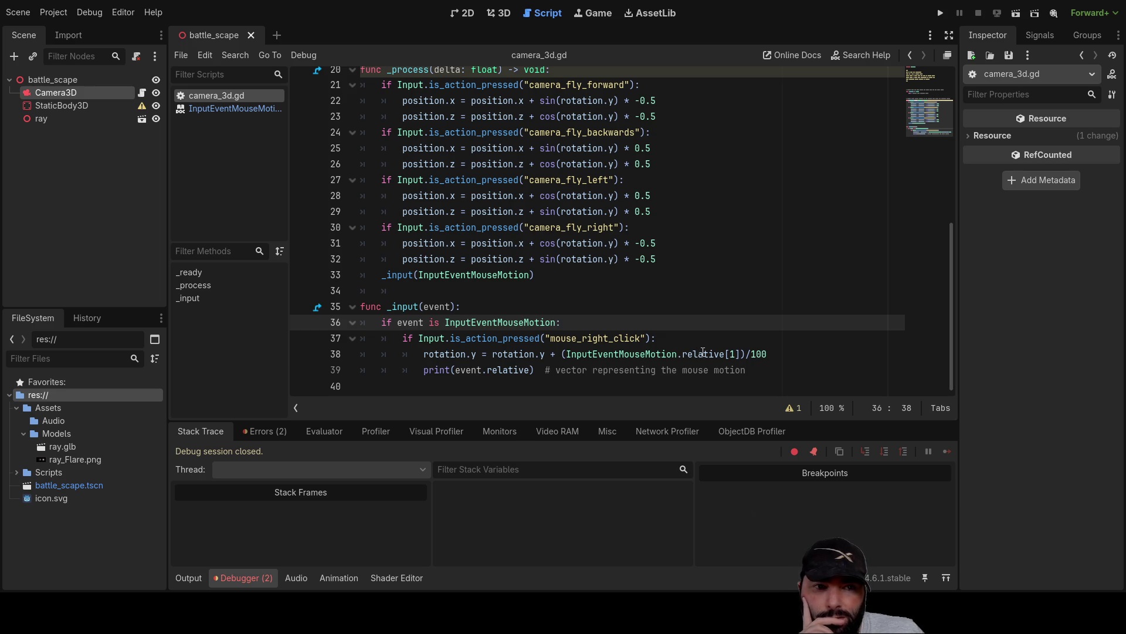
pyautogui.click(740, 353)
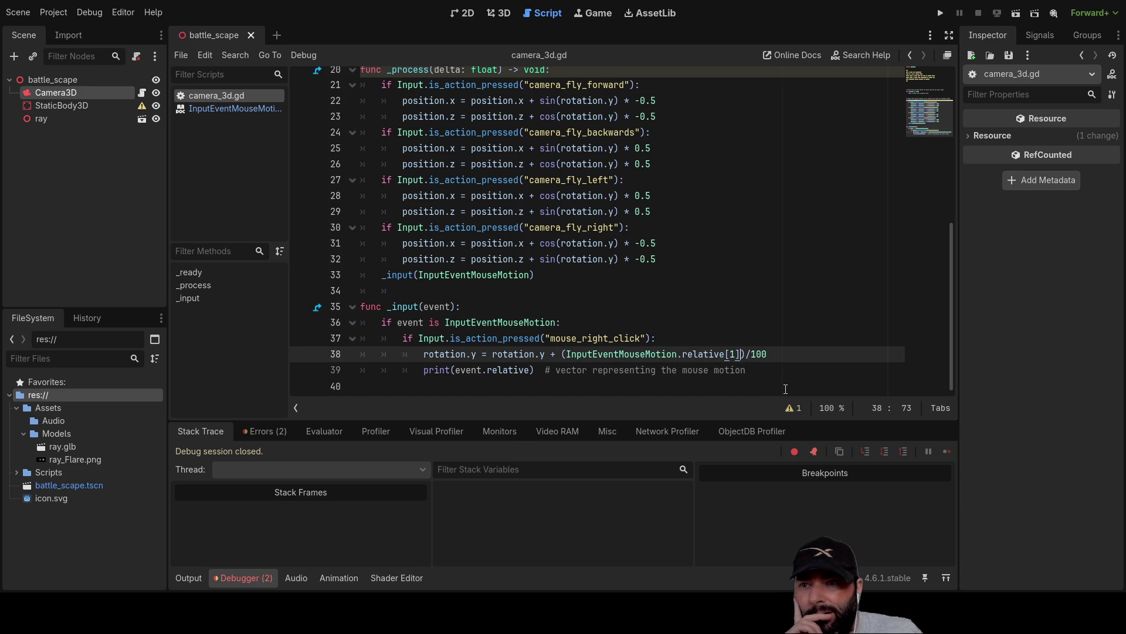
pyautogui.press('BackSpace')
pyautogui.press('BackSpace')
pyautogui.press('BackSpace')
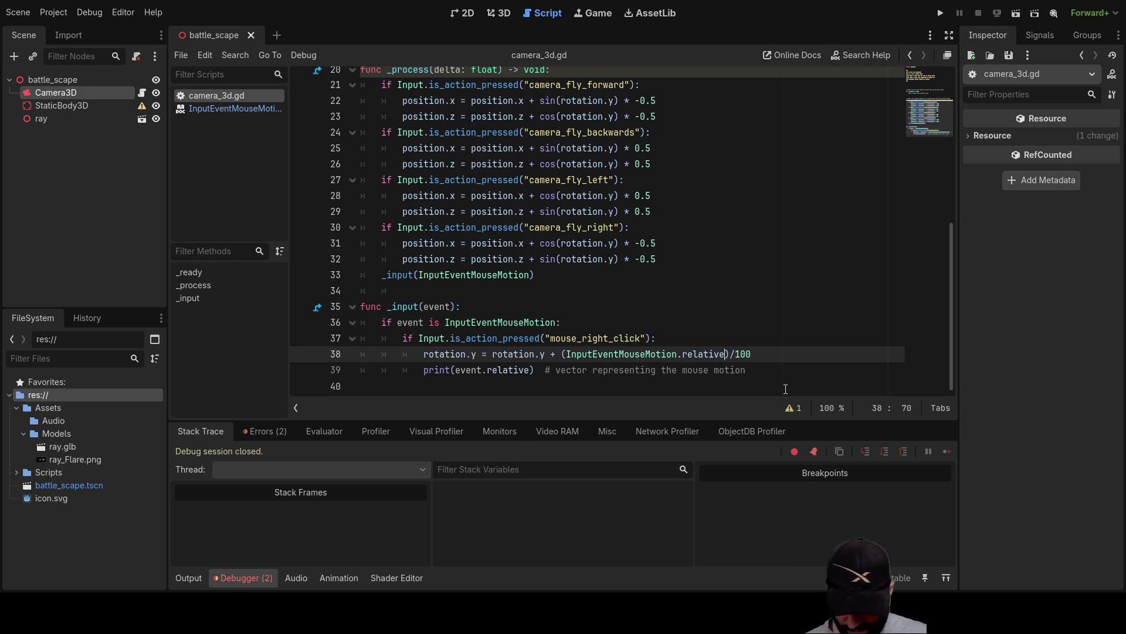
pyautogui.write('.y')
pyautogui.click(654, 319)
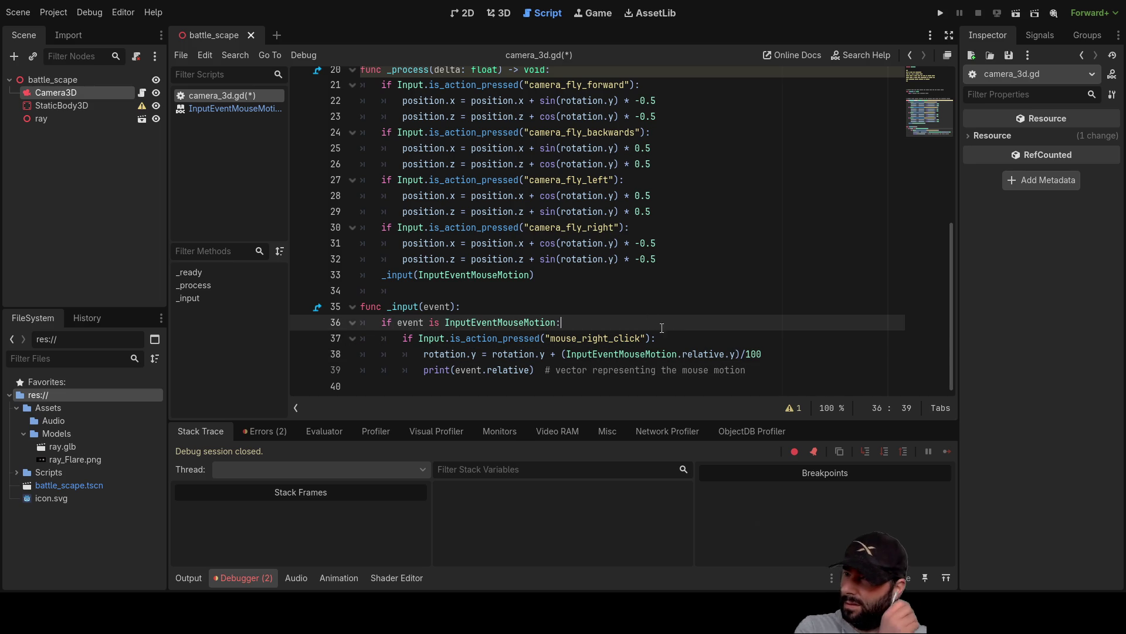
pyautogui.click(940, 13)
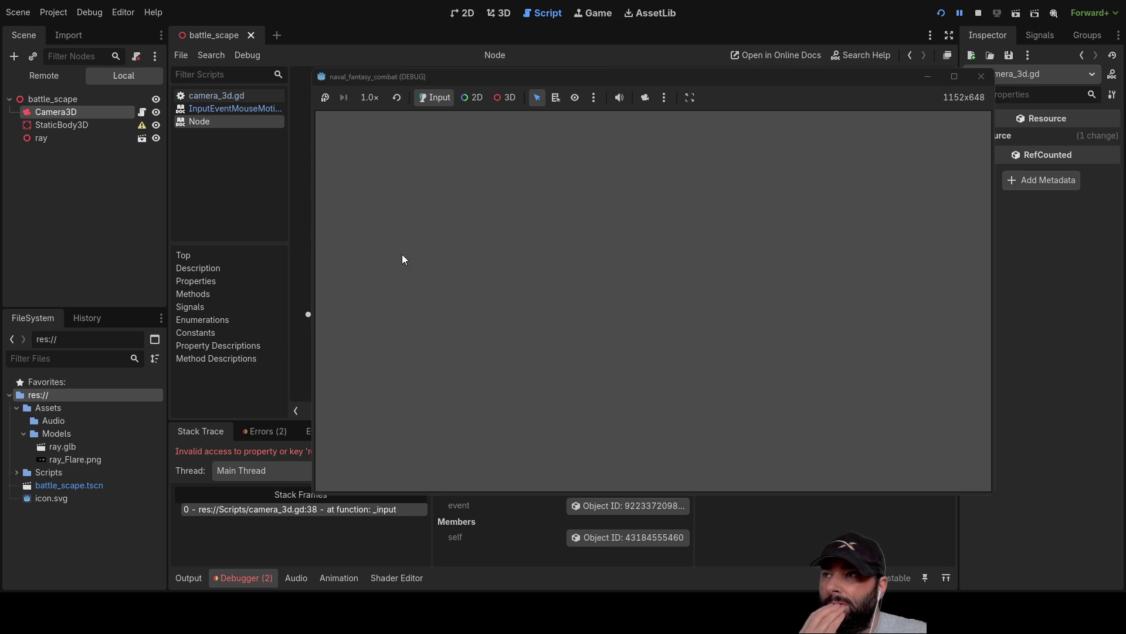
# Step: Back in camera_3d.gd with the Output log shown, edit the line 33 call, then restart and stop the game
pyautogui.click(217, 95)
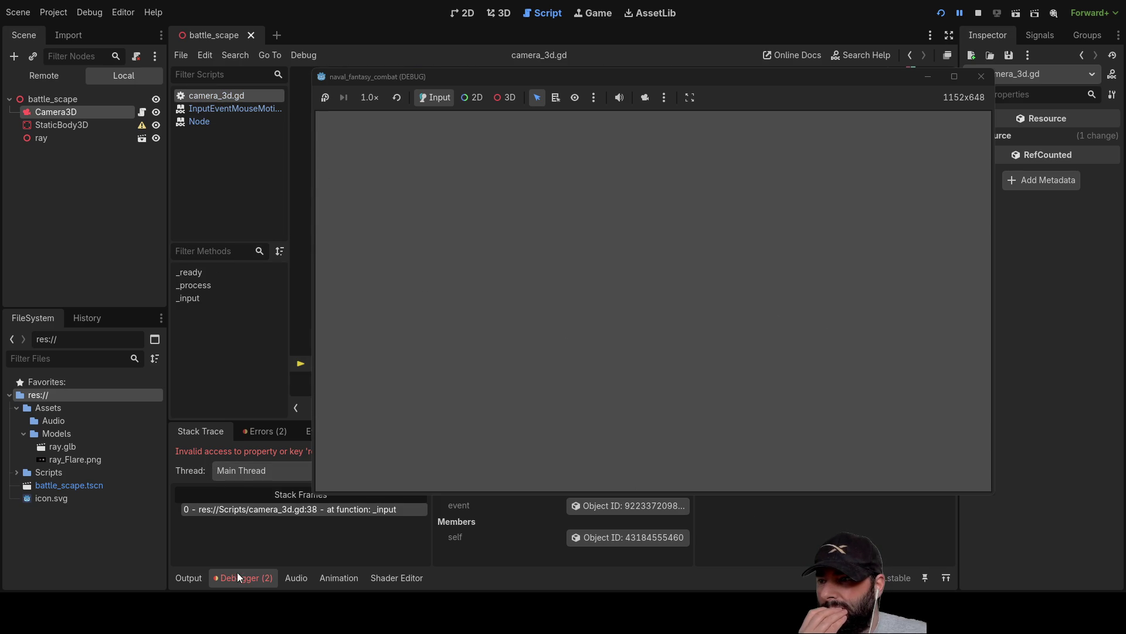
pyautogui.click(187, 578)
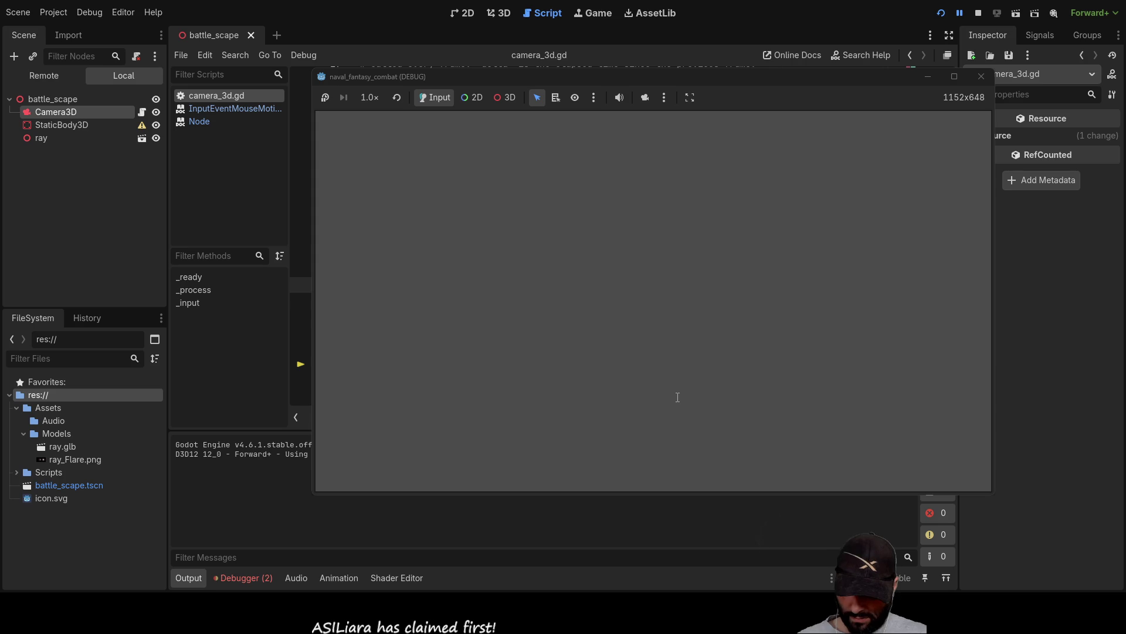
pyautogui.write('w')
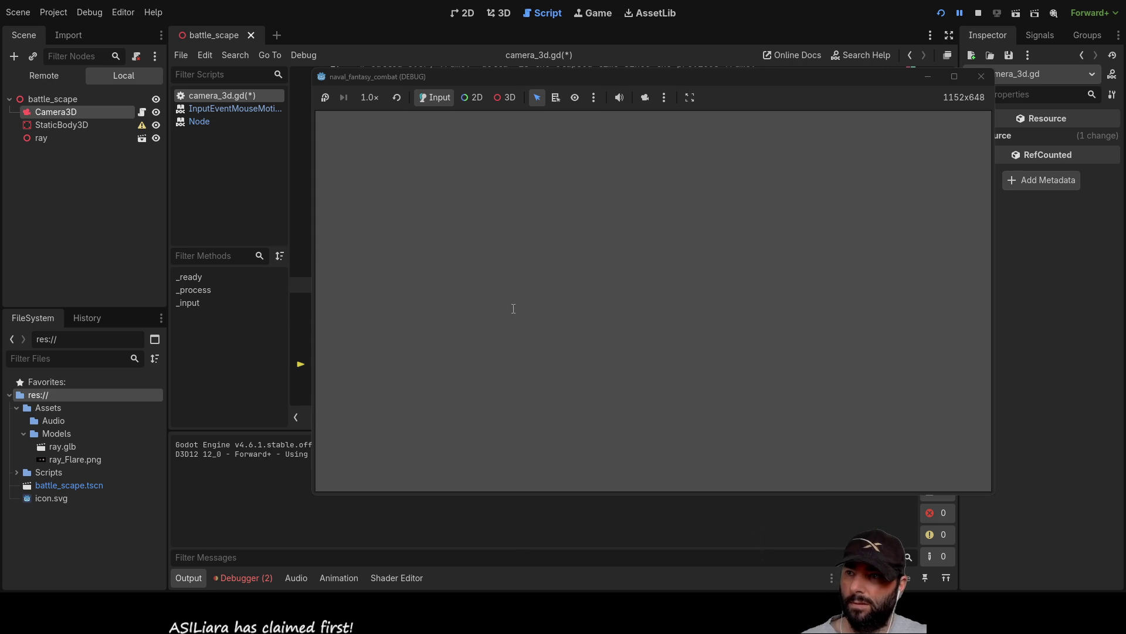
pyautogui.click(978, 10)
pyautogui.click(938, 9)
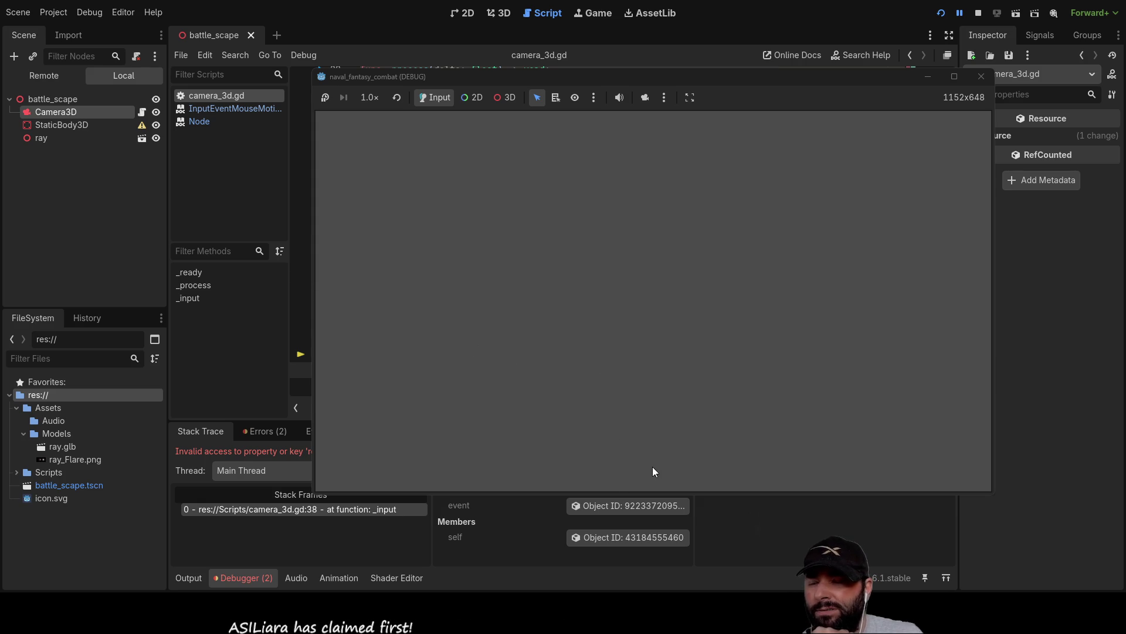
pyautogui.click(978, 13)
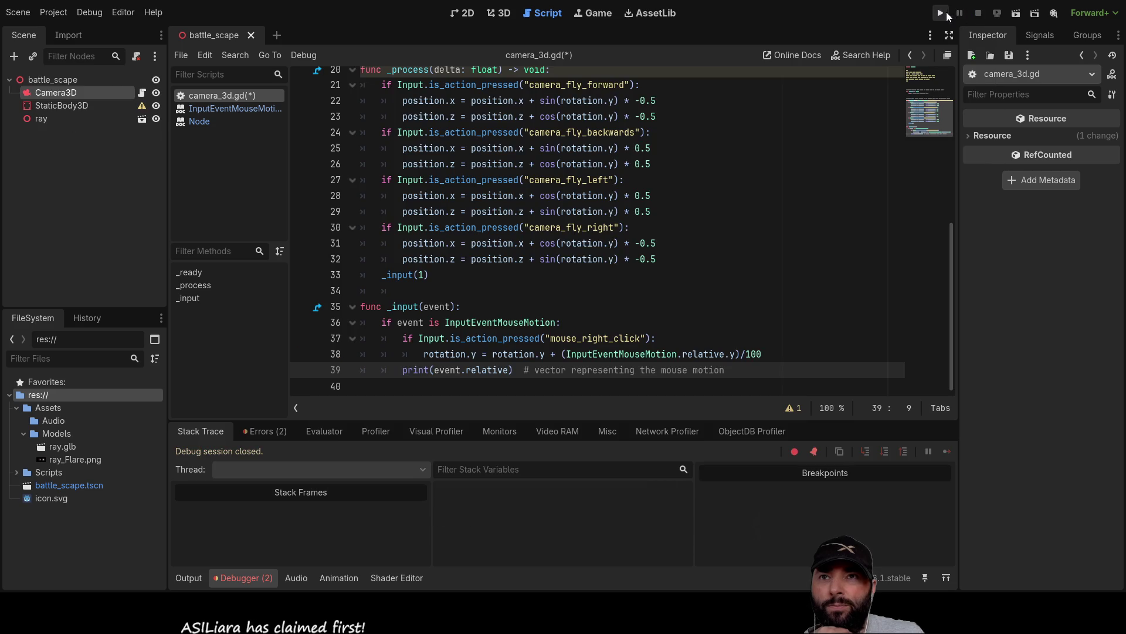
# Step: Rerun and stop the game, indent the print line, and comment out the rotation line
pyautogui.click(941, 13)
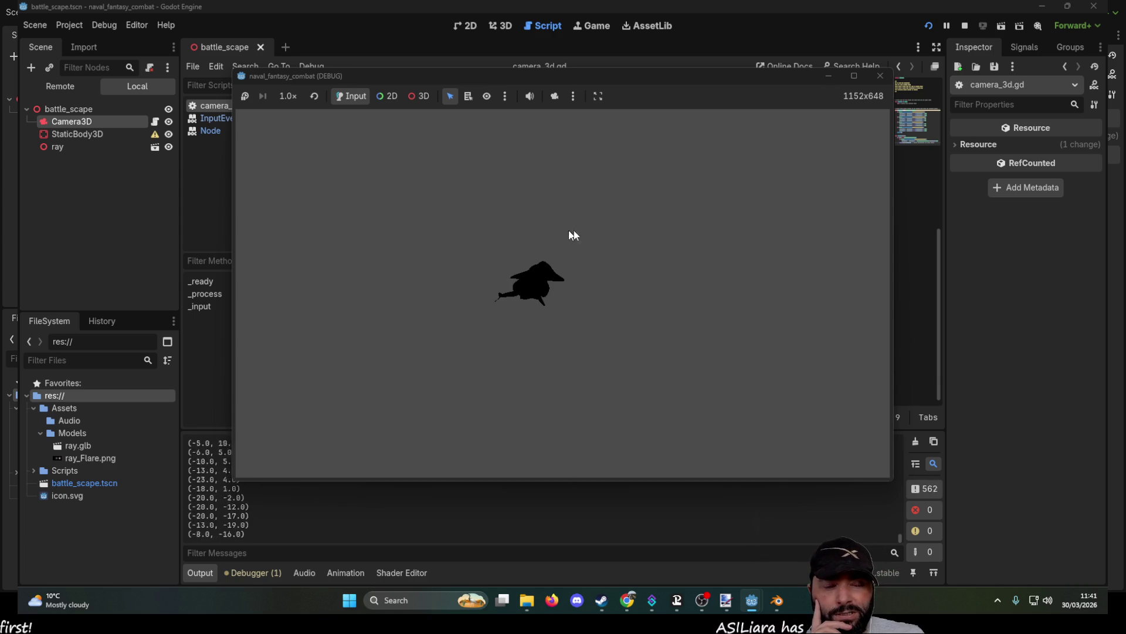
pyautogui.press('F8')
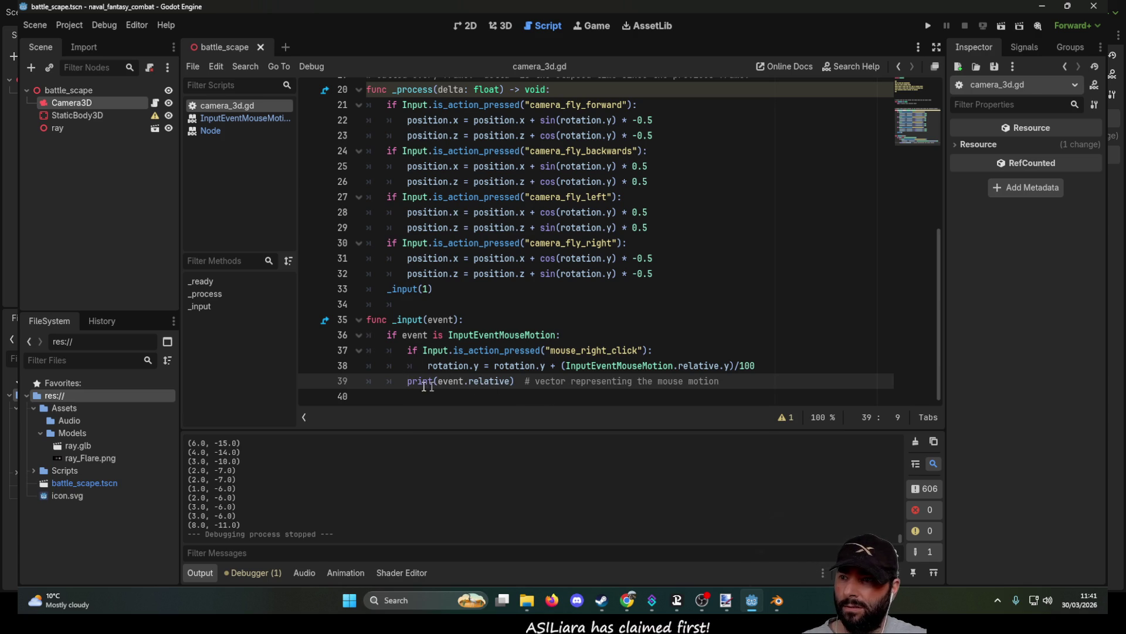
pyautogui.press('Tab')
pyautogui.press('Up')
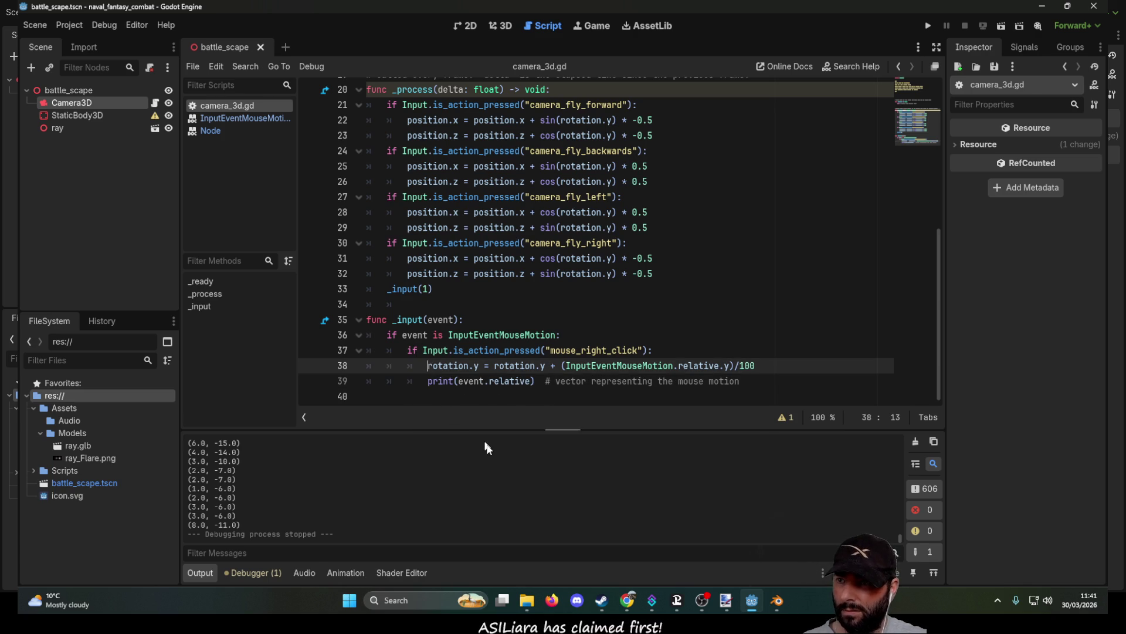
pyautogui.write('#')
# Step: Save and run the game, sweeping the mouse across it to log motion vectors, then stop it
pyautogui.press('F5')
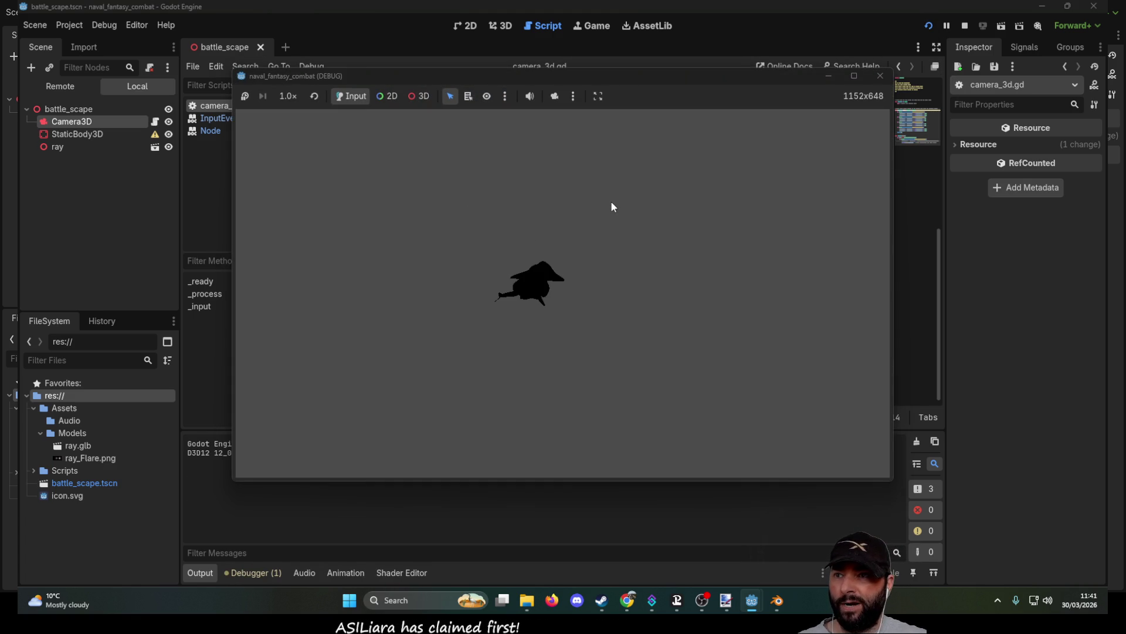
pyautogui.moveTo(610, 200)
pyautogui.mouseDown()
pyautogui.moveTo(453, 217)
pyautogui.moveTo(649, 209)
pyautogui.moveTo(506, 281)
pyautogui.mouseUp()
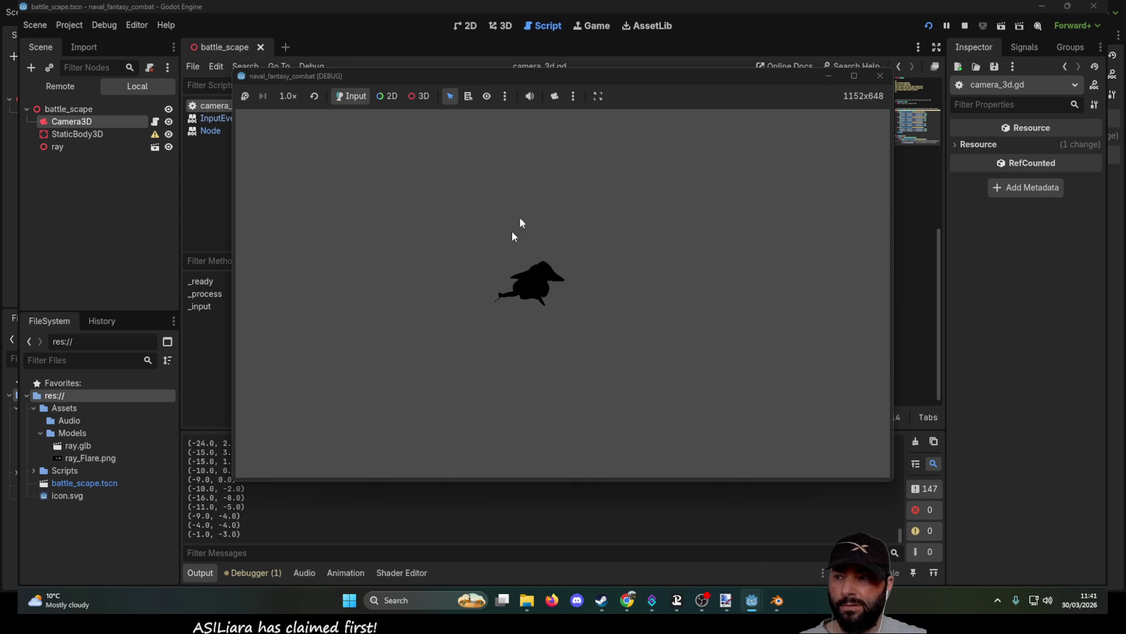
pyautogui.moveTo(587, 217)
pyautogui.mouseDown()
pyautogui.moveTo(527, 205)
pyautogui.moveTo(676, 184)
pyautogui.moveTo(744, 200)
pyautogui.mouseUp()
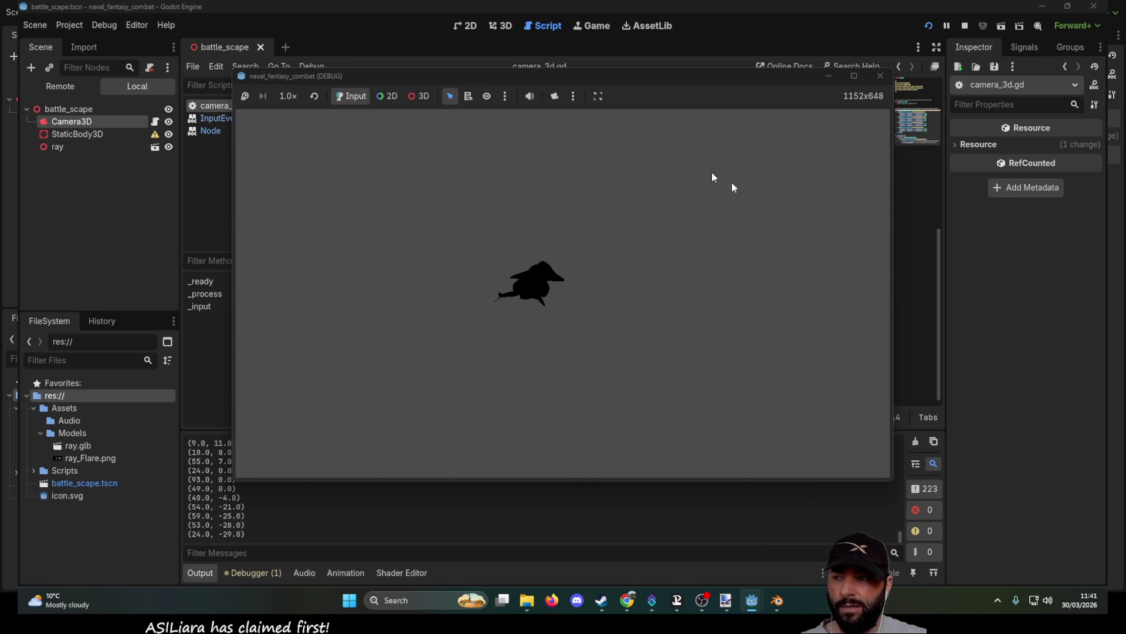
pyautogui.click(967, 24)
# Step: Insert a blank line 38 above the commented rotation line inside the right-click check
pyautogui.press('Left')
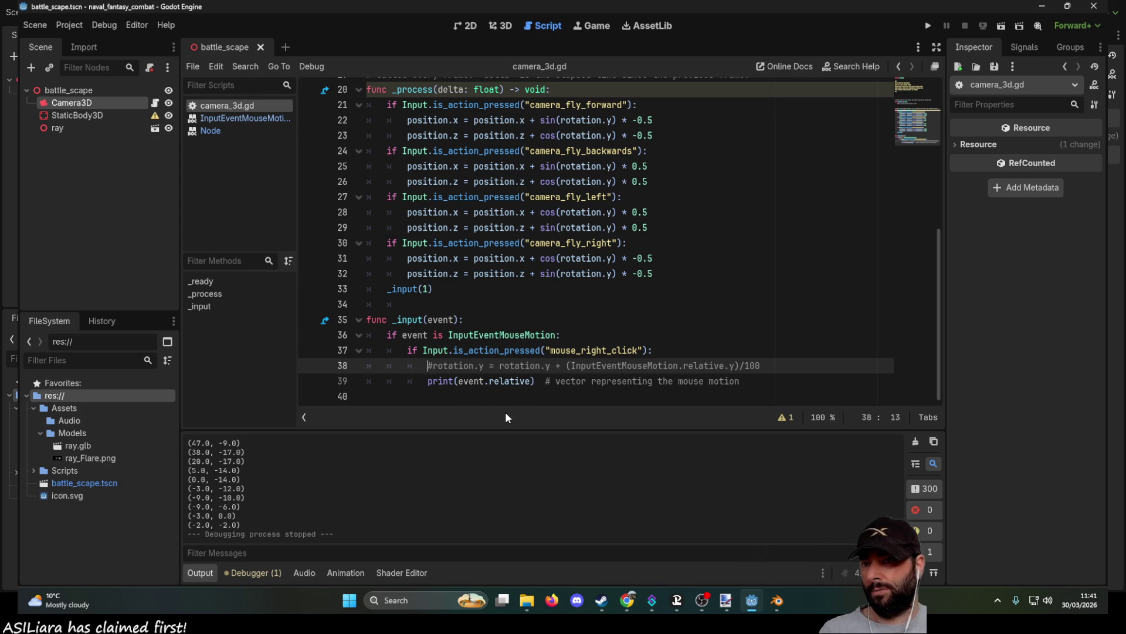
pyautogui.press('Return')
pyautogui.press('Up')
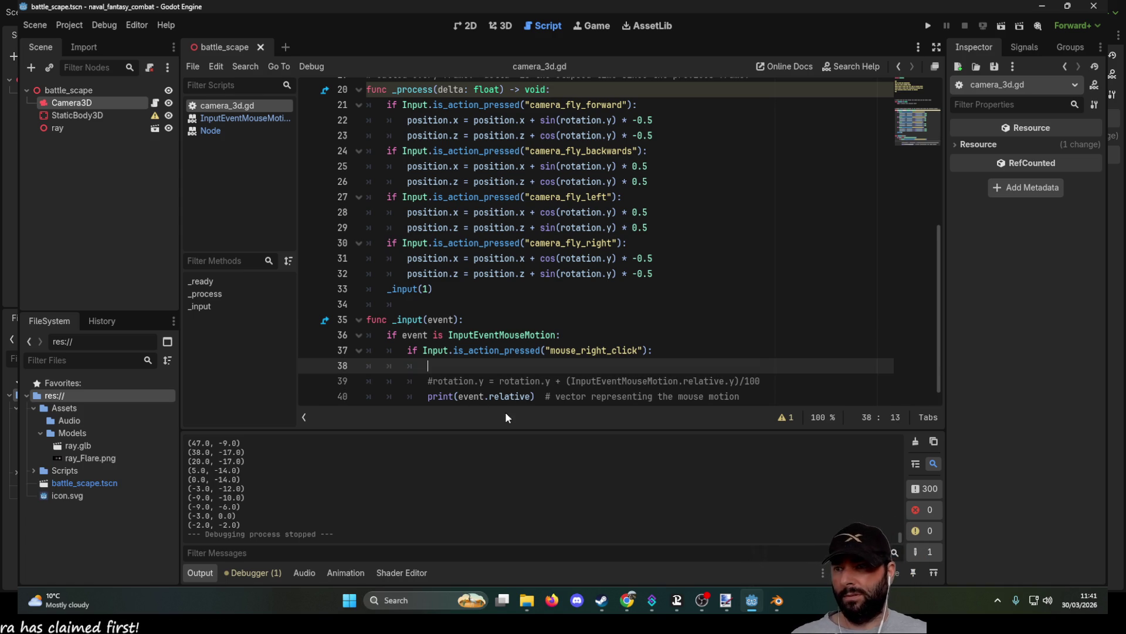
# Step: Move the InputEventMouseMotion.relative.y expression out of the comment onto empty line 38
pyautogui.moveTo(571, 380); pyautogui.dragTo(740, 379)
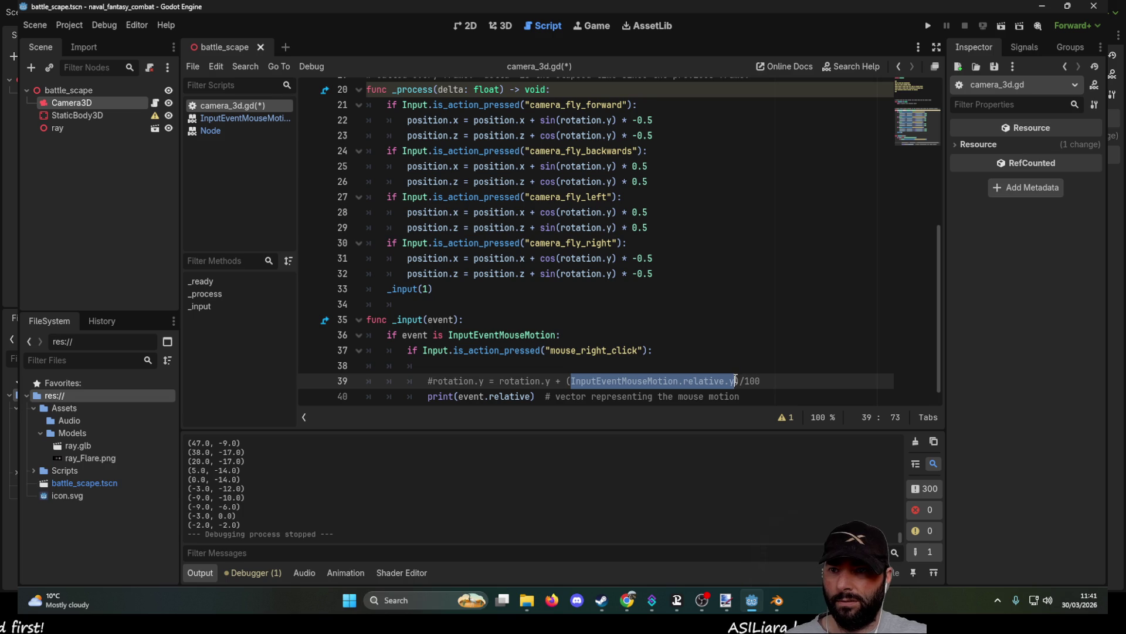
pyautogui.press('BackSpace')
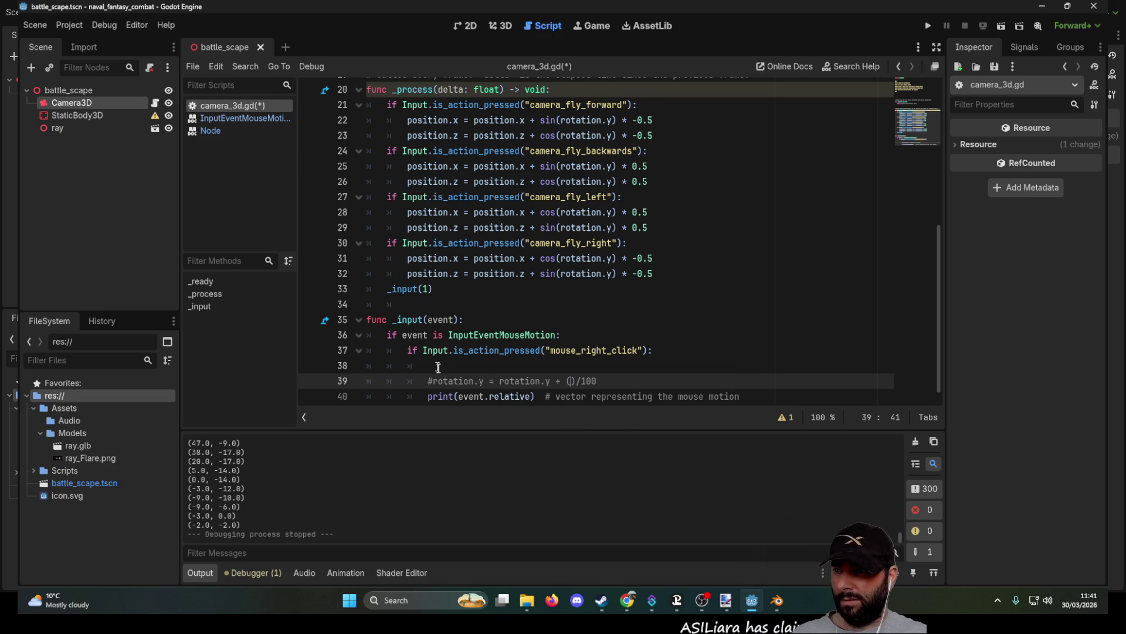
pyautogui.click(446, 365)
pyautogui.scroll(-1, 467, 381)
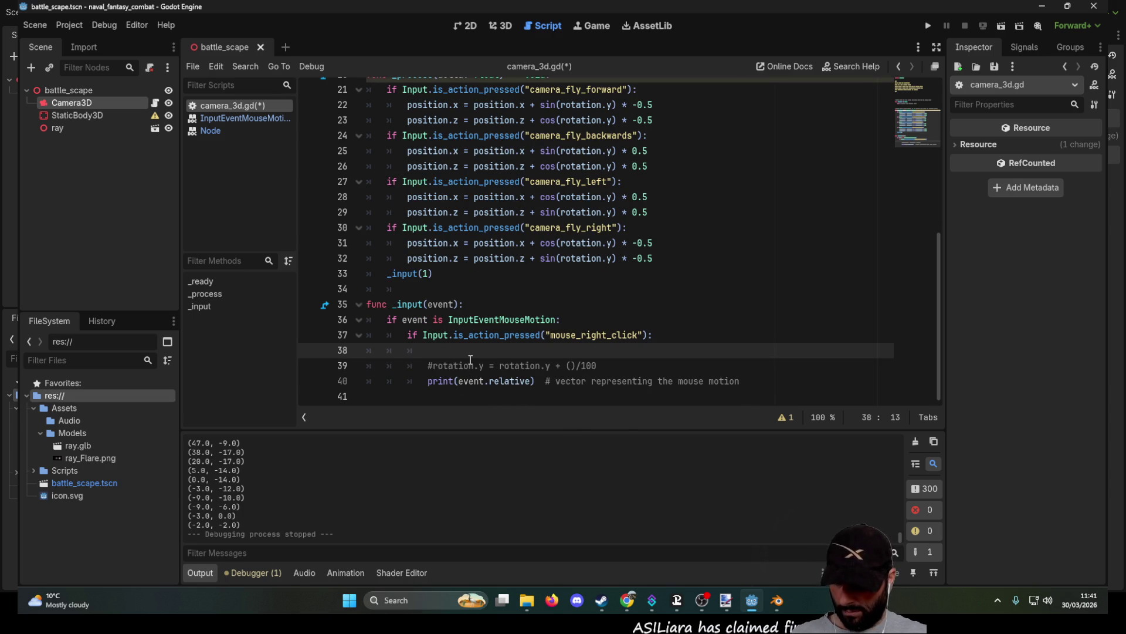
pyautogui.hotkey('ctrl', 'z')
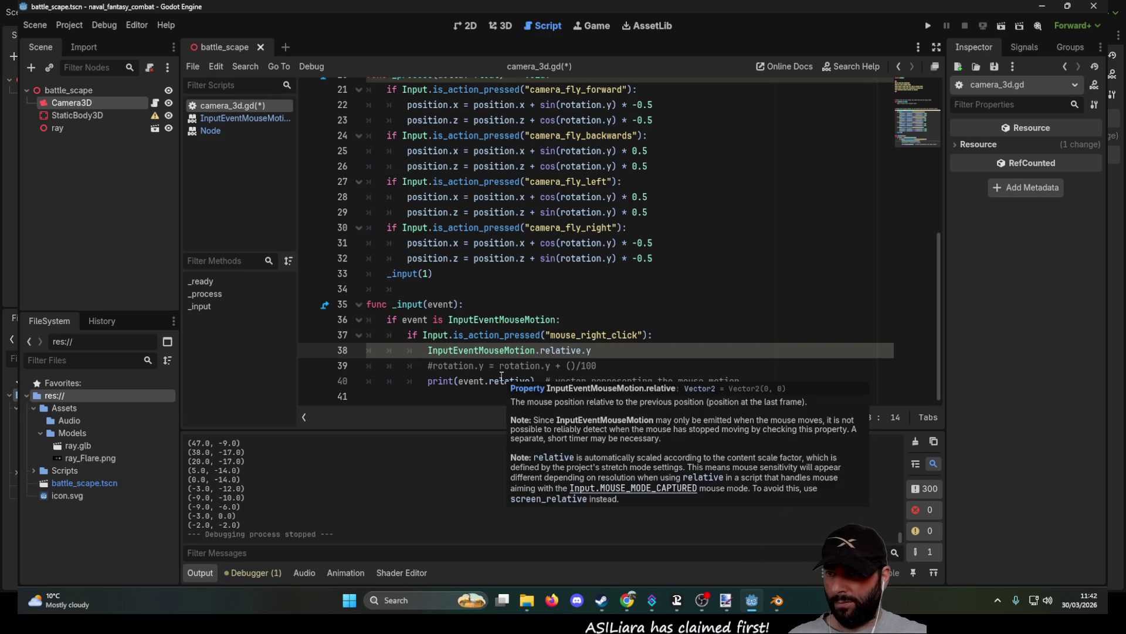
# Step: Wrap the expression on line 38 in print()
pyautogui.write('PRINT')
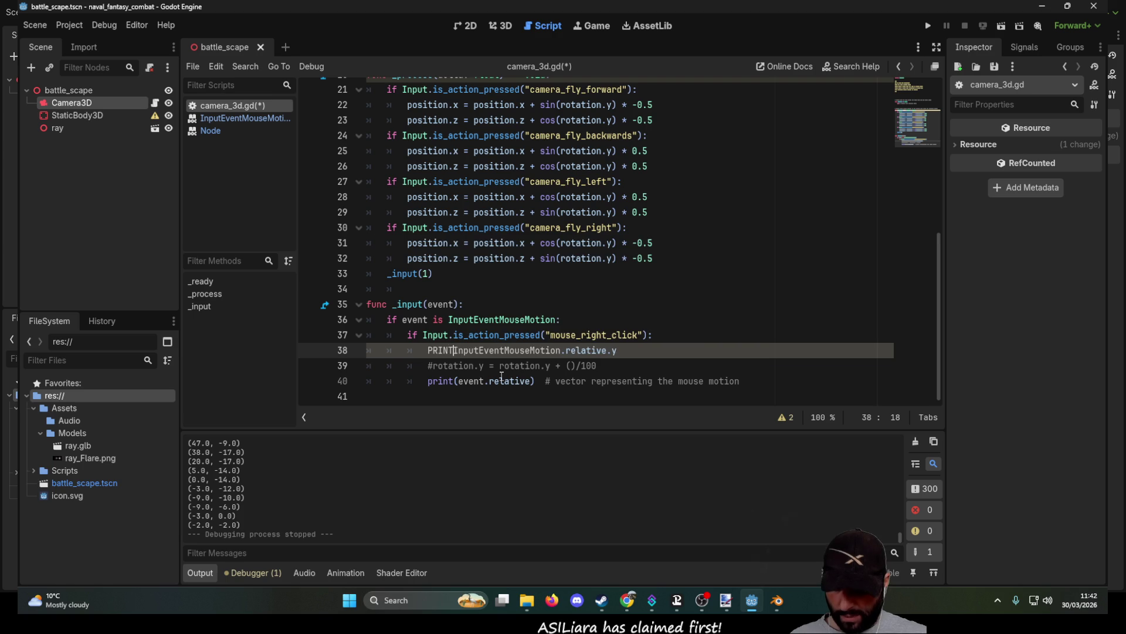
pyautogui.write('(')
pyautogui.press('BackSpace')
pyautogui.press('BackSpace')
pyautogui.press('BackSpace')
pyautogui.write('print')
pyautogui.press('Return')
pyautogui.press('Right')
pyautogui.press('Right')
pyautogui.press('Right')
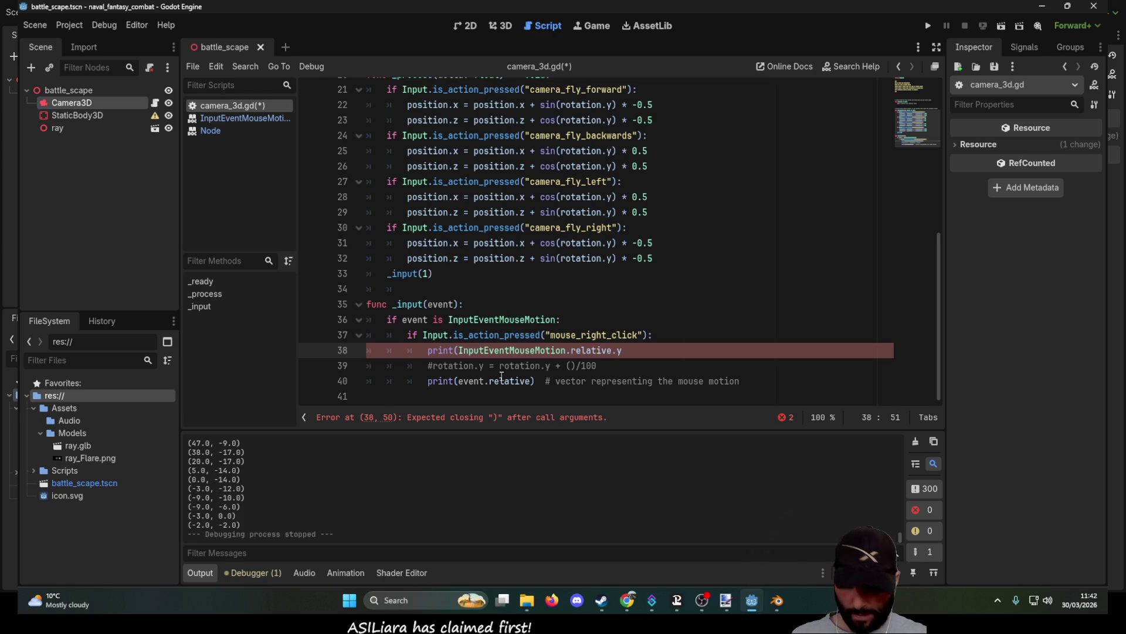
pyautogui.write(')')
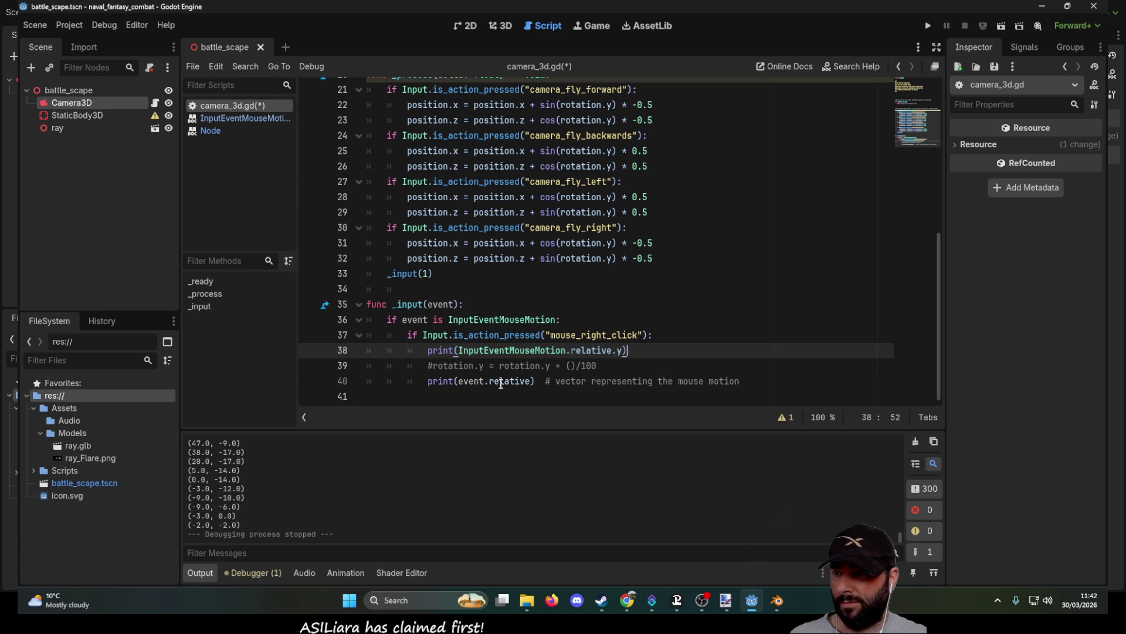
# Step: Comment out print(event.relative) on line 40 and run the project
pyautogui.click(502, 381)
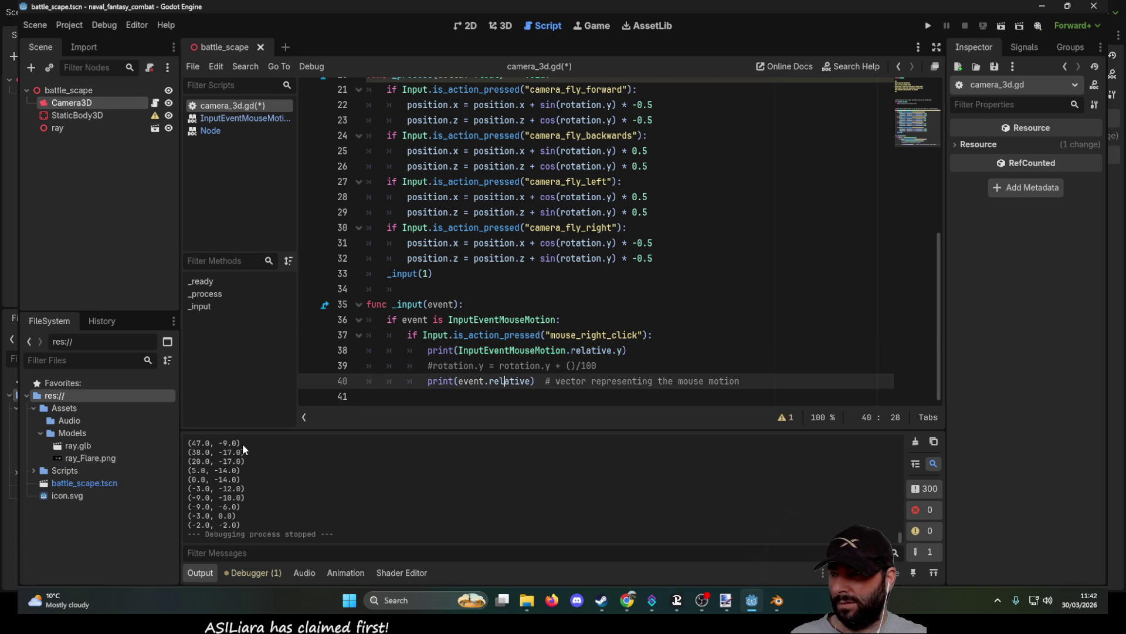
pyautogui.click(430, 382)
pyautogui.write('#')
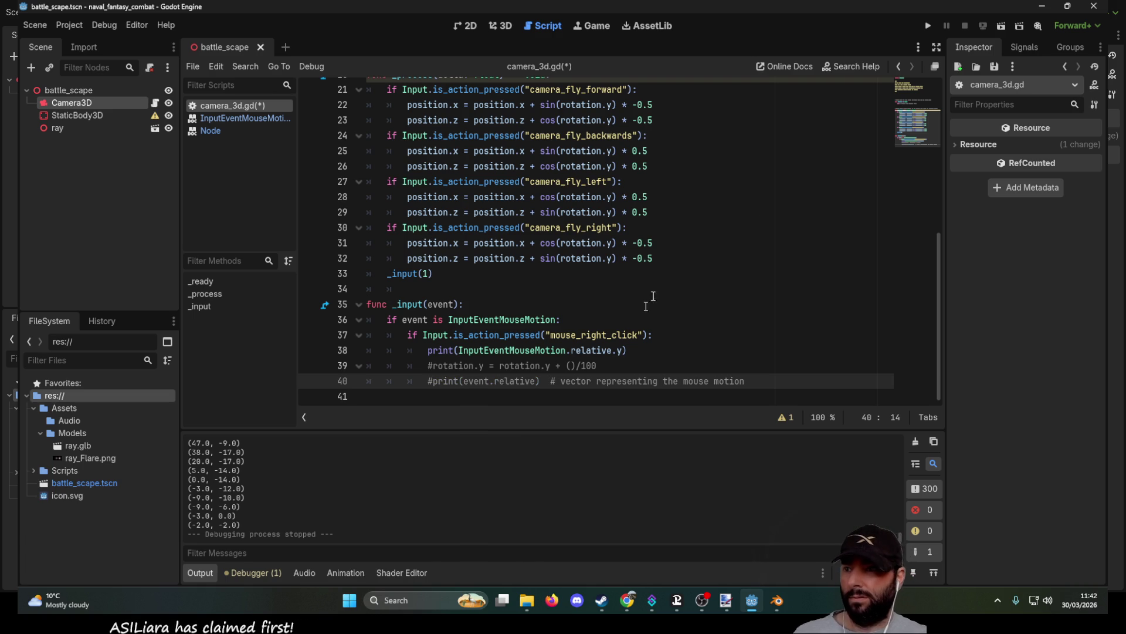
pyautogui.click(929, 26)
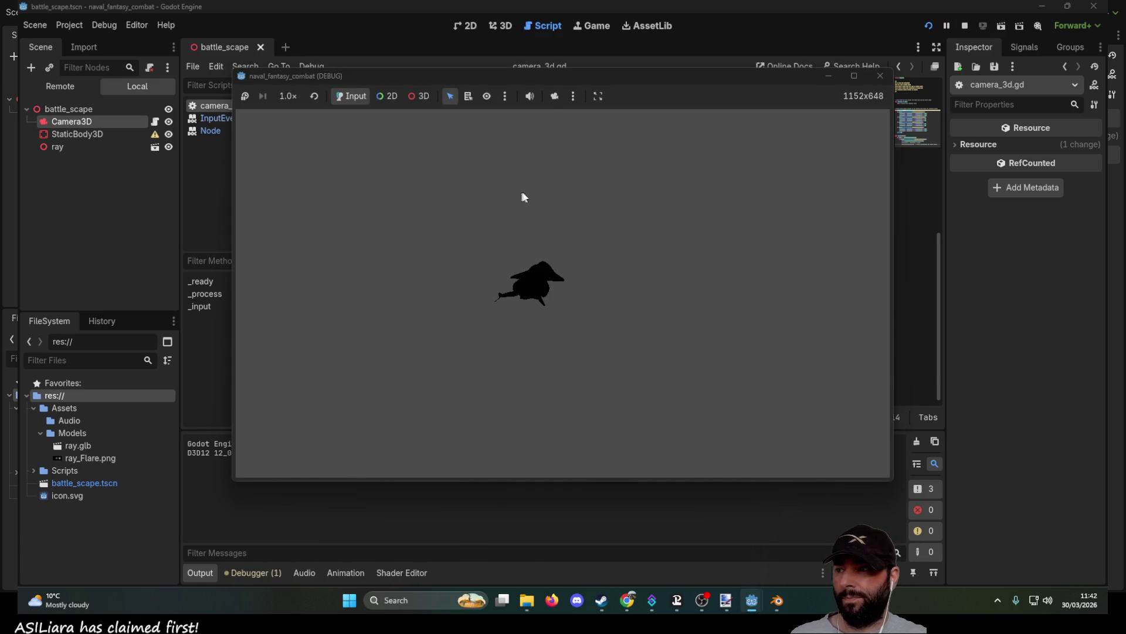
# Step: After a right-click test in the game, replace .y with [0] on line 38
pyautogui.rightClick(519, 197)
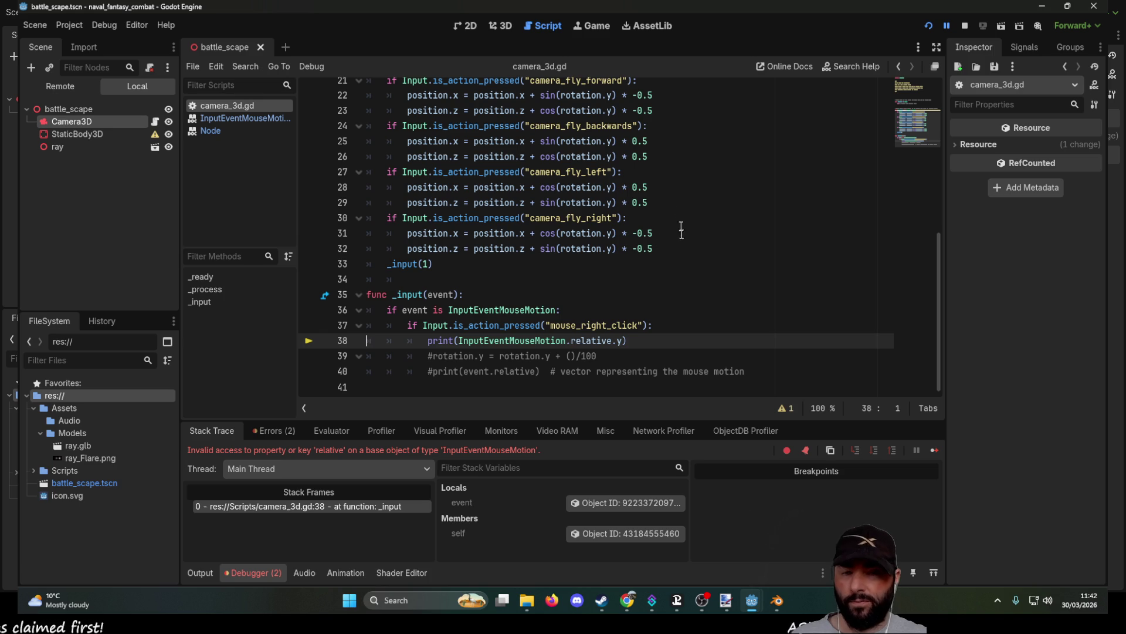
pyautogui.click(966, 26)
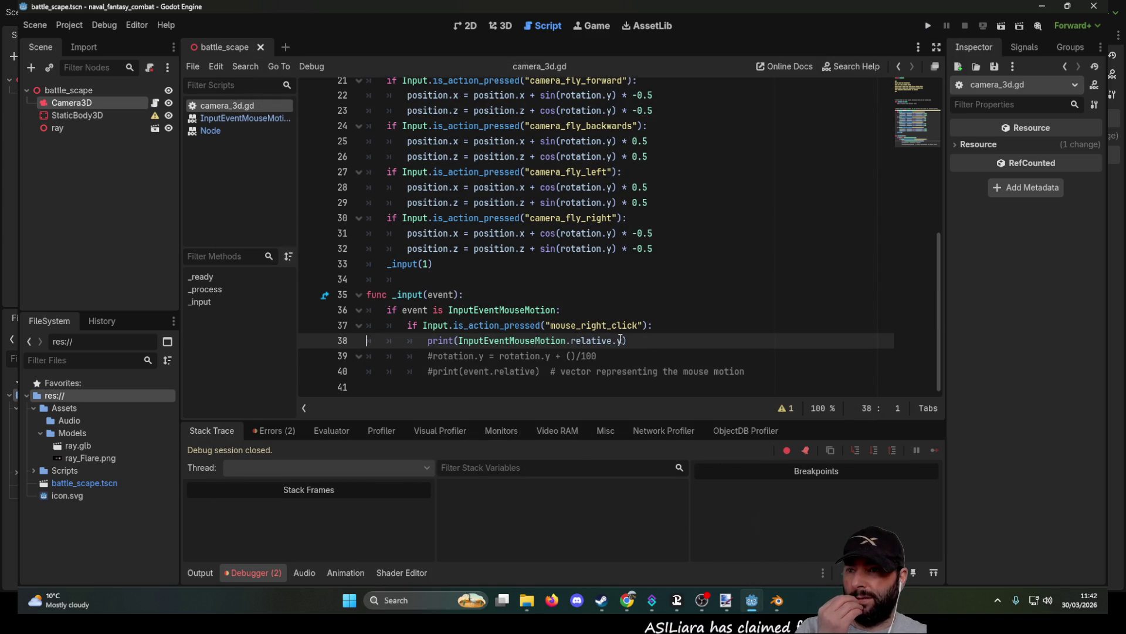
pyautogui.press('BackSpace')
pyautogui.press('BackSpace')
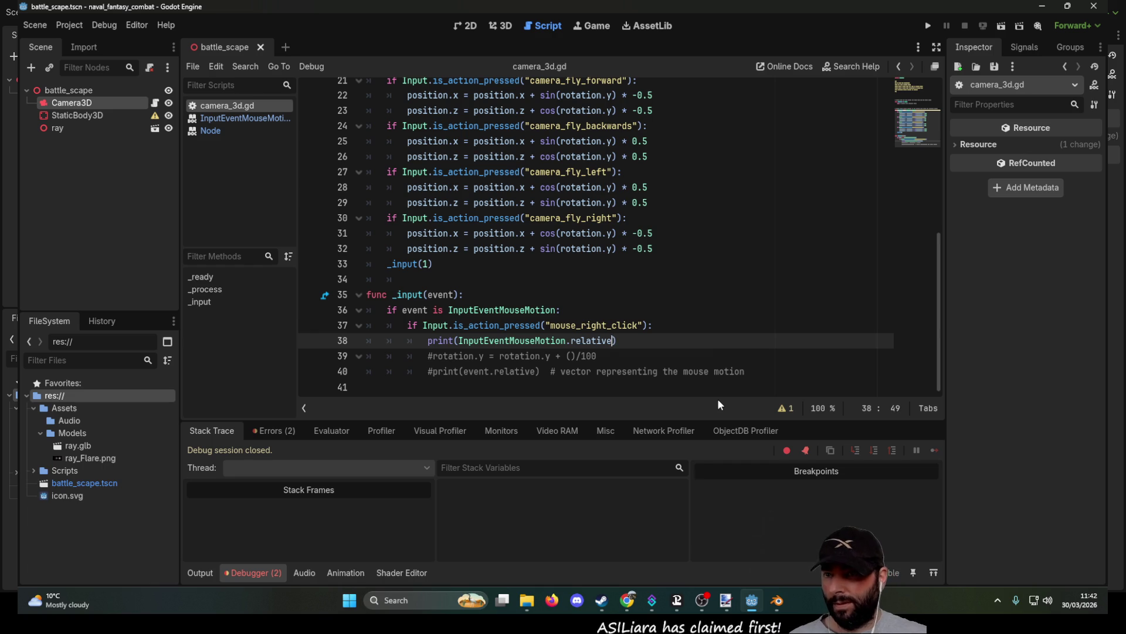
pyautogui.write('[]0')
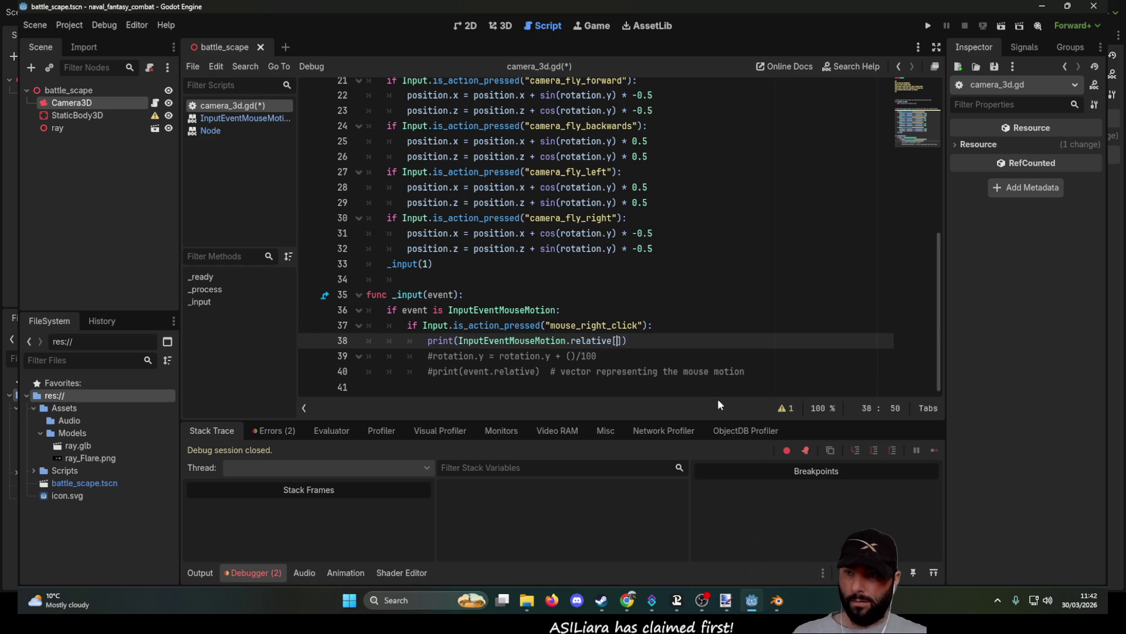
pyautogui.press('BackSpace')
pyautogui.press('Left')
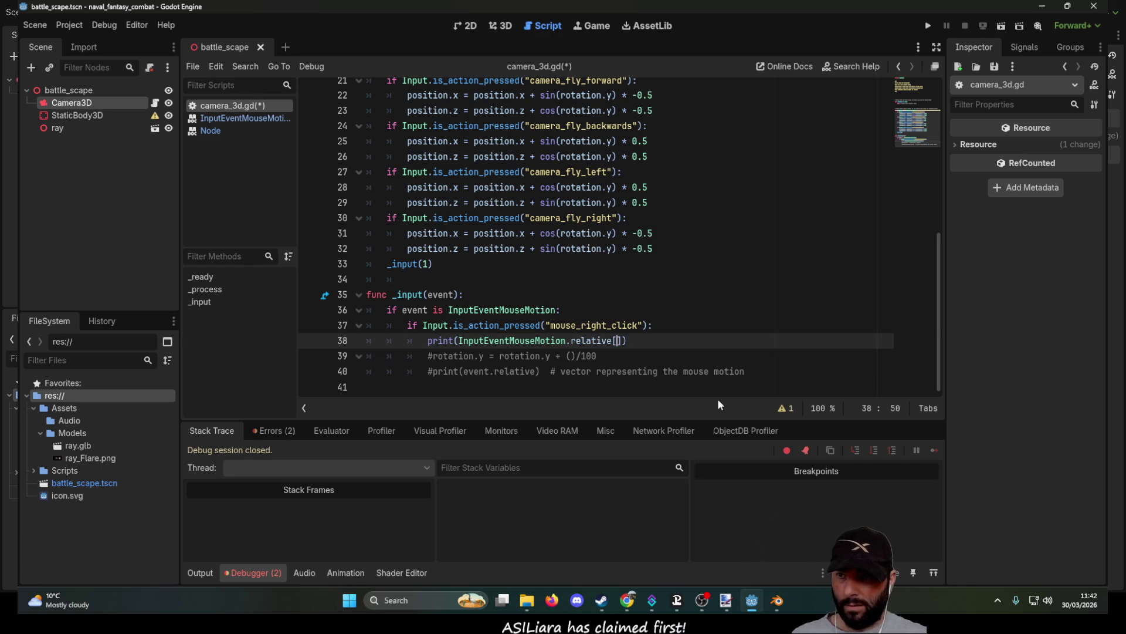
pyautogui.write('0')
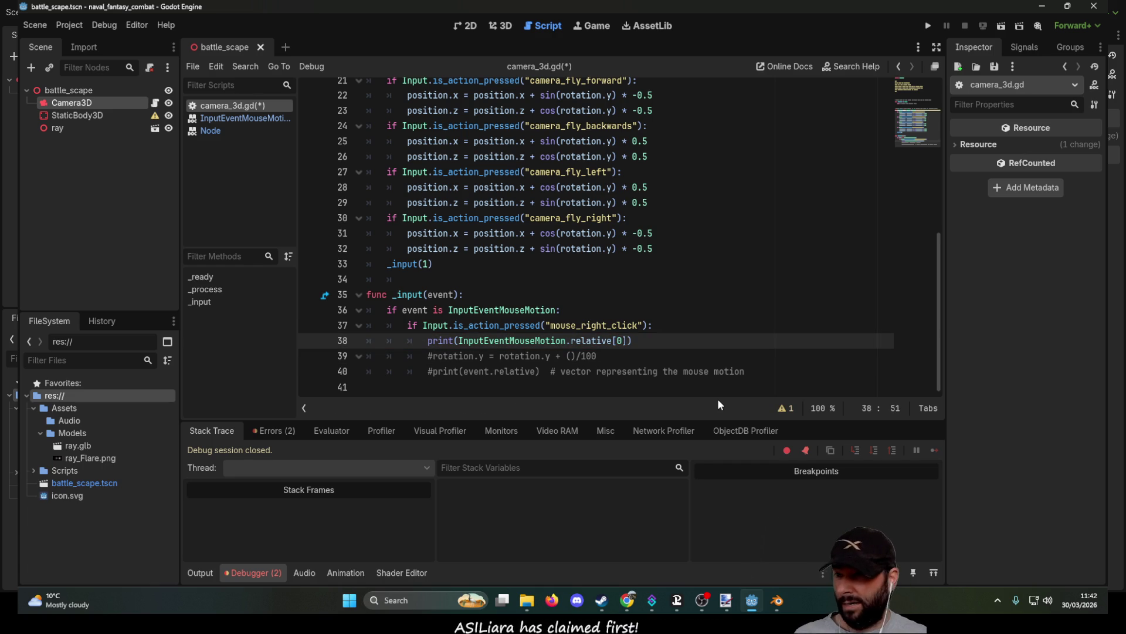
# Step: Rerun and right-click to hit the invalid 'relative' error, then drop [0] and open relative's docs
pyautogui.click(926, 27)
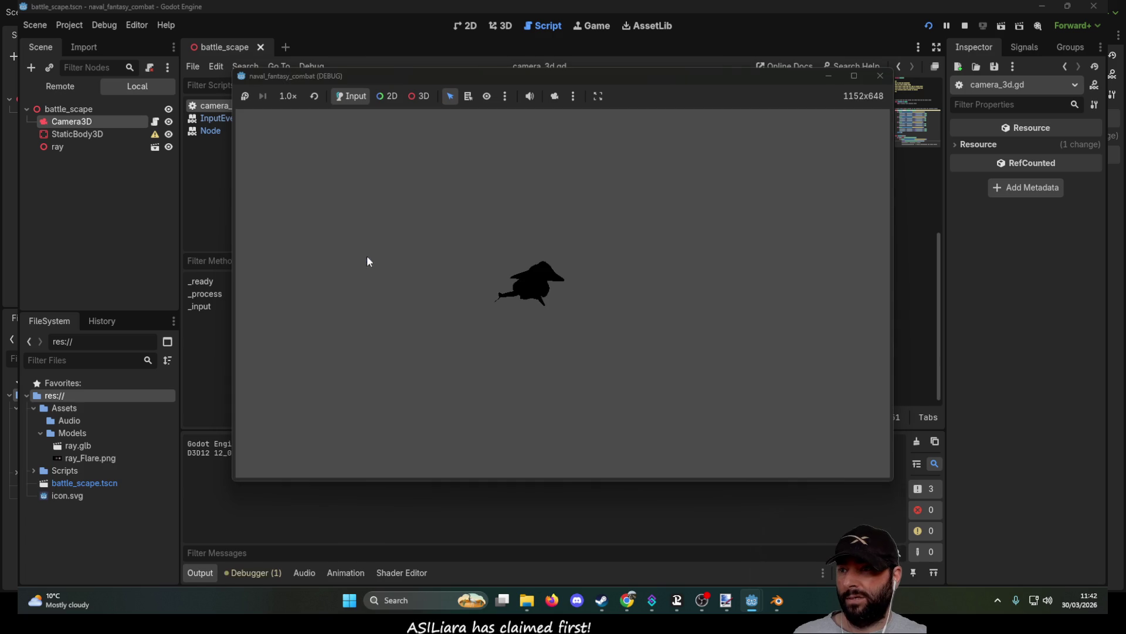
pyautogui.rightClick(589, 205)
pyautogui.click(623, 340)
pyautogui.press('BackSpace')
pyautogui.press('BackSpace')
pyautogui.press('BackSpace')
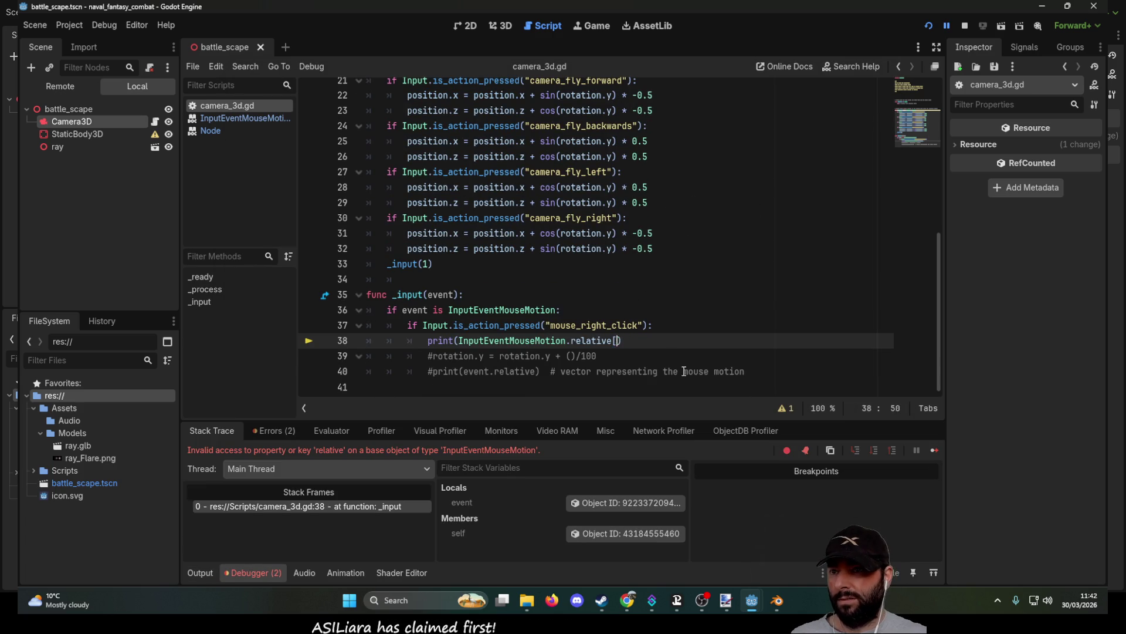
pyautogui.moveTo(607, 340)
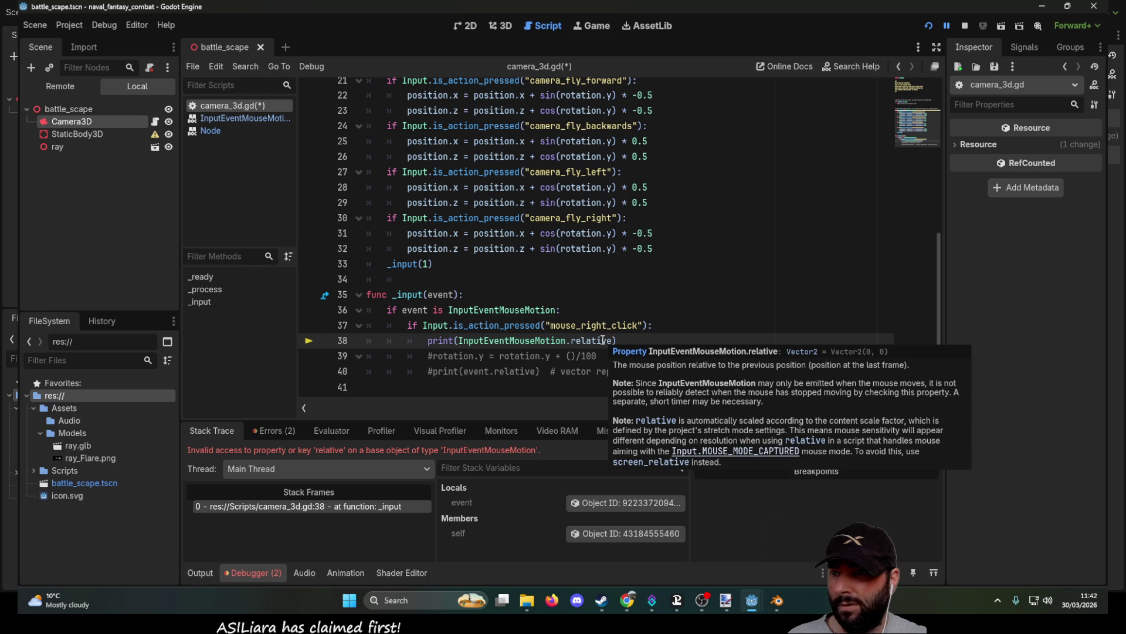
pyautogui.click(699, 352)
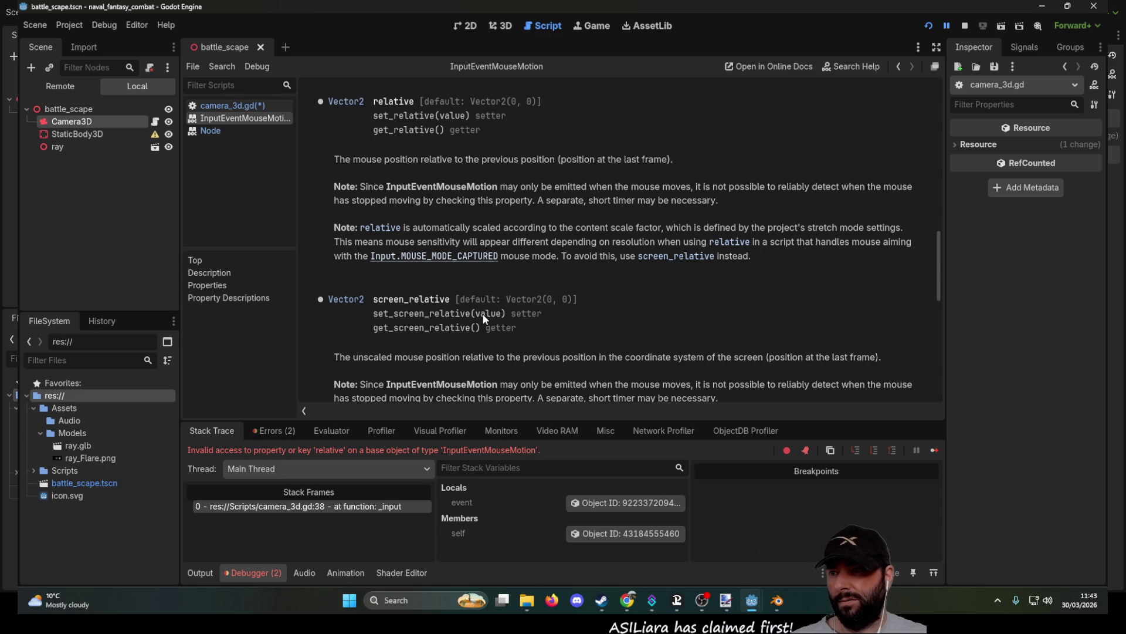
# Step: Browse the Vector2 class reference, then bring the naval_fantasy_combat game window back up
pyautogui.click(346, 300)
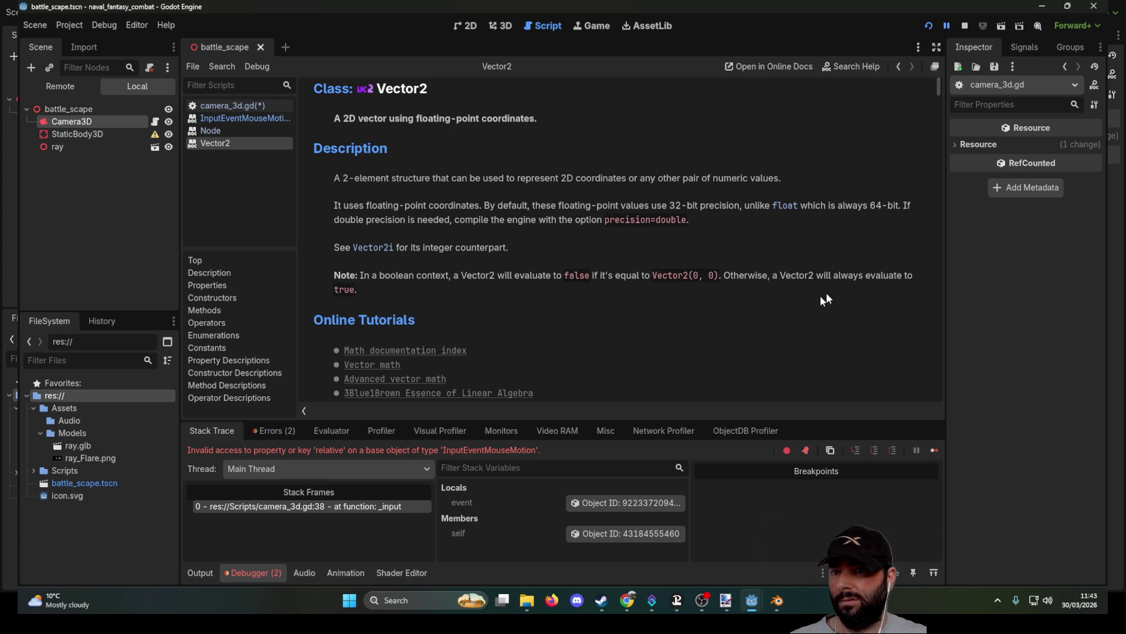
pyautogui.scroll(-3, 399, 242)
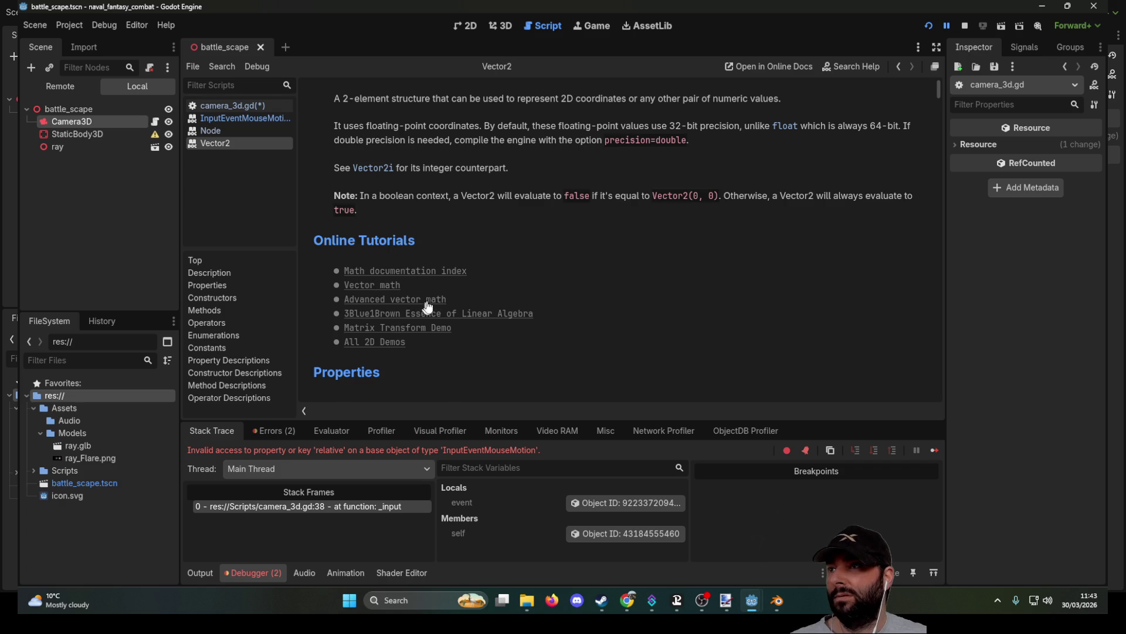
pyautogui.scroll(3, 426, 307)
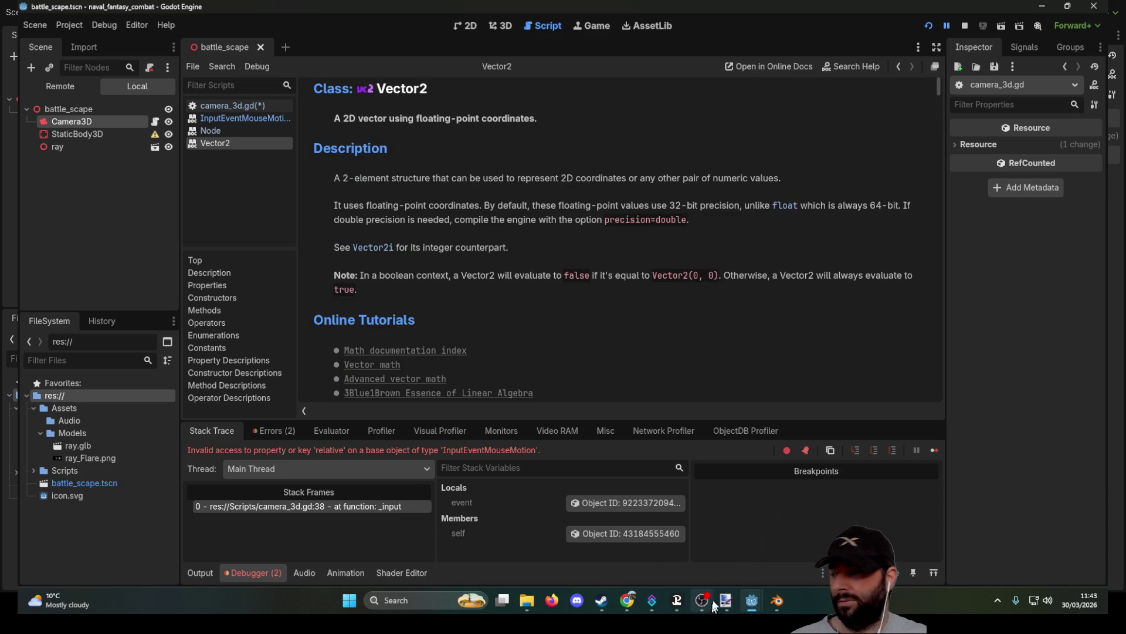
pyautogui.moveTo(713, 604)
pyautogui.click(745, 537)
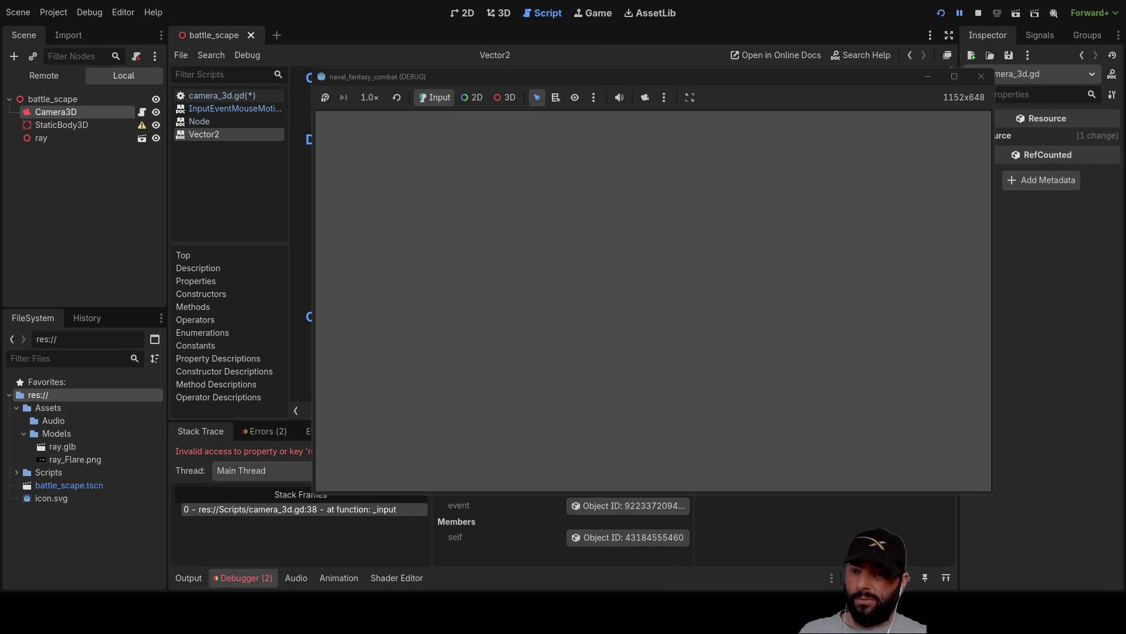
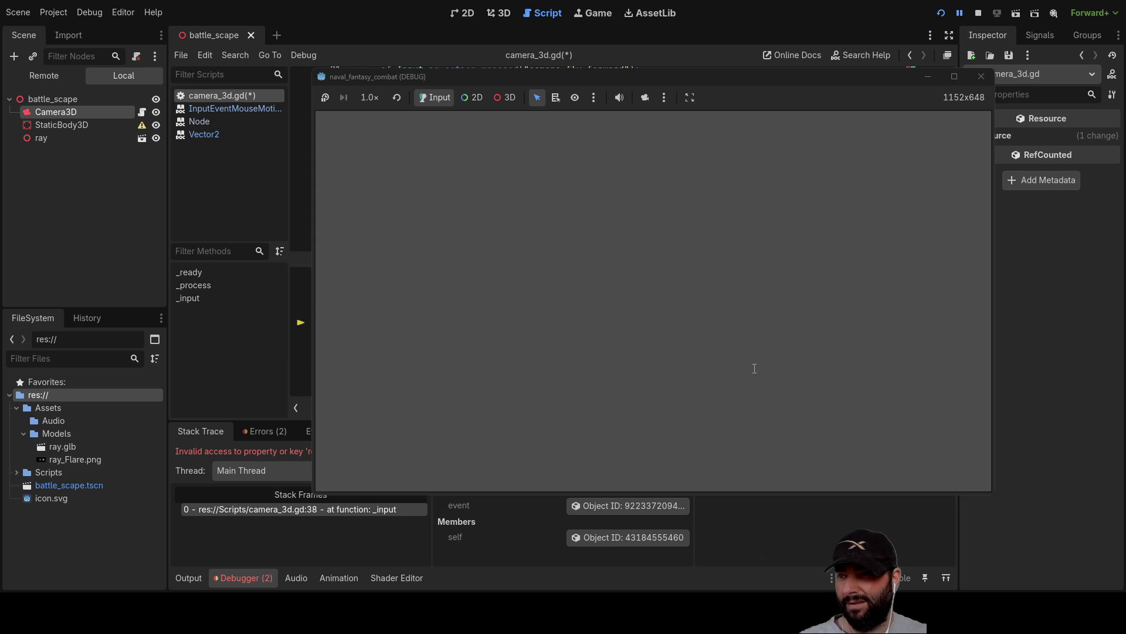
# Step: Undo the input-handling line edit and relaunch the game so mouse-motion values print to Output
pyautogui.click(979, 13)
pyautogui.click(941, 12)
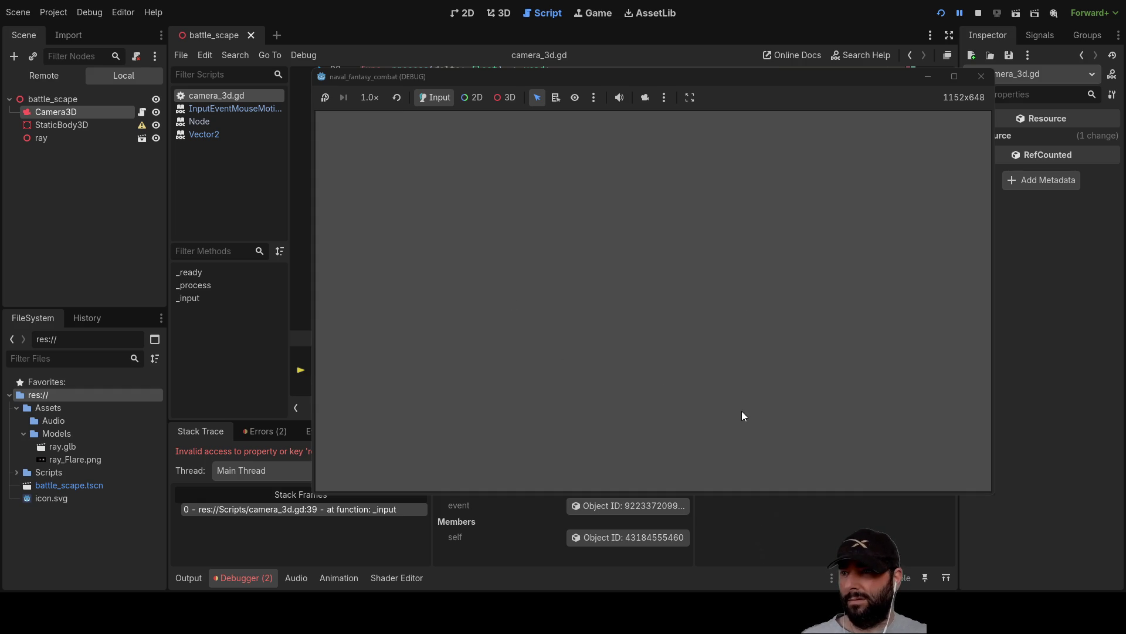
pyautogui.hotkey('ctrl', 'z')
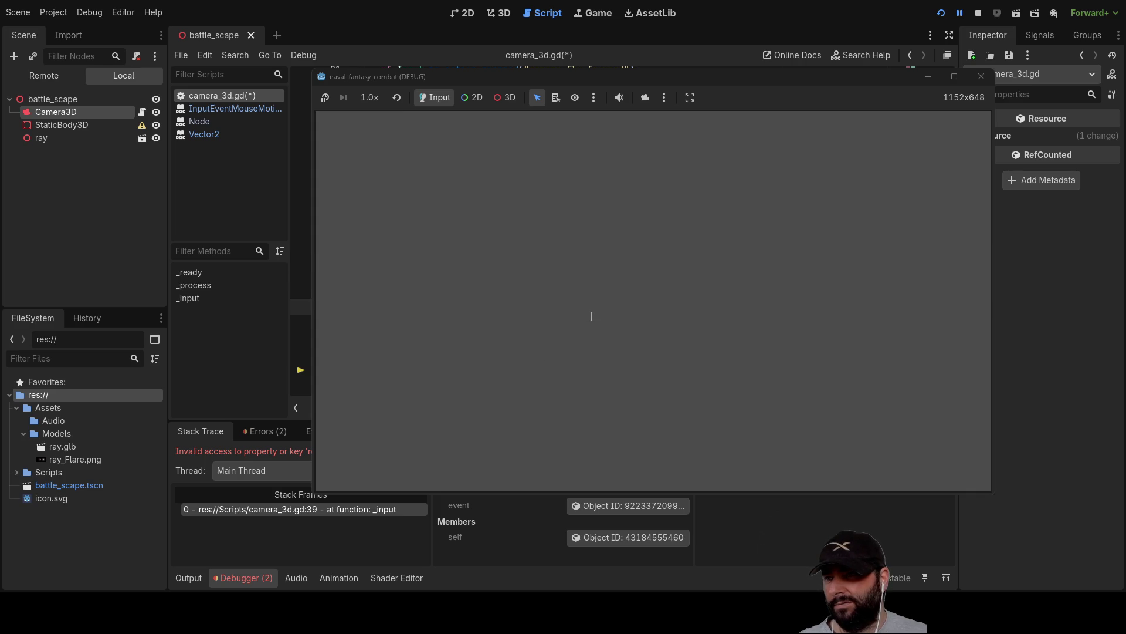
pyautogui.click(978, 13)
pyautogui.click(938, 13)
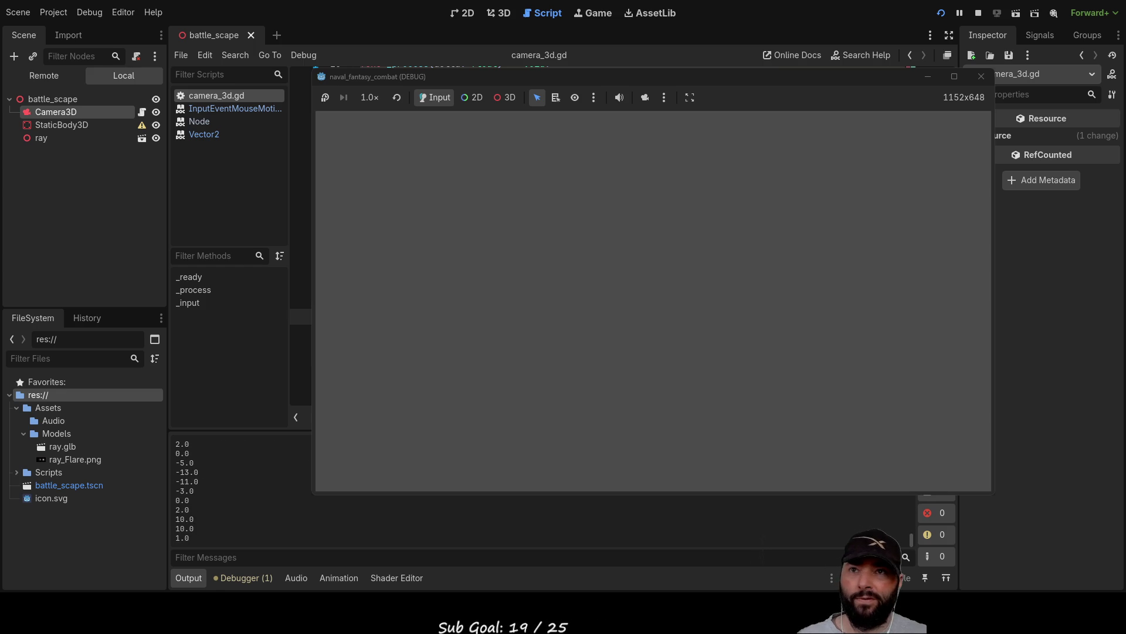
# Step: Uncomment rotation line 39 and paste event.relative.y from line 38 into its empty parentheses
pyautogui.click(981, 77)
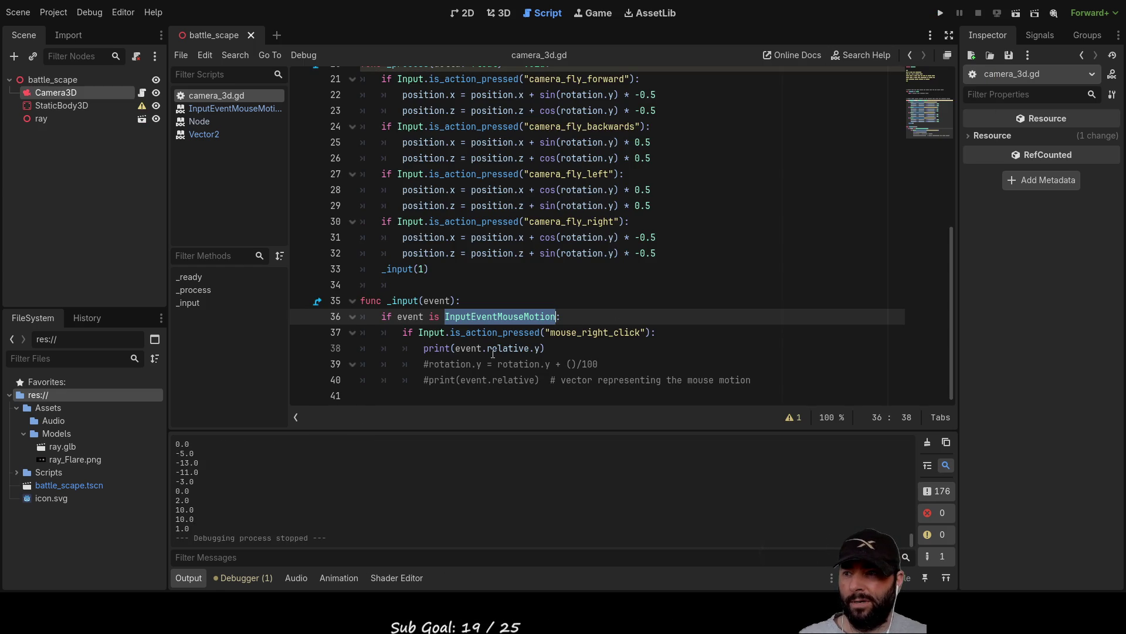
pyautogui.click(428, 364)
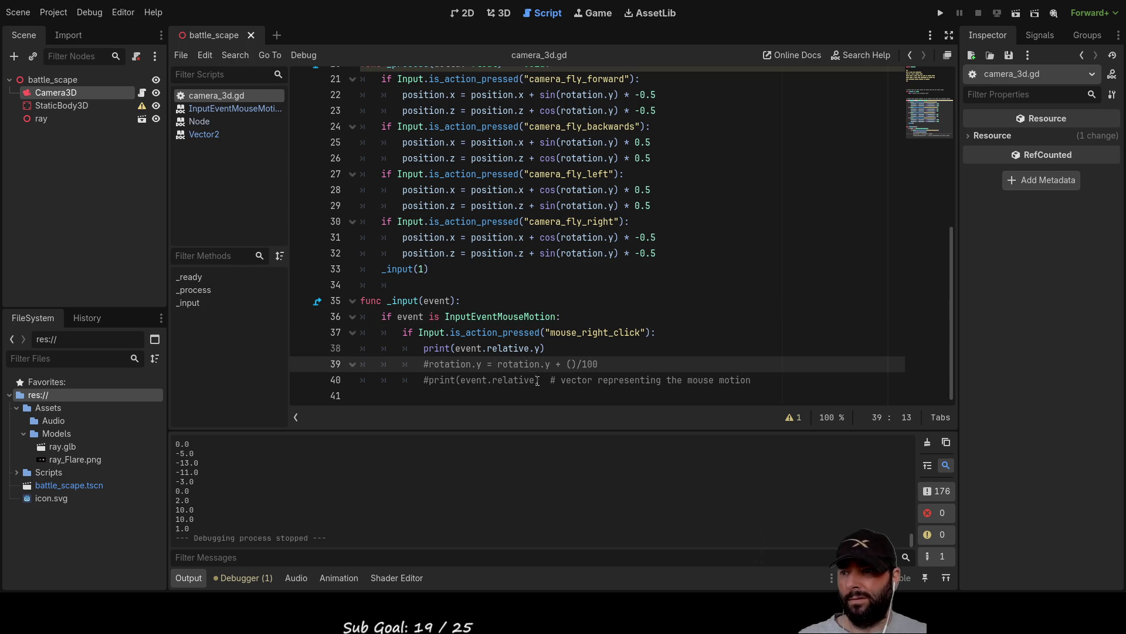
pyautogui.hotkey('ctrl', 'k')
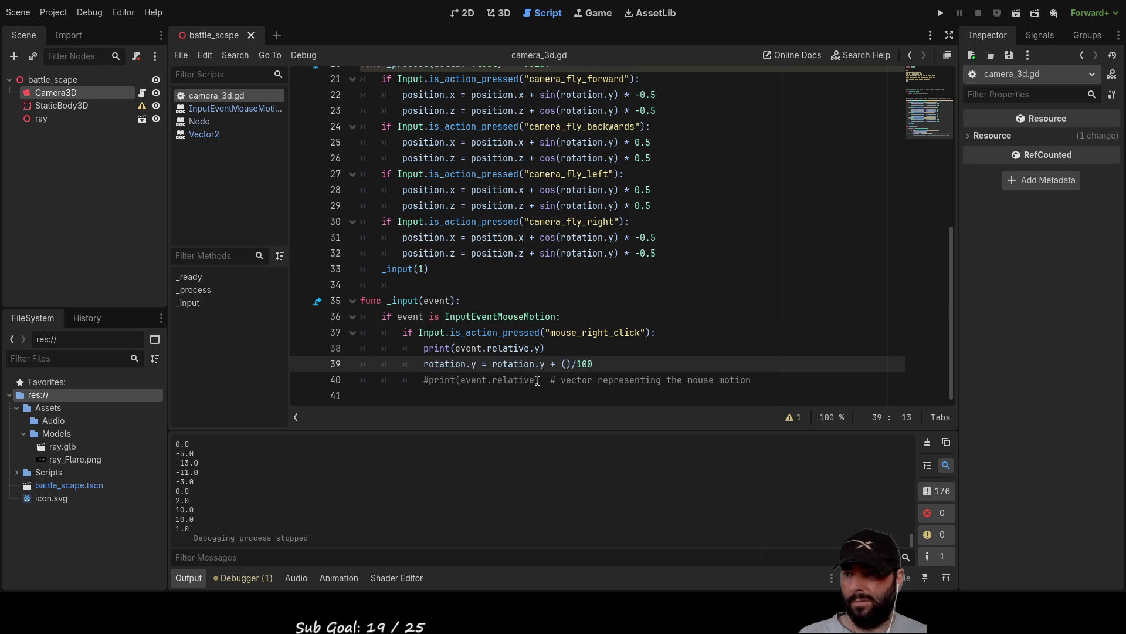
pyautogui.press('Up')
pyautogui.press('Right')
pyautogui.press('Right')
pyautogui.press('Right')
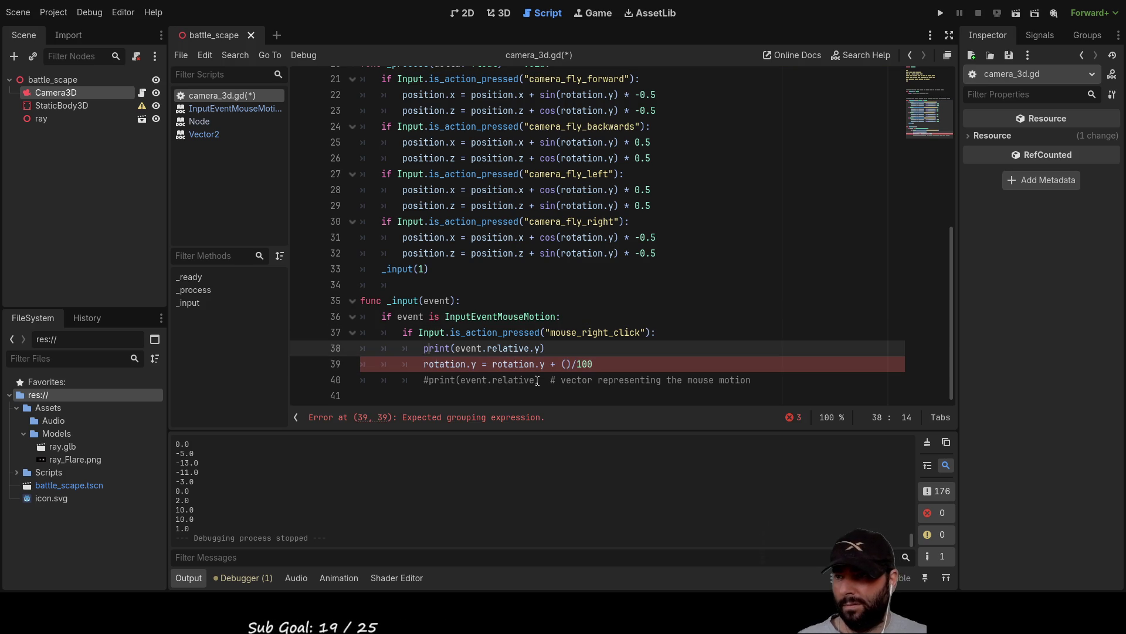
pyautogui.hotkey('shift', 'Right')
pyautogui.hotkey('shift', 'Right')
pyautogui.hotkey('shift', 'Right')
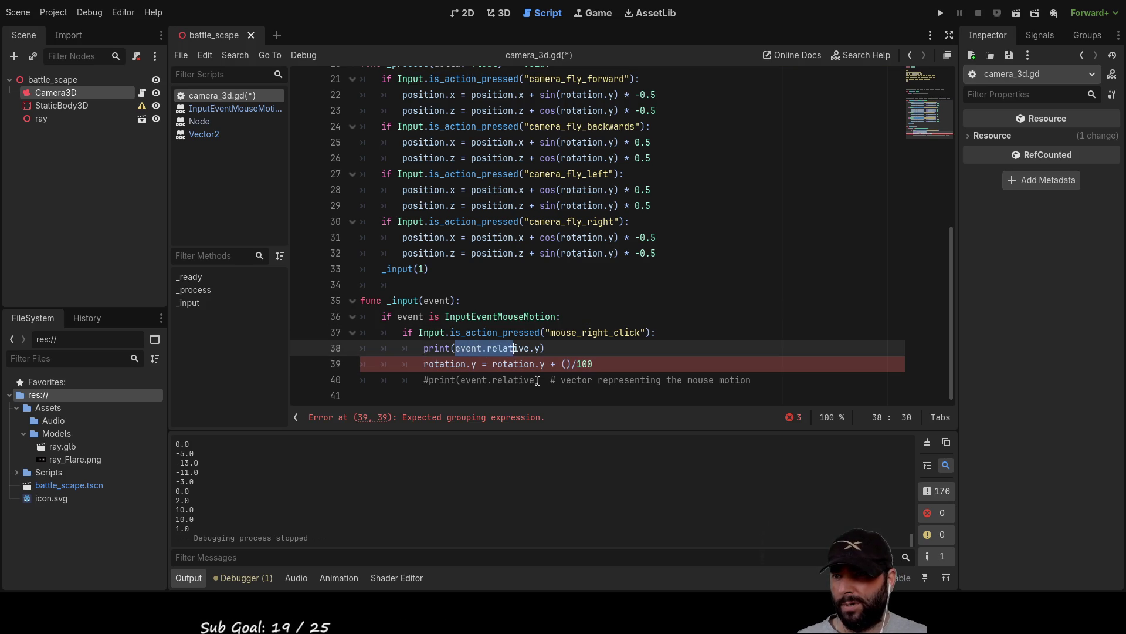
pyautogui.hotkey('ctrl', 'c')
pyautogui.press('Down')
pyautogui.press('Right')
pyautogui.press('Right')
pyautogui.press('Right')
pyautogui.hotkey('ctrl', 'v')
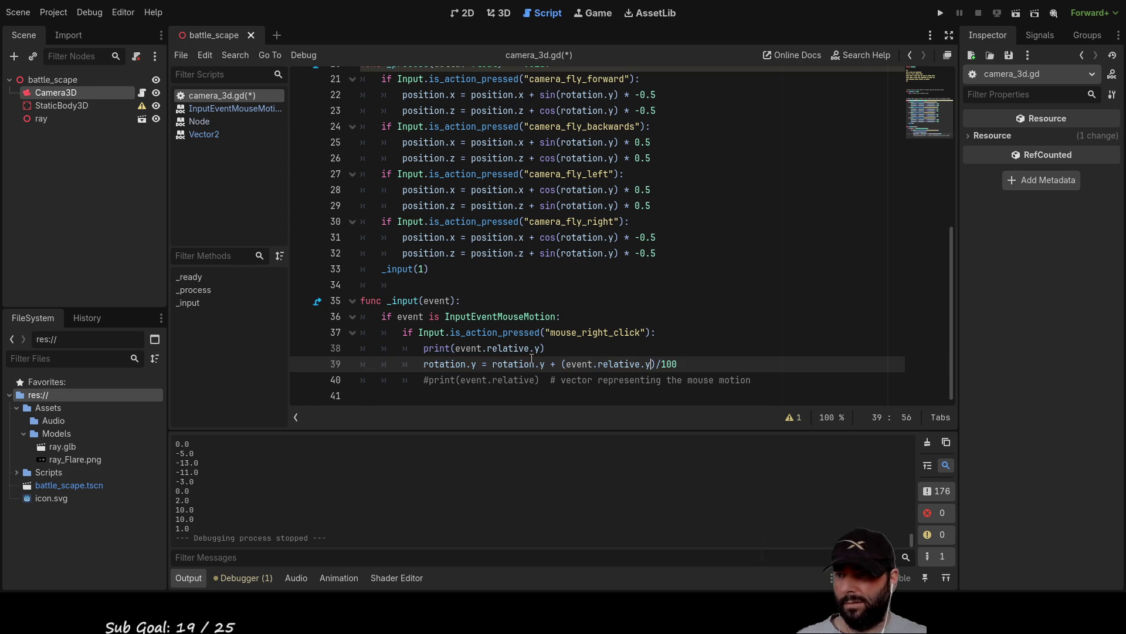
# Step: Run the game to test right-drag camera rotation, then stop it
pyautogui.press('Up')
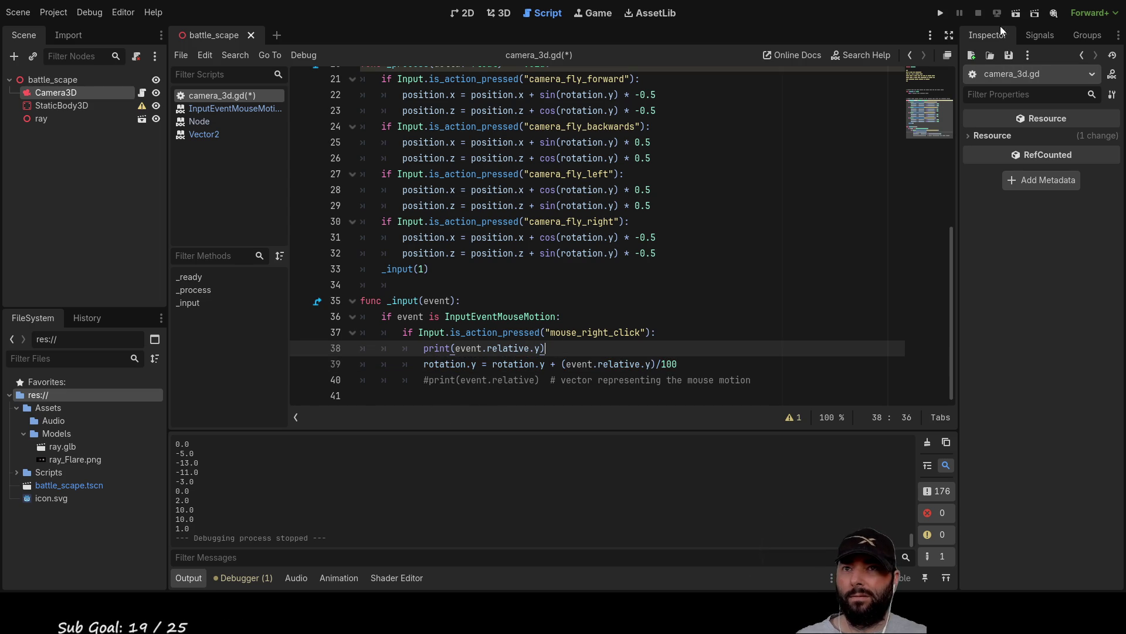
pyautogui.click(940, 14)
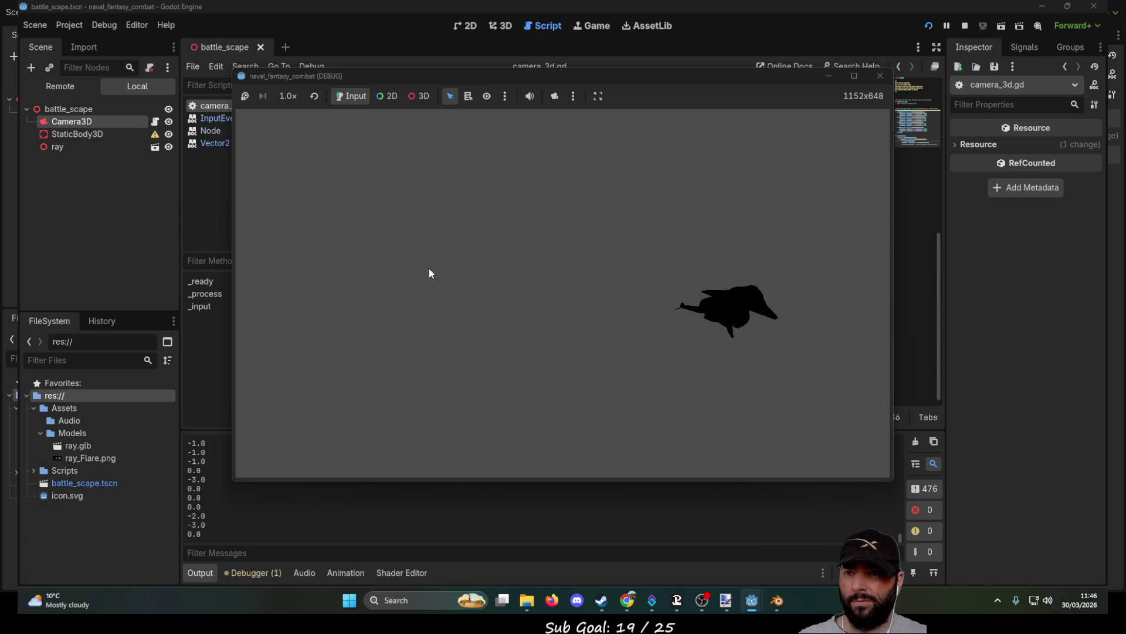
pyautogui.click(880, 76)
pyautogui.write('rotation.y = rotation.y + (event.relative.y)/100')
# Step: Change the rotation divisor from 100 to 10 and test-fly the camera with WASD in the game
pyautogui.click(668, 365)
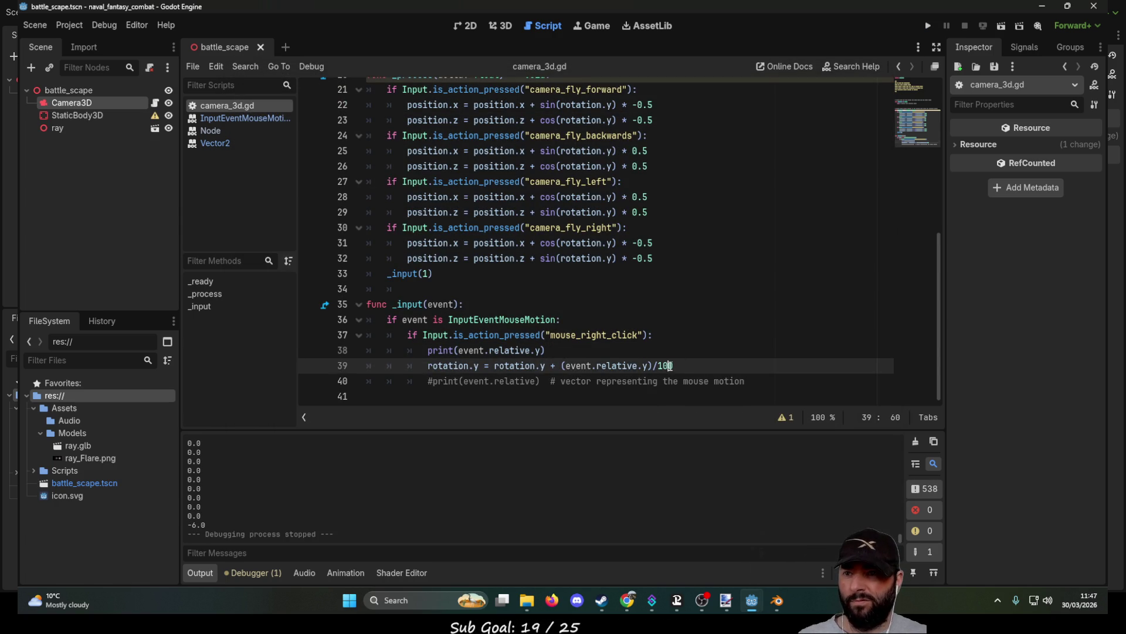
pyautogui.press('Delete')
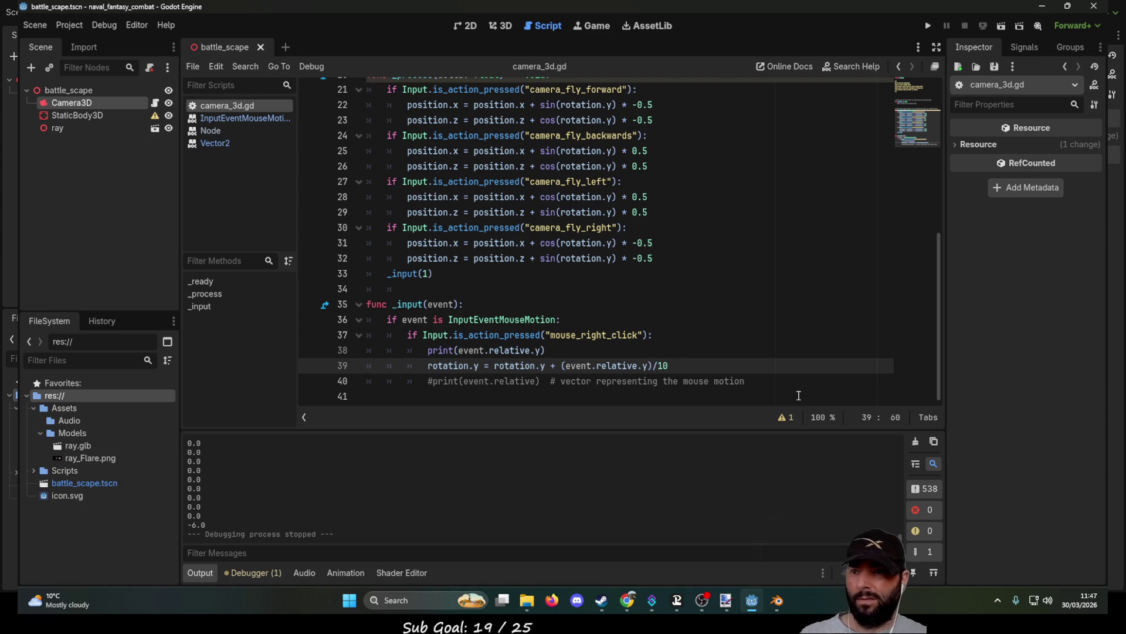
pyautogui.click(927, 27)
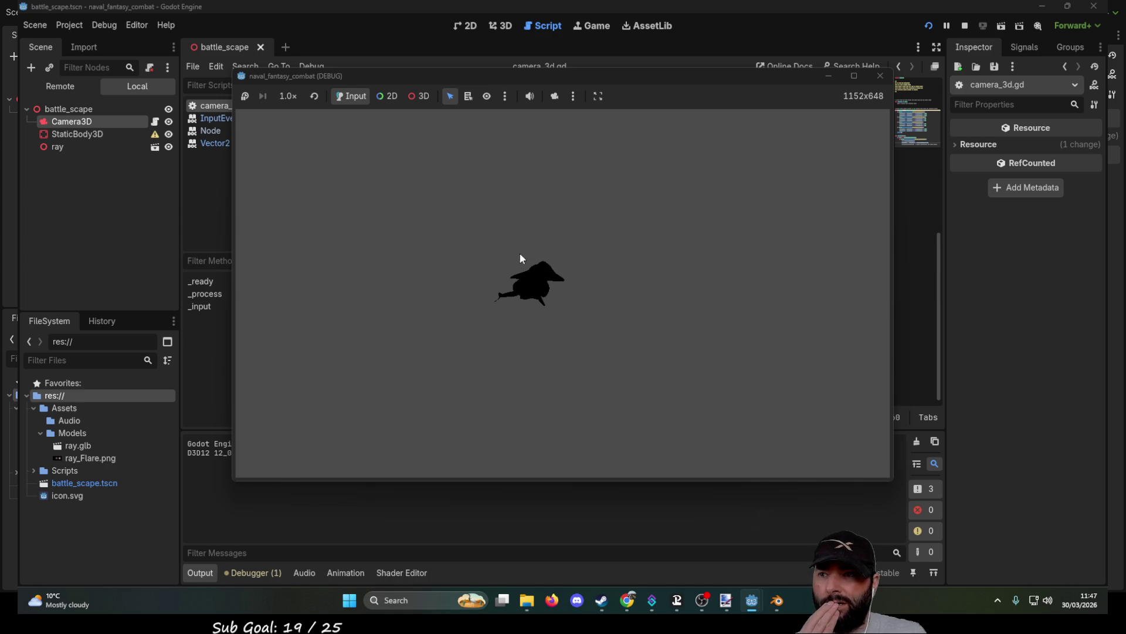
pyautogui.press('w')
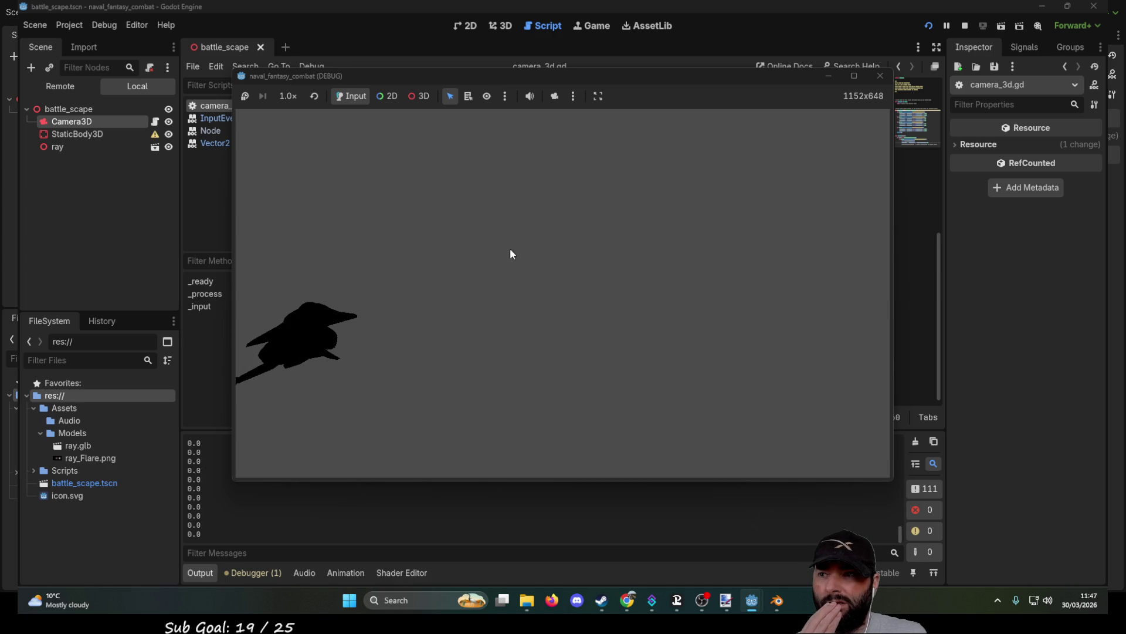
pyautogui.press('s')
pyautogui.press('d')
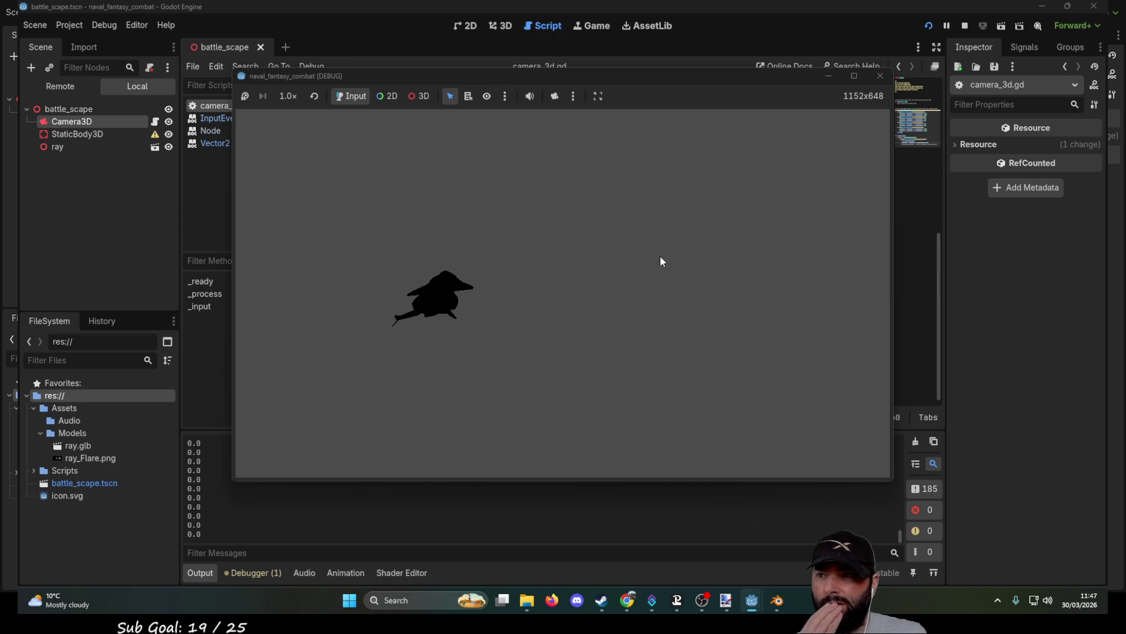
pyautogui.press('a')
pyautogui.press('a')
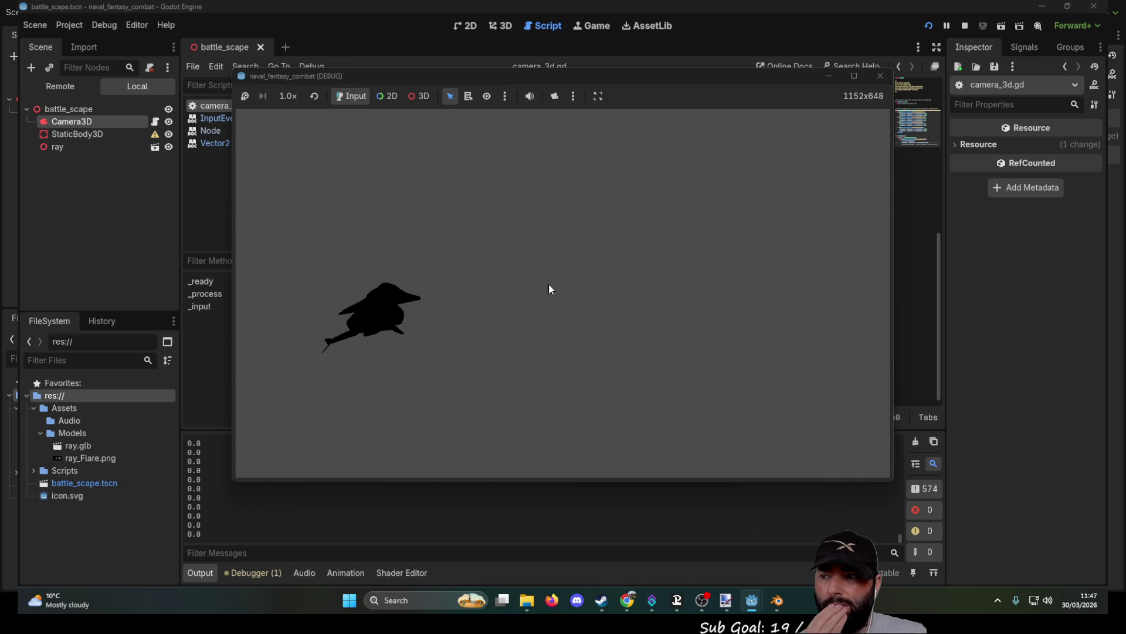
pyautogui.click(885, 77)
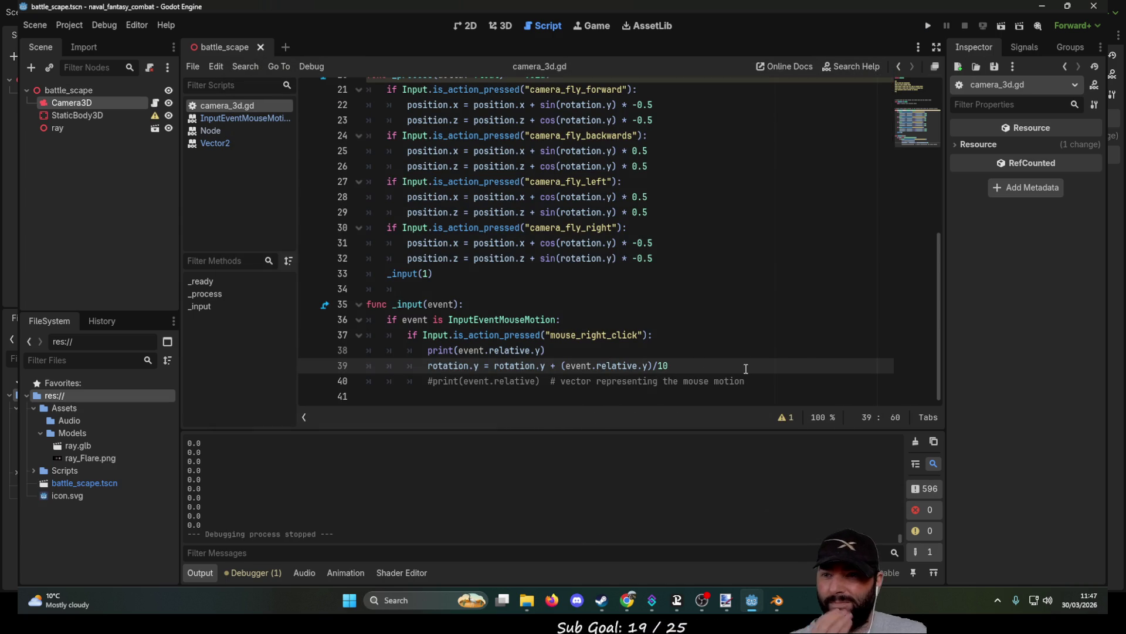
# Step: Reduce the divisor to 1 and rerun the game to test faster turning
pyautogui.press('BackSpace')
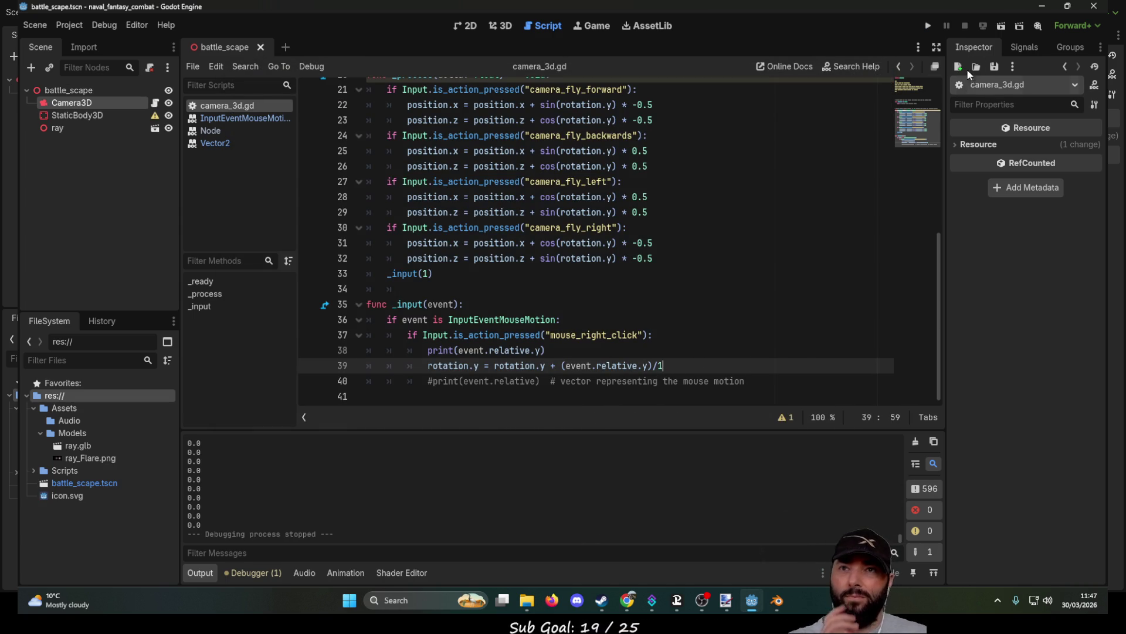
pyautogui.click(927, 25)
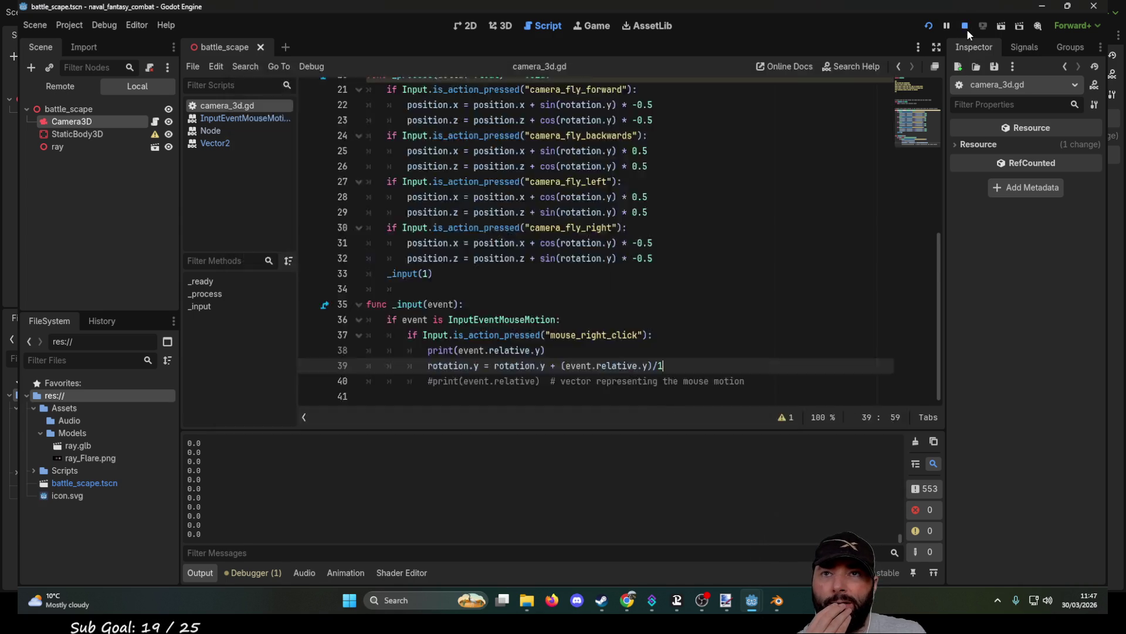
pyautogui.click(965, 27)
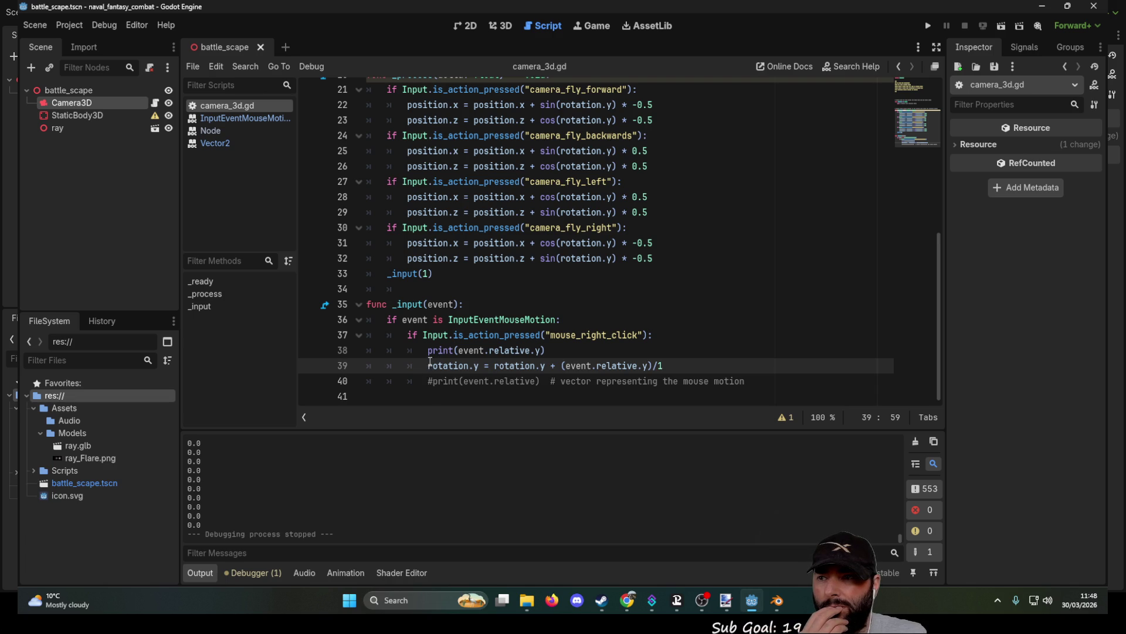
pyautogui.click(428, 350)
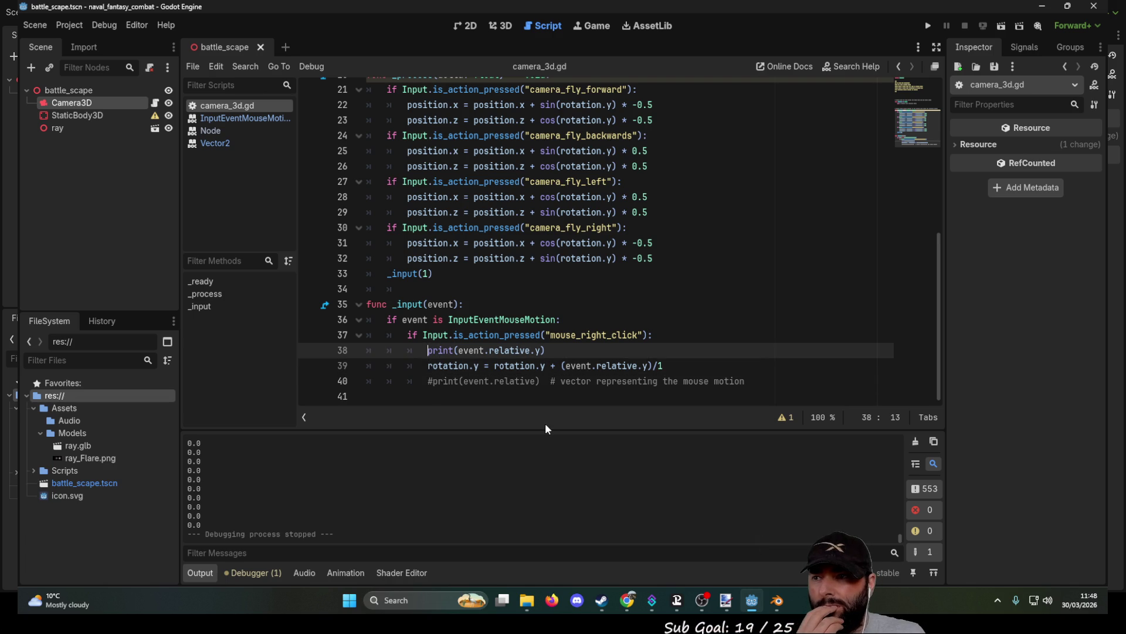
# Step: Move the event.relative.y print statement out of the if block to below the rotation line
pyautogui.press('BackSpace')
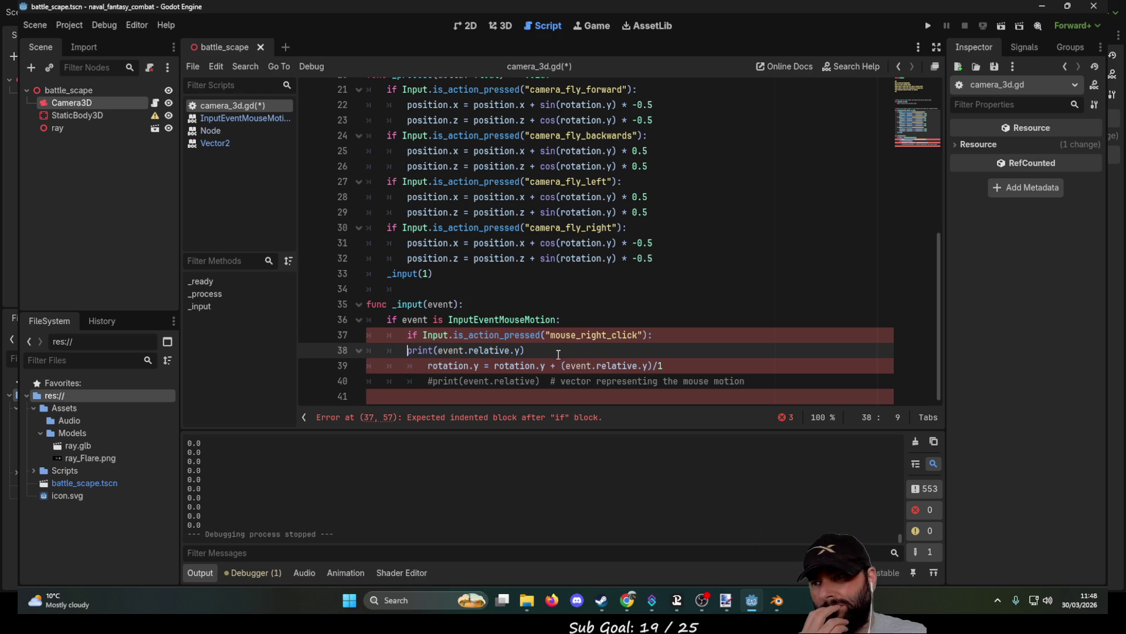
pyautogui.hotkey('shift', 'Right')
pyautogui.hotkey('shift', 'Right')
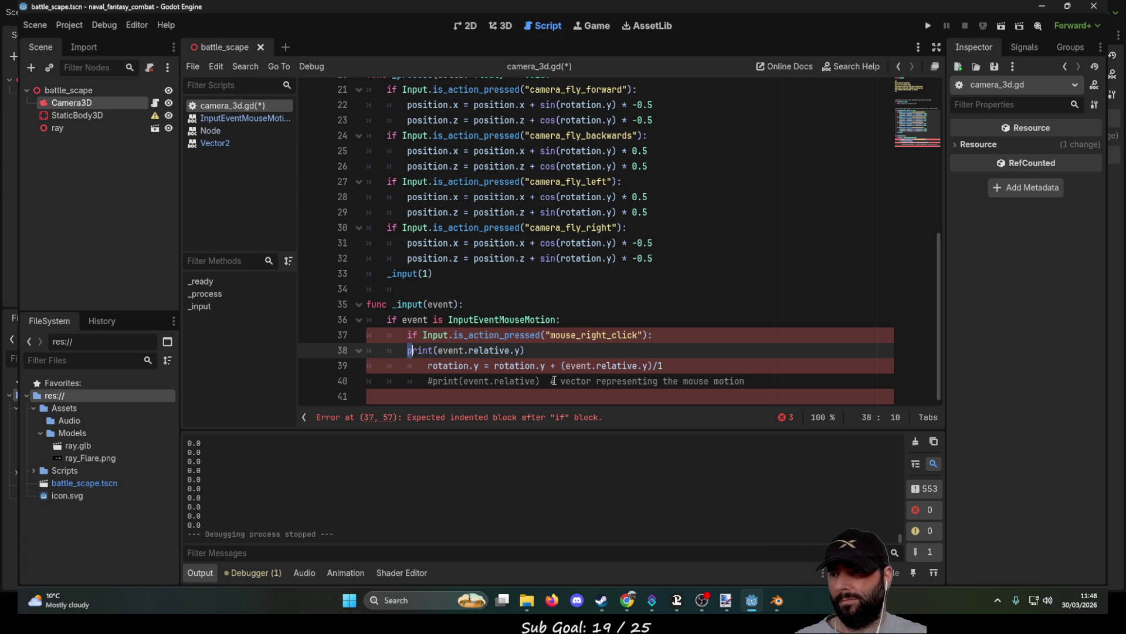
pyautogui.hotkey('shift', 'Right')
pyautogui.hotkey('shift', 'Right')
pyautogui.hotkey('shift', 'Right')
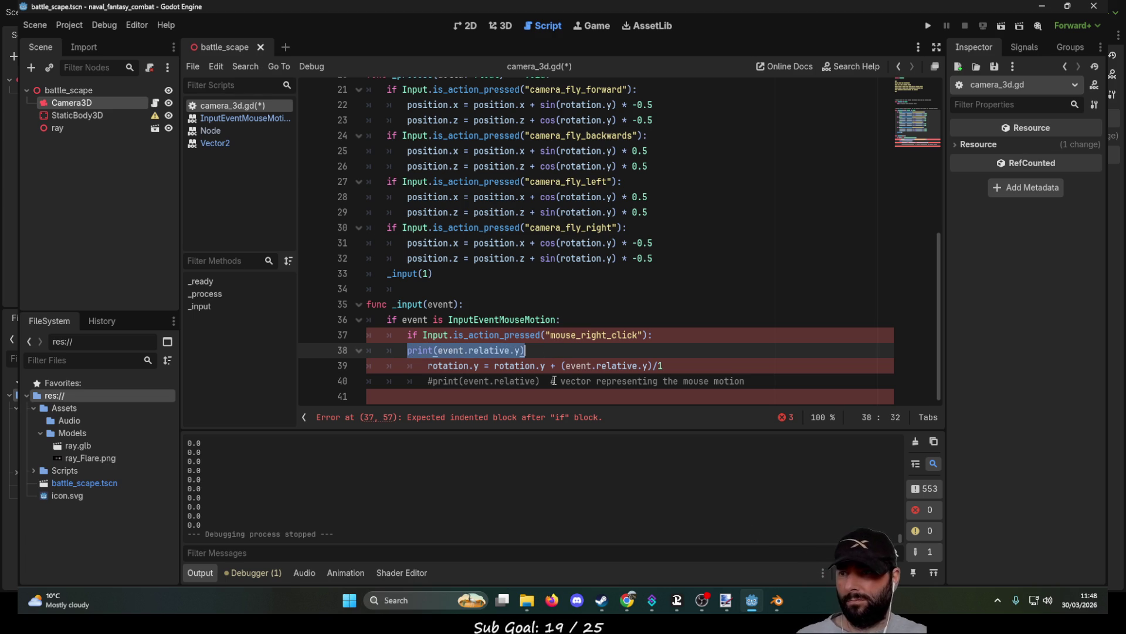
pyautogui.press('Delete')
pyautogui.press('Delete')
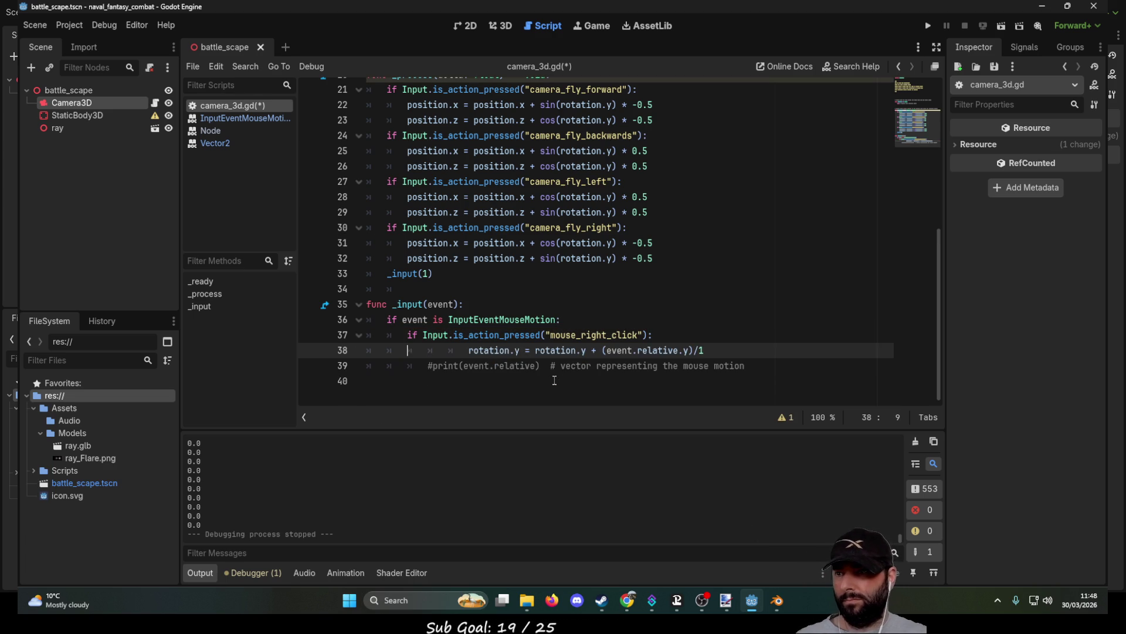
pyautogui.press('Delete')
pyautogui.press('Down')
pyautogui.press('Return')
pyautogui.write('print(event.relative.y)')
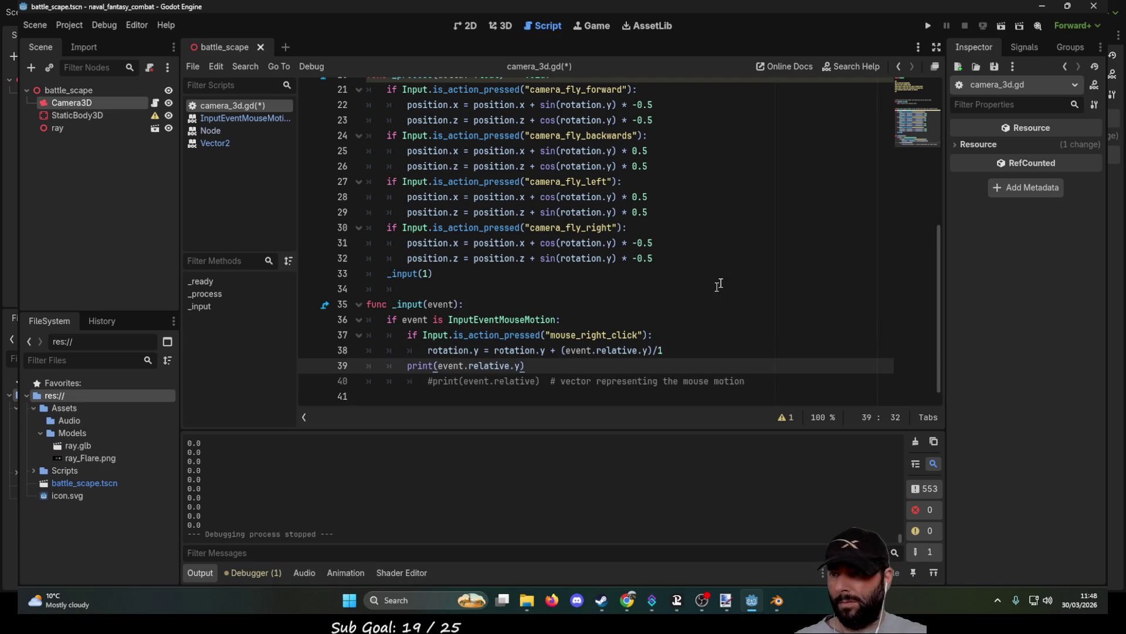
# Step: Test-run the game to check the printing, stop it, and place the caret on InputEventMouseMotion
pyautogui.click(927, 25)
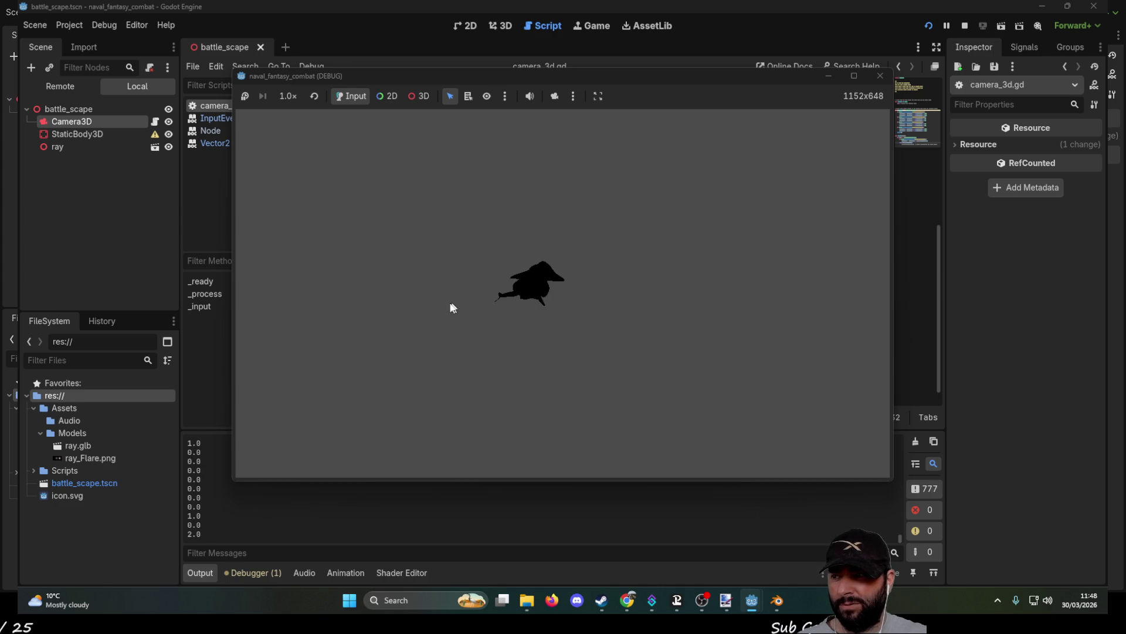
pyautogui.click(967, 25)
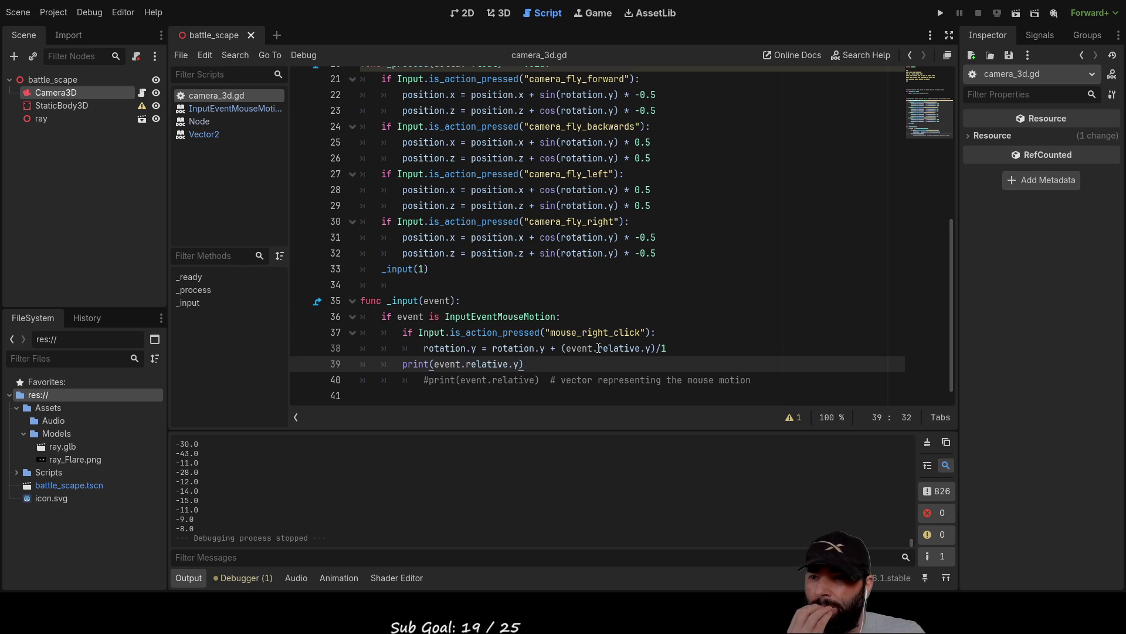
pyautogui.click(504, 317)
pyautogui.click(229, 108)
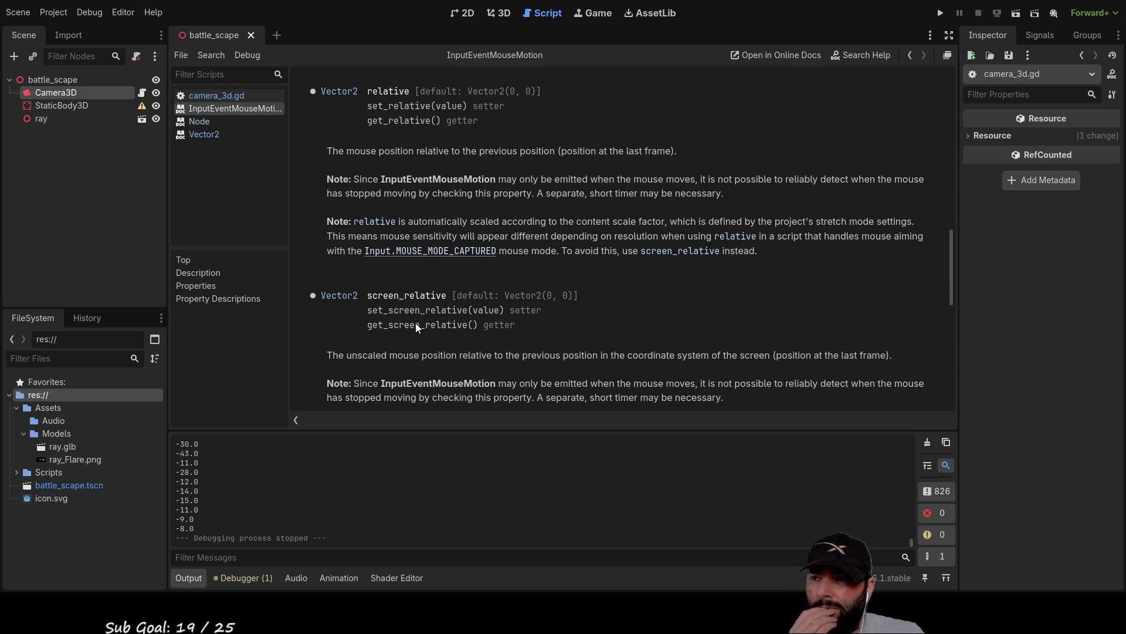
pyautogui.scroll(5, 501, 340)
pyautogui.scroll(10, 500, 339)
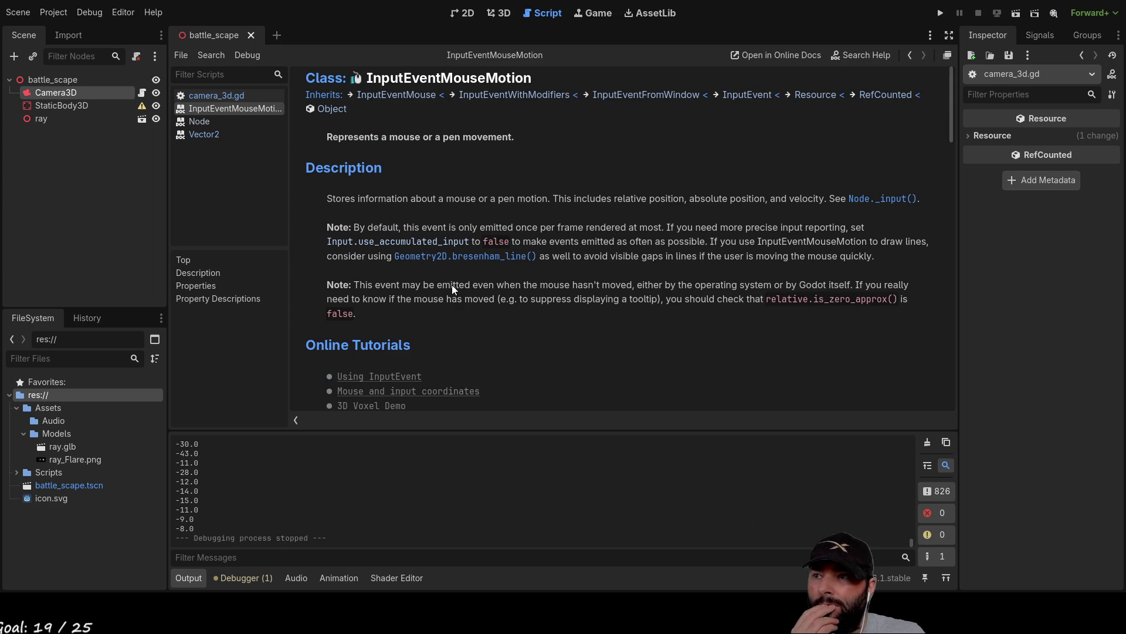
pyautogui.scroll(-3, 443, 287)
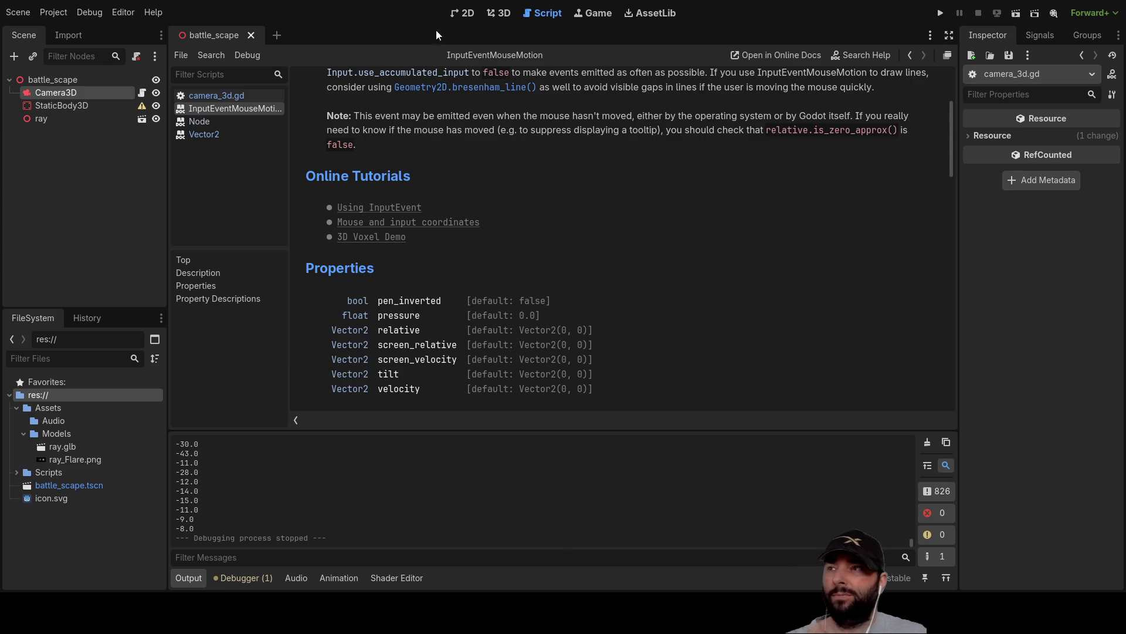
pyautogui.click(221, 97)
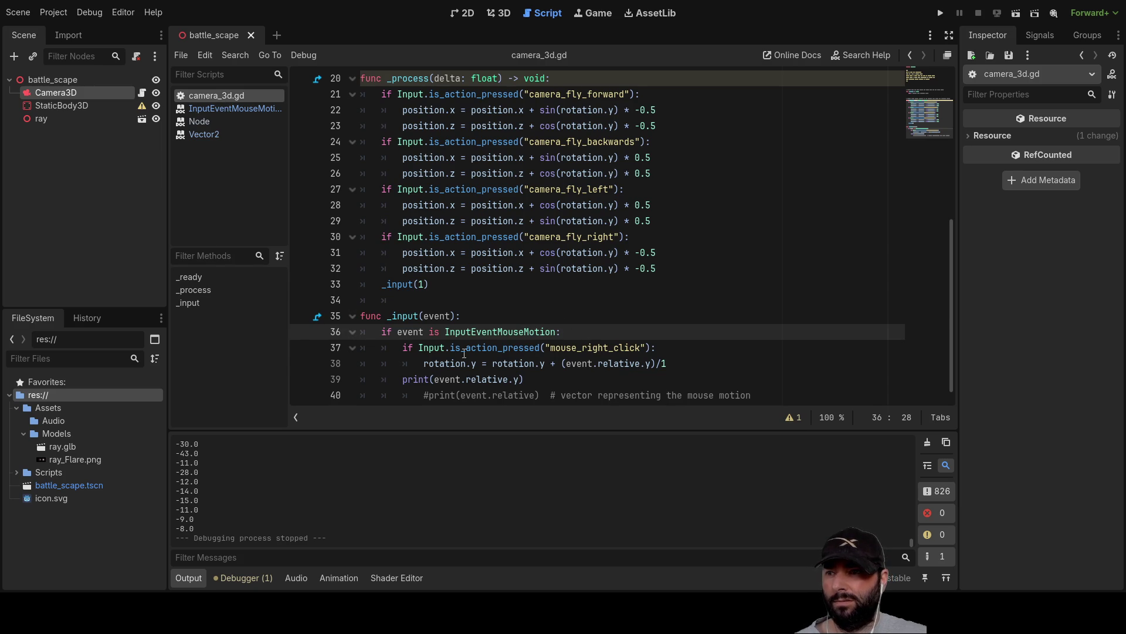
# Step: Replace relative with velocity in the line 39 print, test-run the game, and stop with F8
pyautogui.click(486, 380)
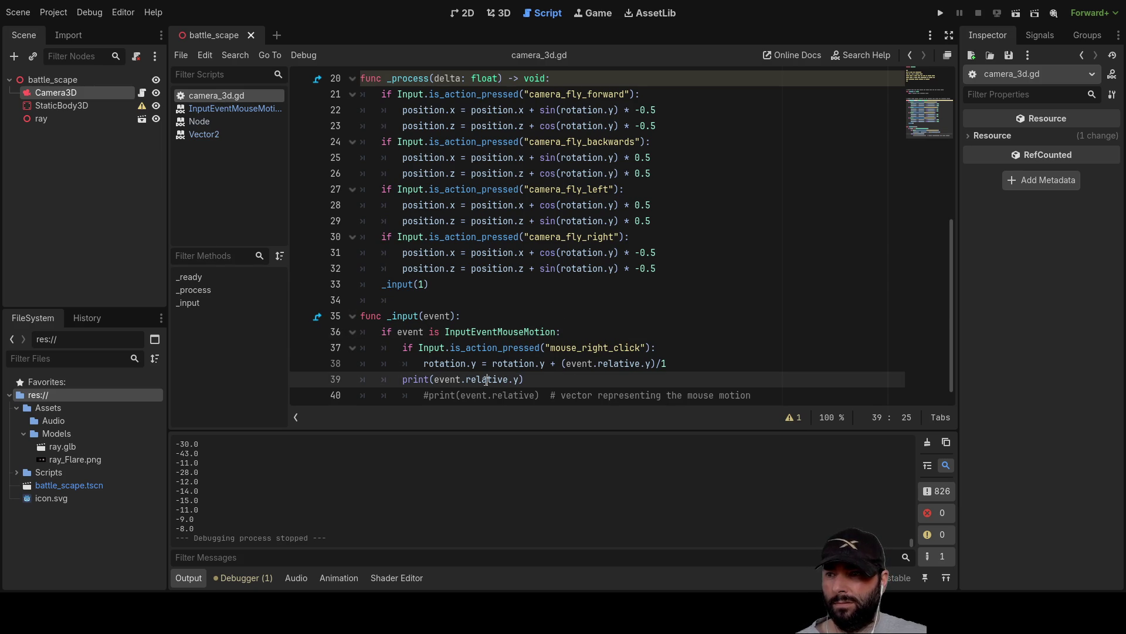
pyautogui.doubleClick(494, 379)
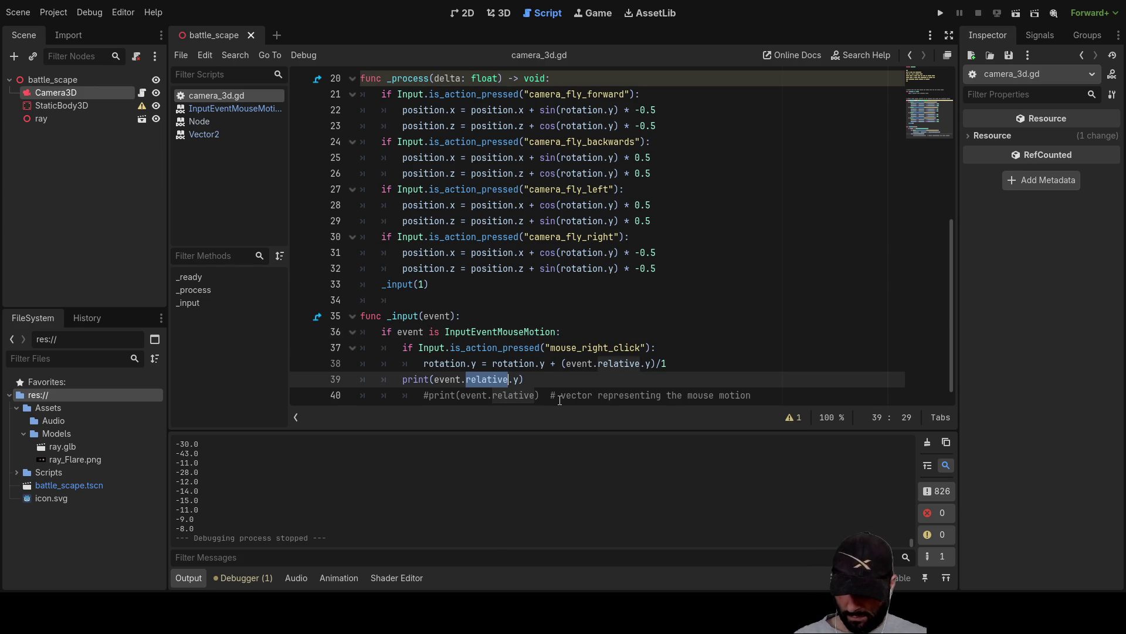
pyautogui.write('velocity')
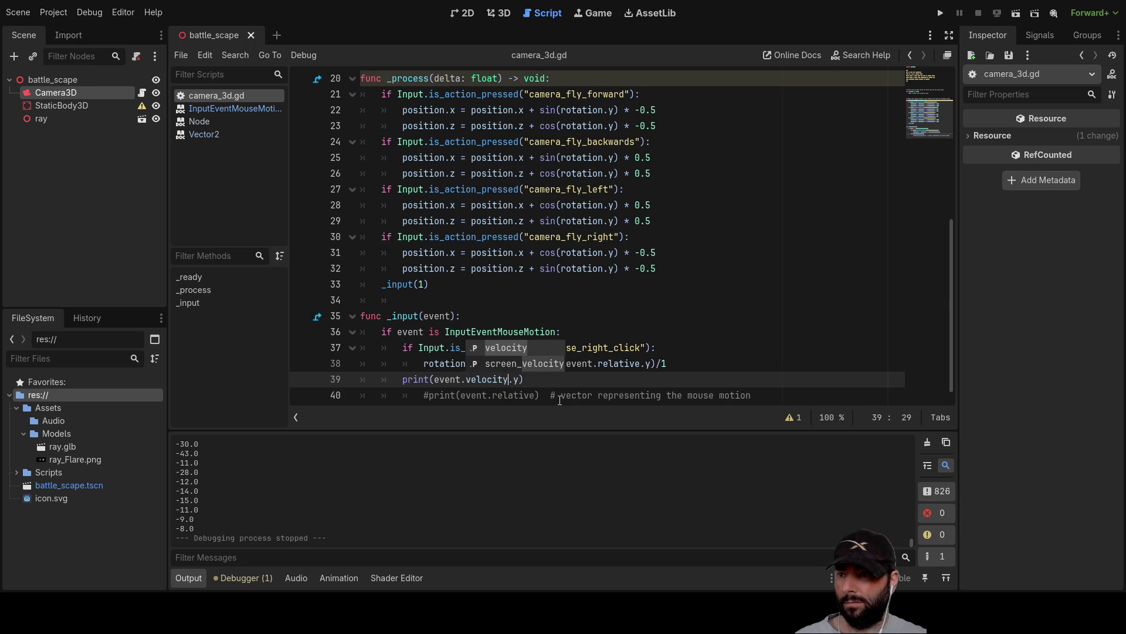
pyautogui.click(677, 311)
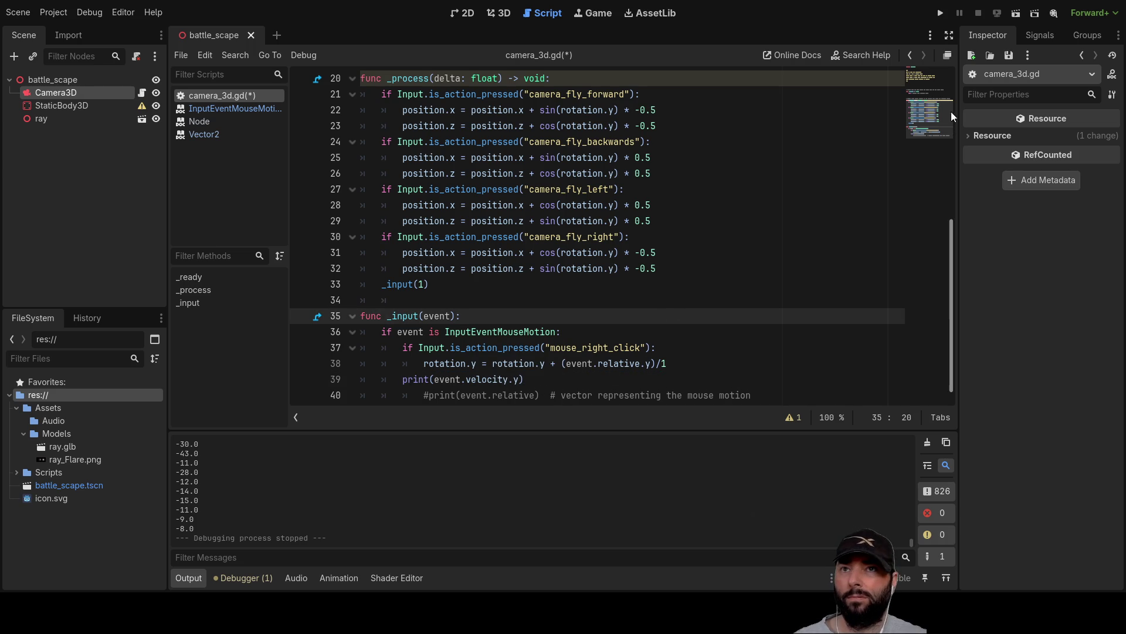
pyautogui.click(938, 20)
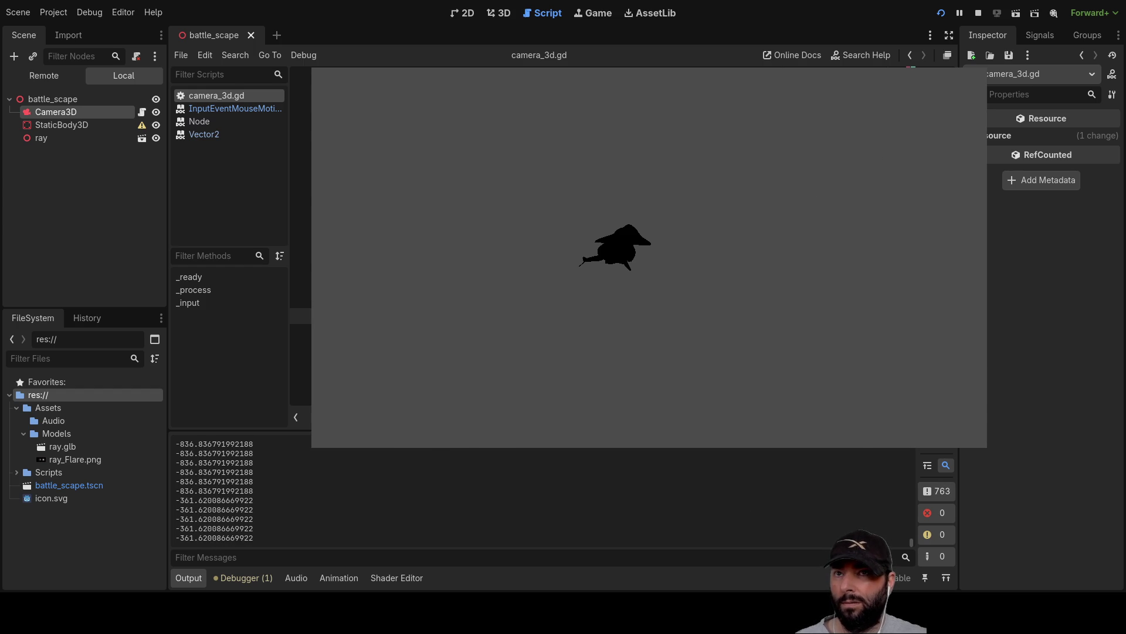
pyautogui.press('F8')
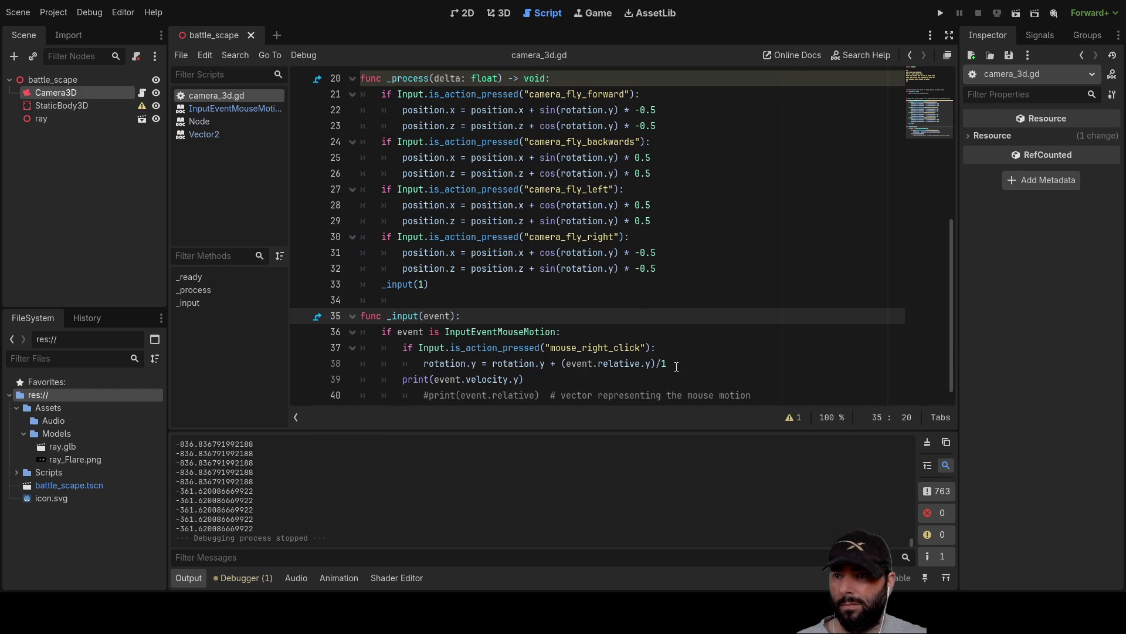
pyautogui.click(656, 365)
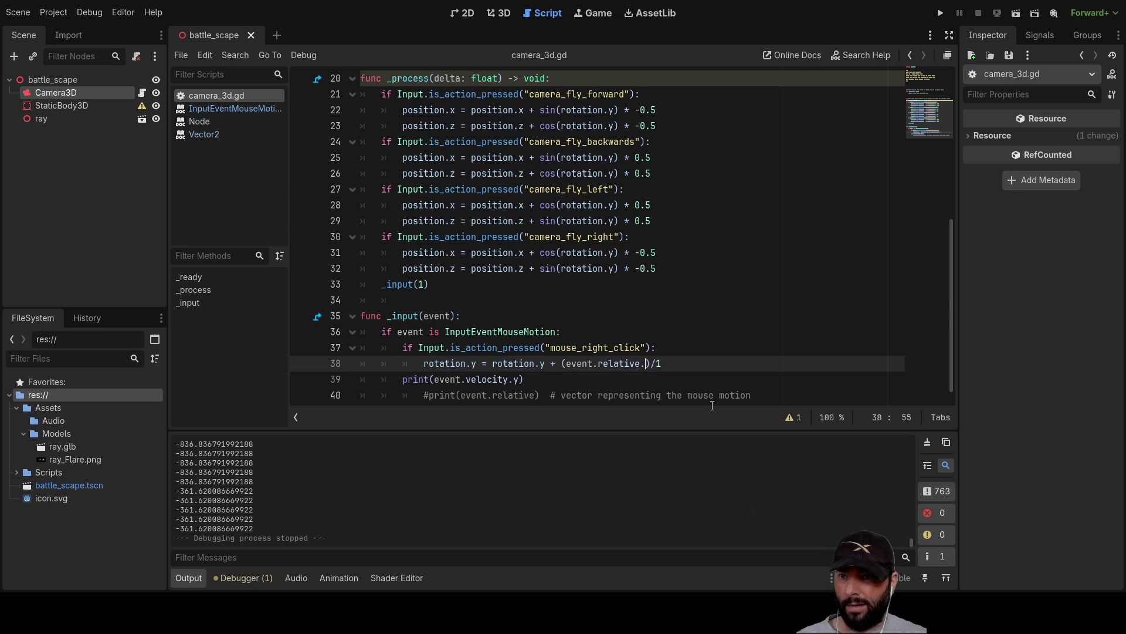
# Step: Switch line 38 to relative.x and line 39 to velocity.x, then test-run and close the game
pyautogui.press('BackSpace')
pyautogui.write('x')
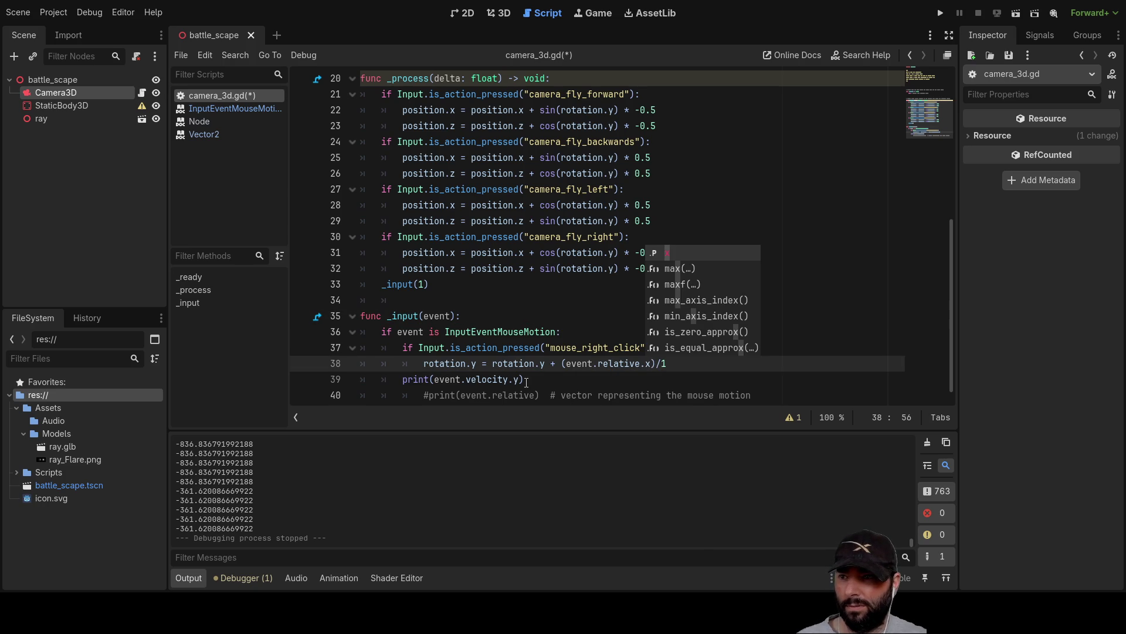
pyautogui.click(520, 380)
pyautogui.press('BackSpace')
pyautogui.write('x')
pyautogui.click(940, 13)
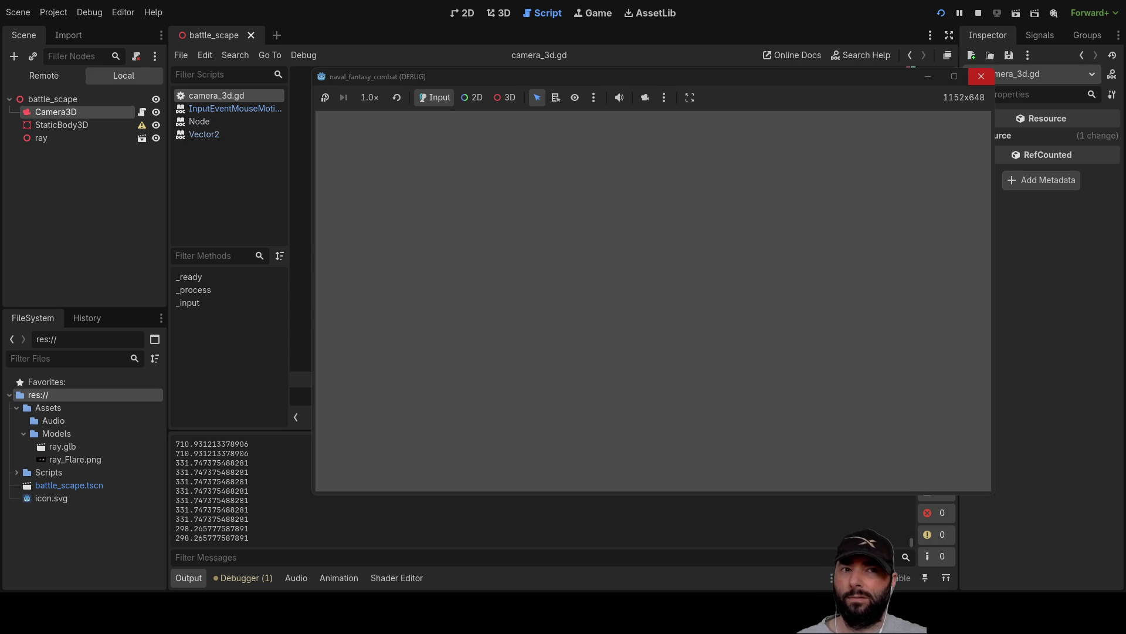
pyautogui.click(982, 76)
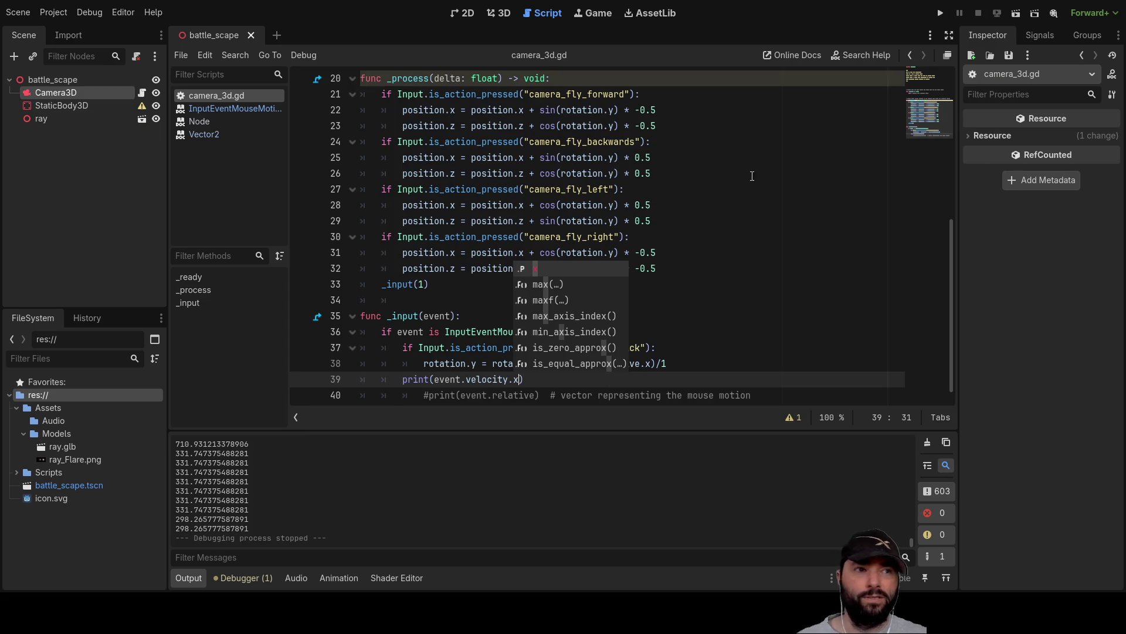